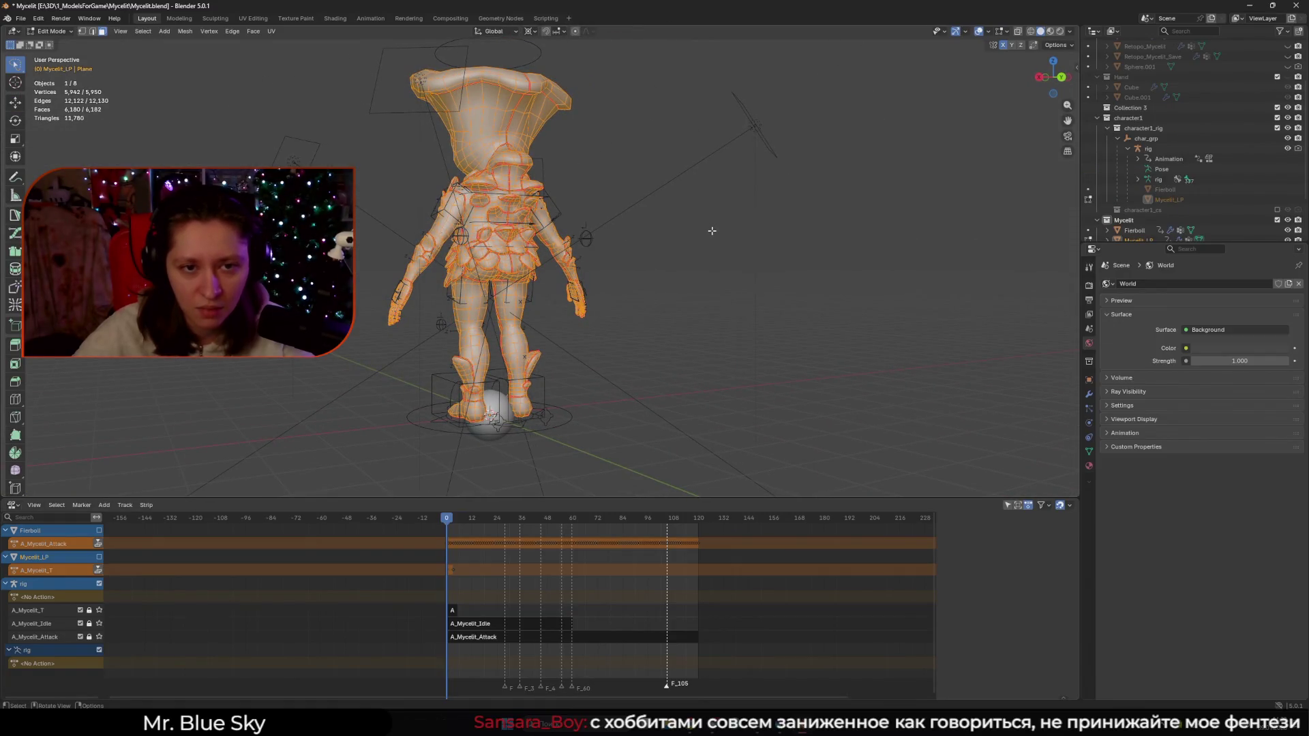
Exit Edit Mode, face the character front-on, preview Material and Rendered shading, deselect all, return to Solid
{"action": "key", "text": "Tab"}
{"action": "key", "text": "KP_1"}
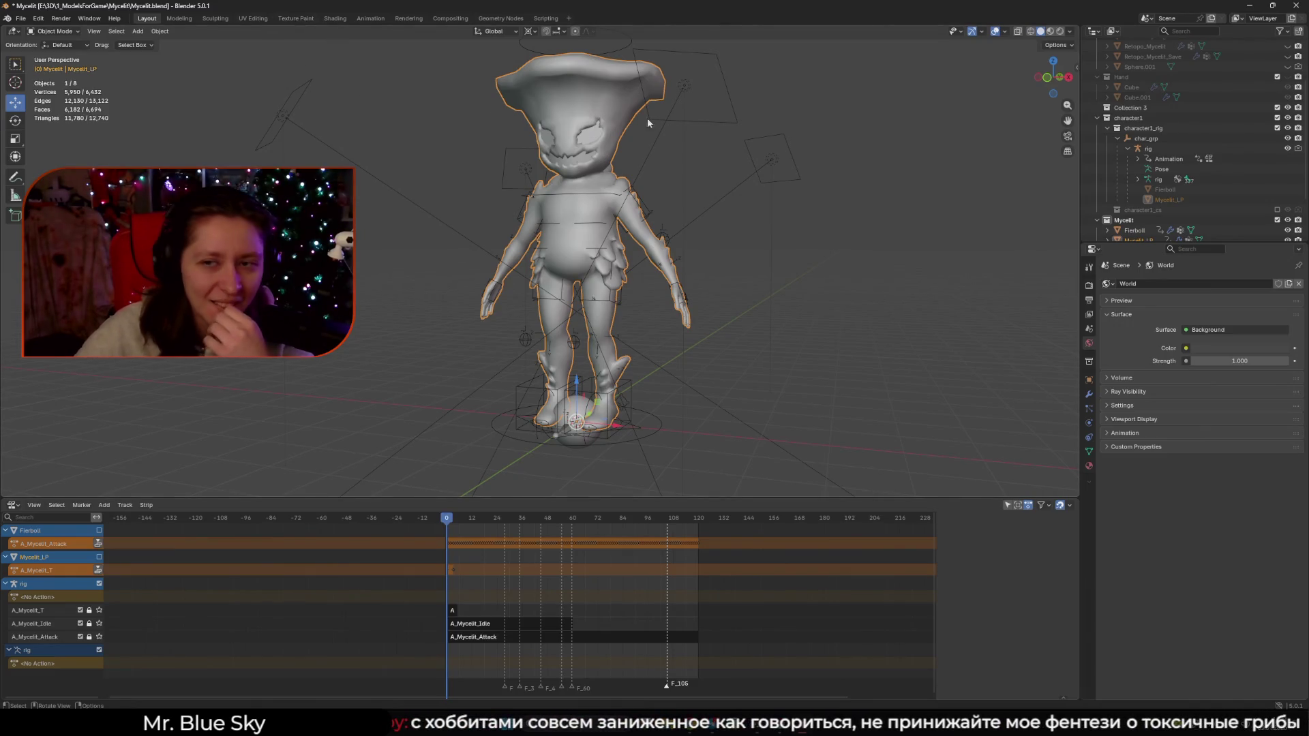
{"action": "left_click", "coordinate": [1050, 32]}
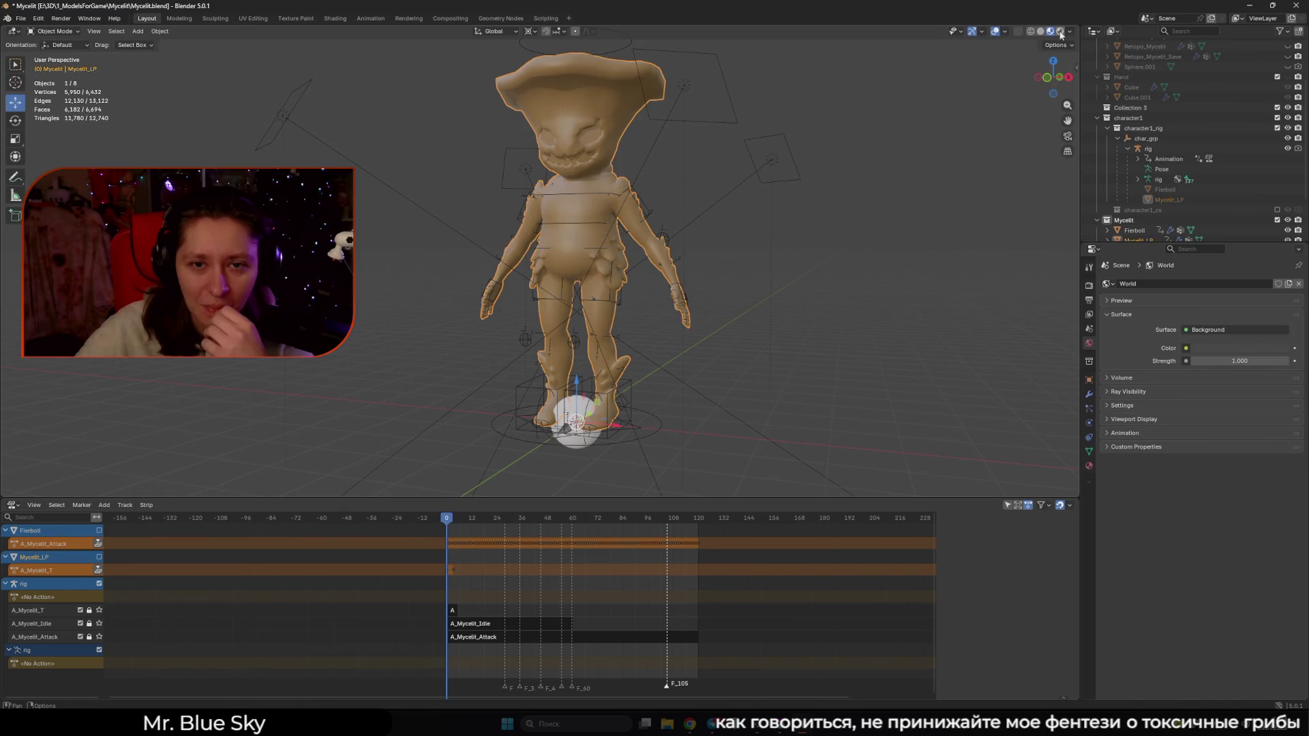
{"action": "left_click", "coordinate": [1061, 32]}
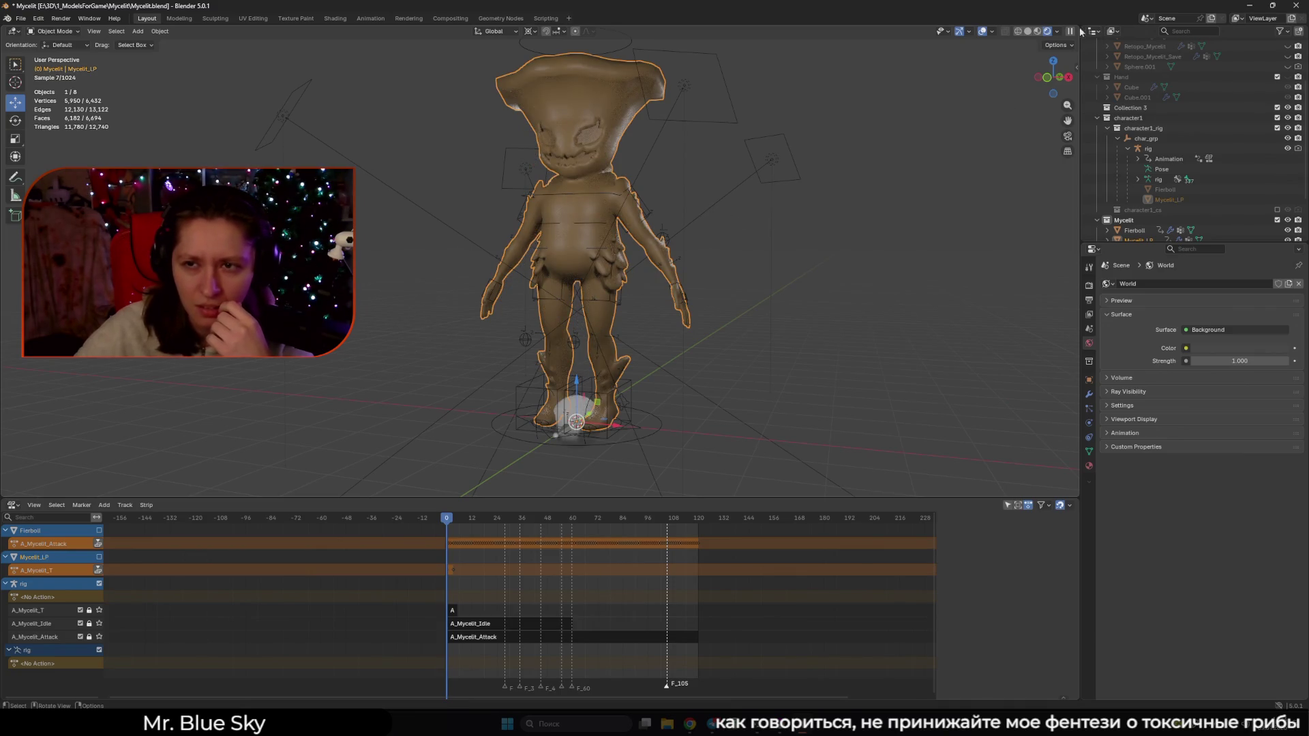
{"action": "key", "text": "alt+a"}
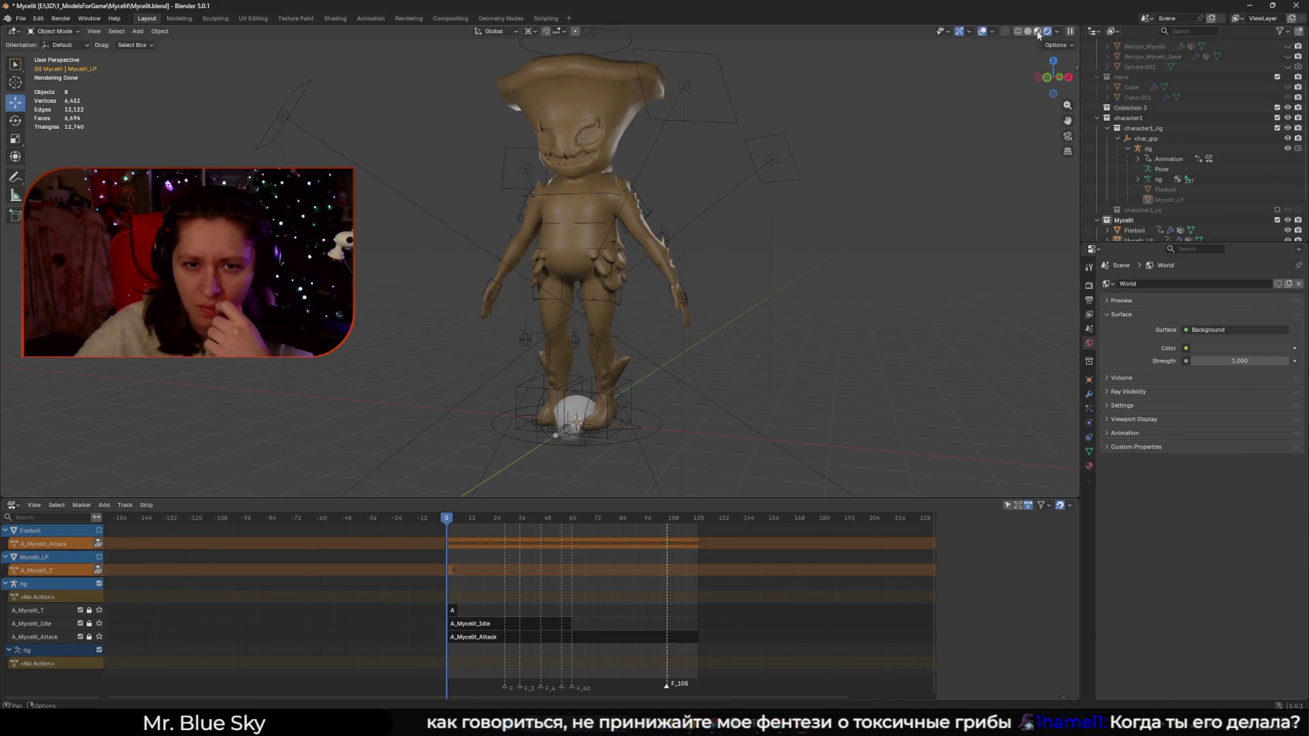
{"action": "left_click", "coordinate": [1039, 32]}
Set the render engine to EEVEE and view the scene in Rendered shading
{"action": "left_click", "coordinate": [1089, 285]}
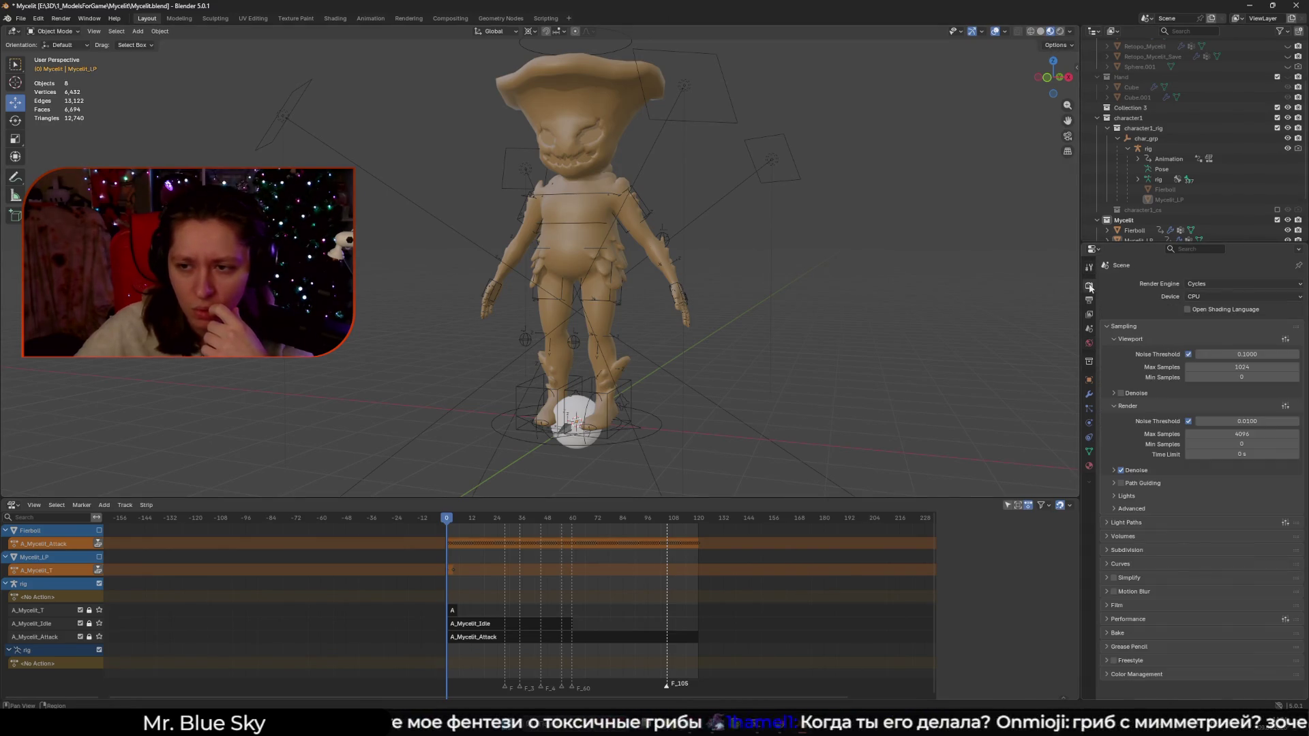
{"action": "left_click", "coordinate": [1204, 283]}
{"action": "left_click", "coordinate": [1198, 296]}
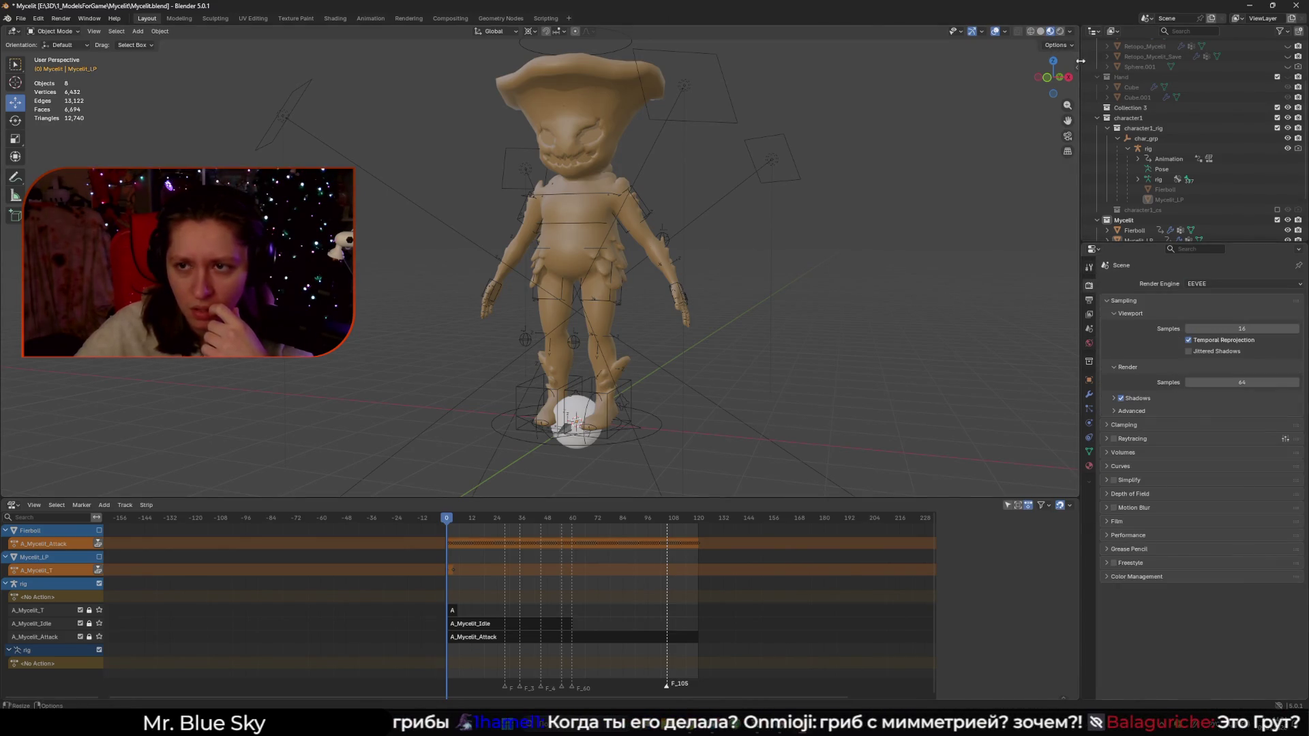
{"action": "left_click", "coordinate": [1059, 31]}
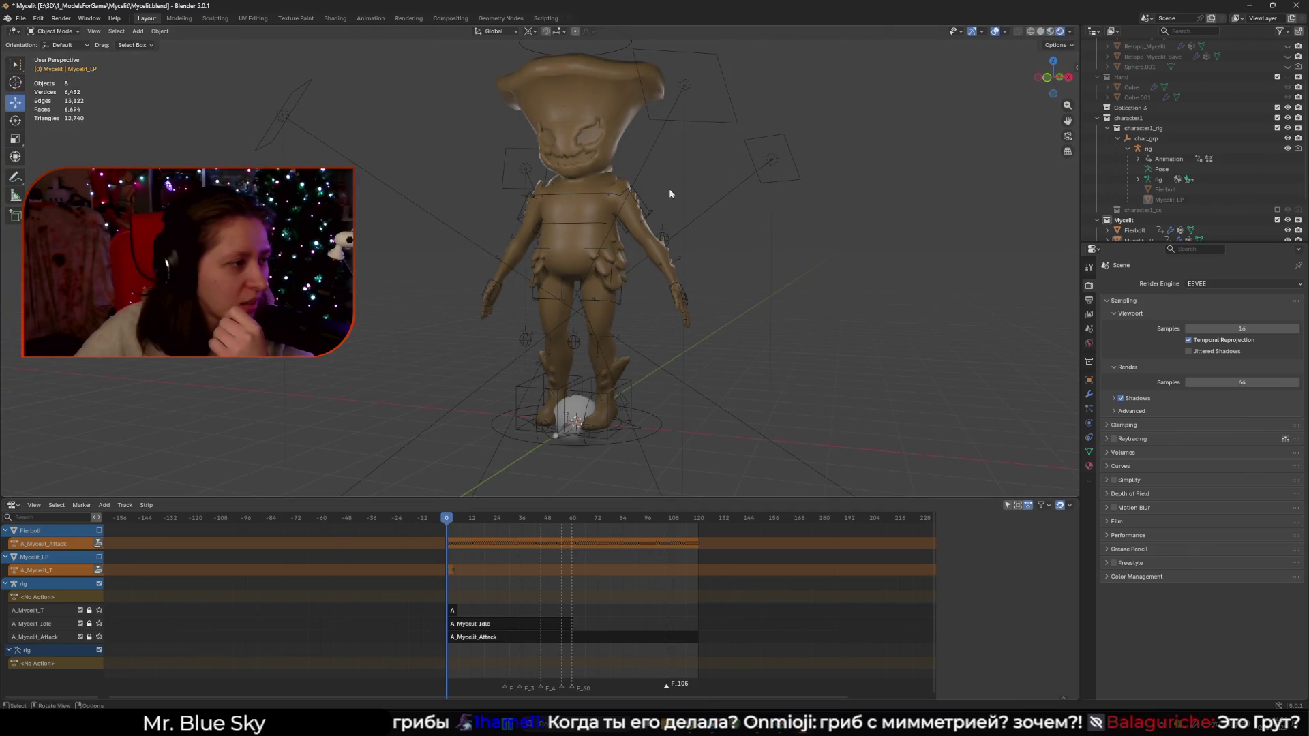
Orbit around the mushroom character from front and above, then select the Mycelit_LP mesh
{"action": "left_click_drag", "start_coordinate": [669, 188], "coordinate": [689, 189]}
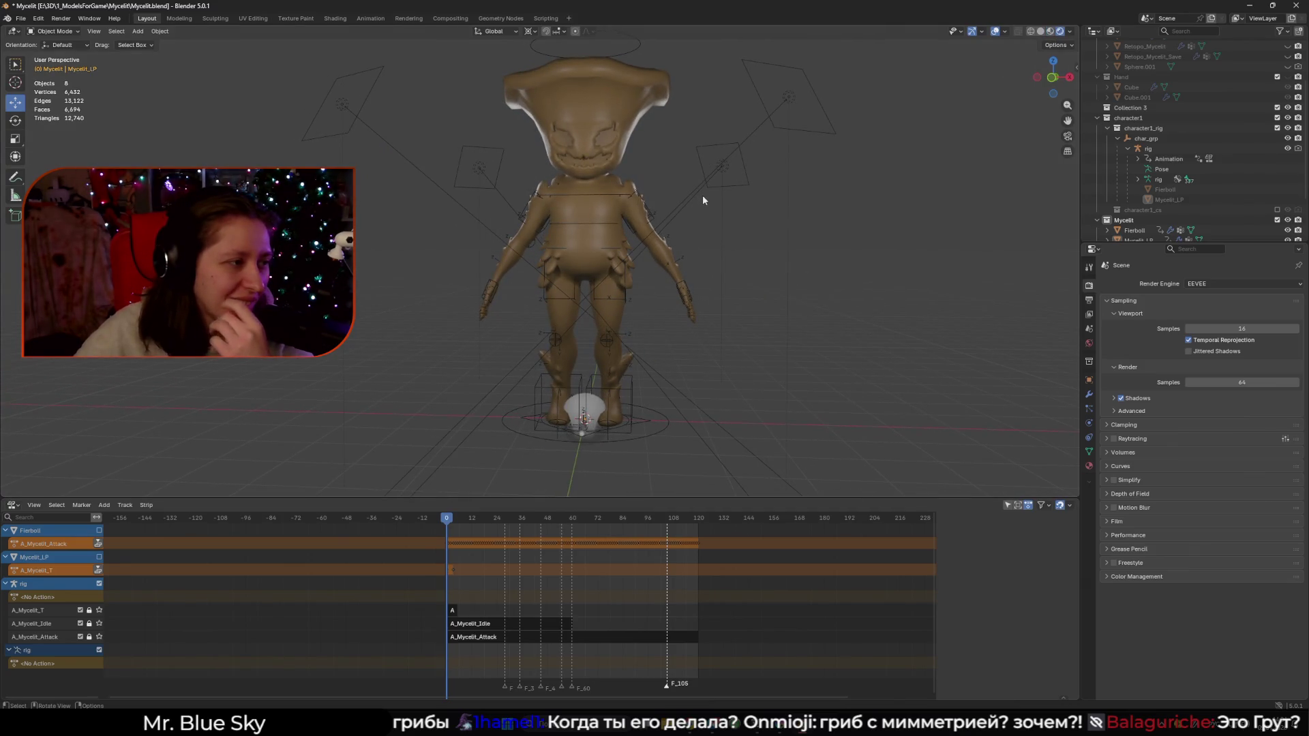
{"action": "left_click_drag", "start_coordinate": [703, 202], "coordinate": [729, 224]}
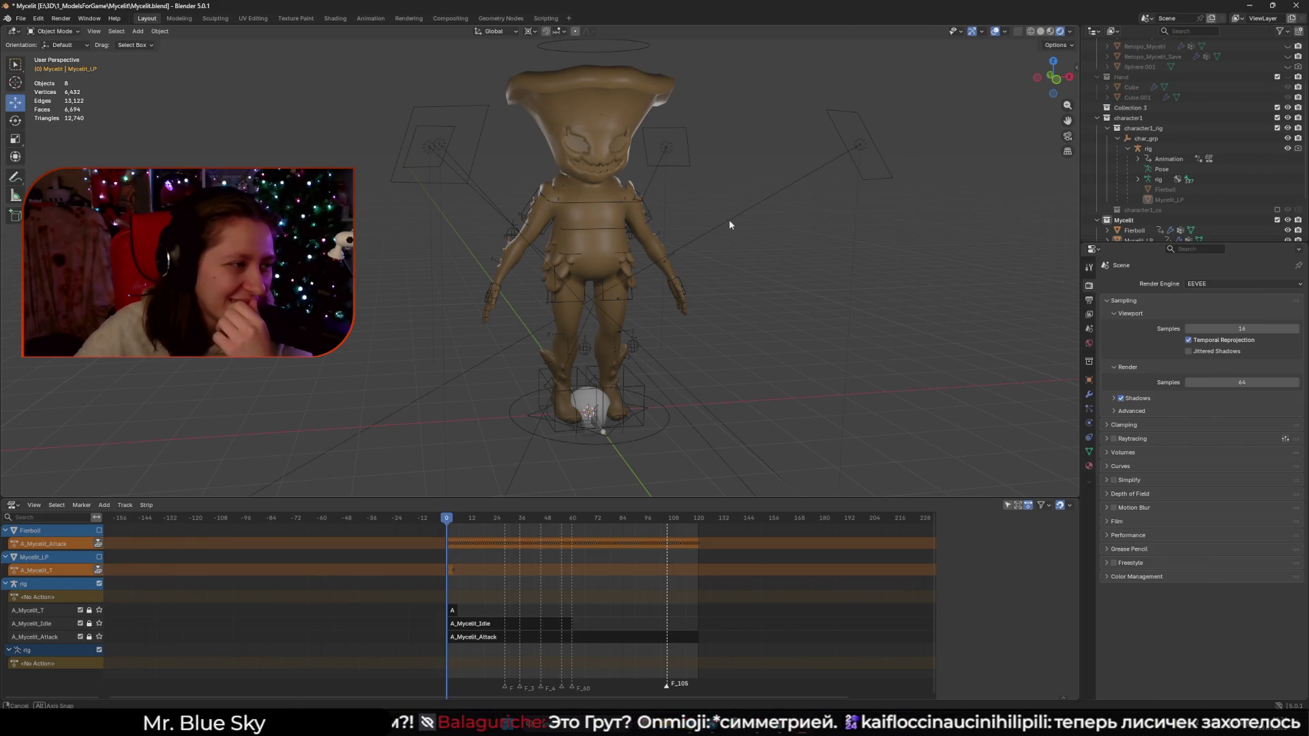
{"action": "left_click_drag", "start_coordinate": [729, 220], "coordinate": [667, 214]}
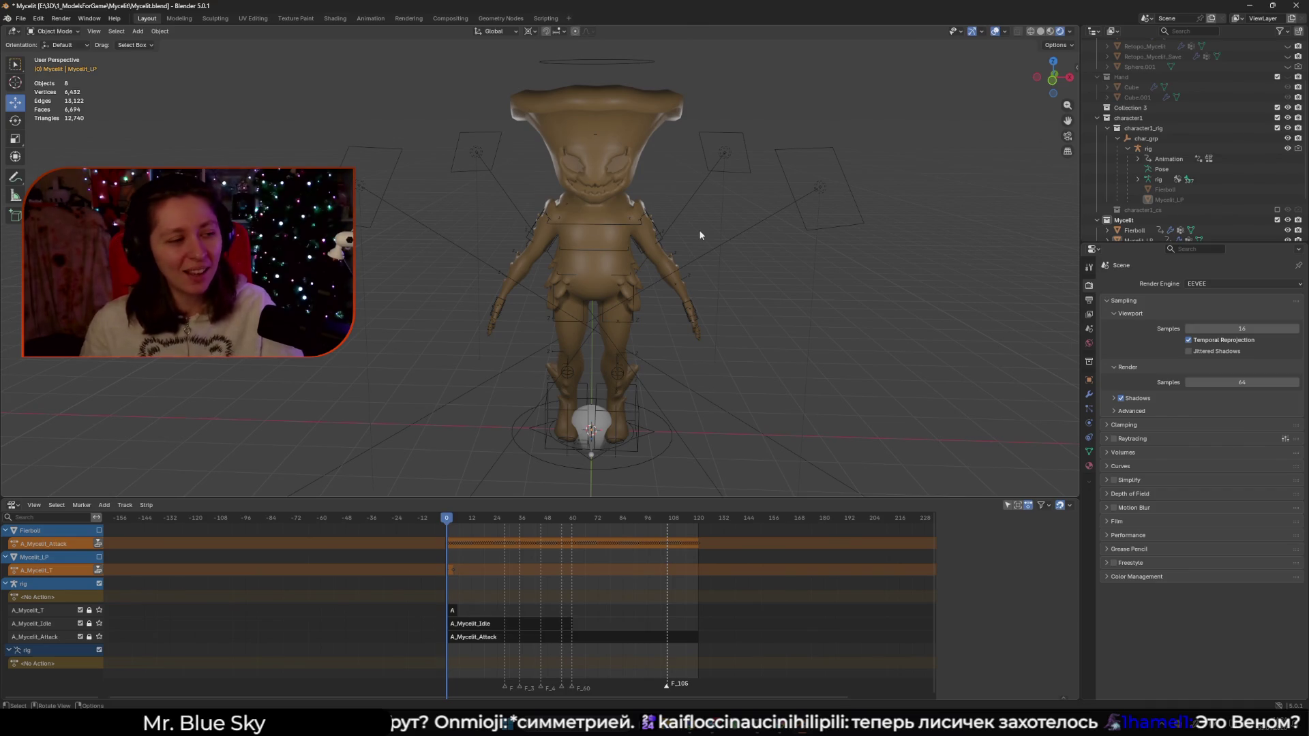
{"action": "scroll", "coordinate": [701, 219], "scroll_direction": "up", "scroll_amount": 3}
{"action": "mouse_move", "coordinate": [709, 218]}
{"action": "left_mouse_down"}
{"action": "mouse_move", "coordinate": [723, 218]}
{"action": "mouse_move", "coordinate": [580, 198]}
{"action": "left_mouse_up"}
{"action": "left_click", "coordinate": [556, 220]}
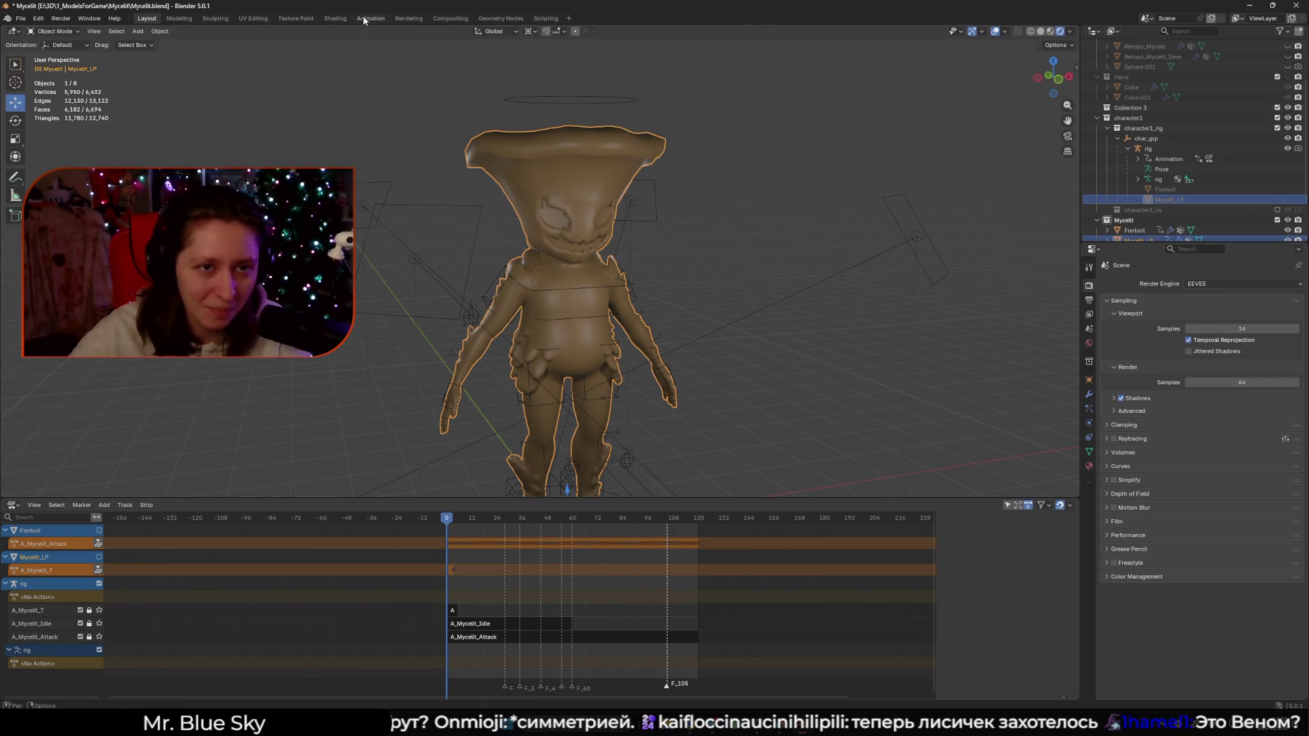
In the Shading workspace, leave local view, frame the material nodes and select Principled BSDF
{"action": "left_click", "coordinate": [335, 19]}
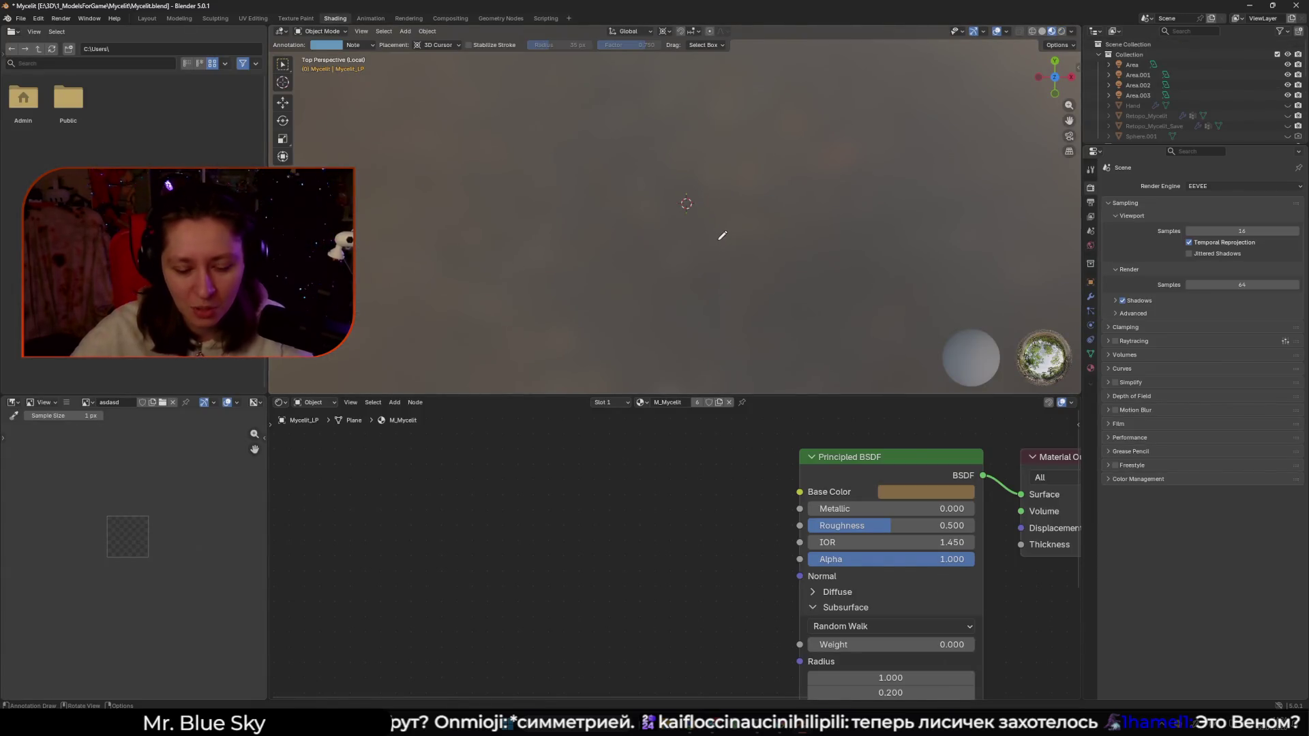
{"action": "key", "text": "KP_Divide"}
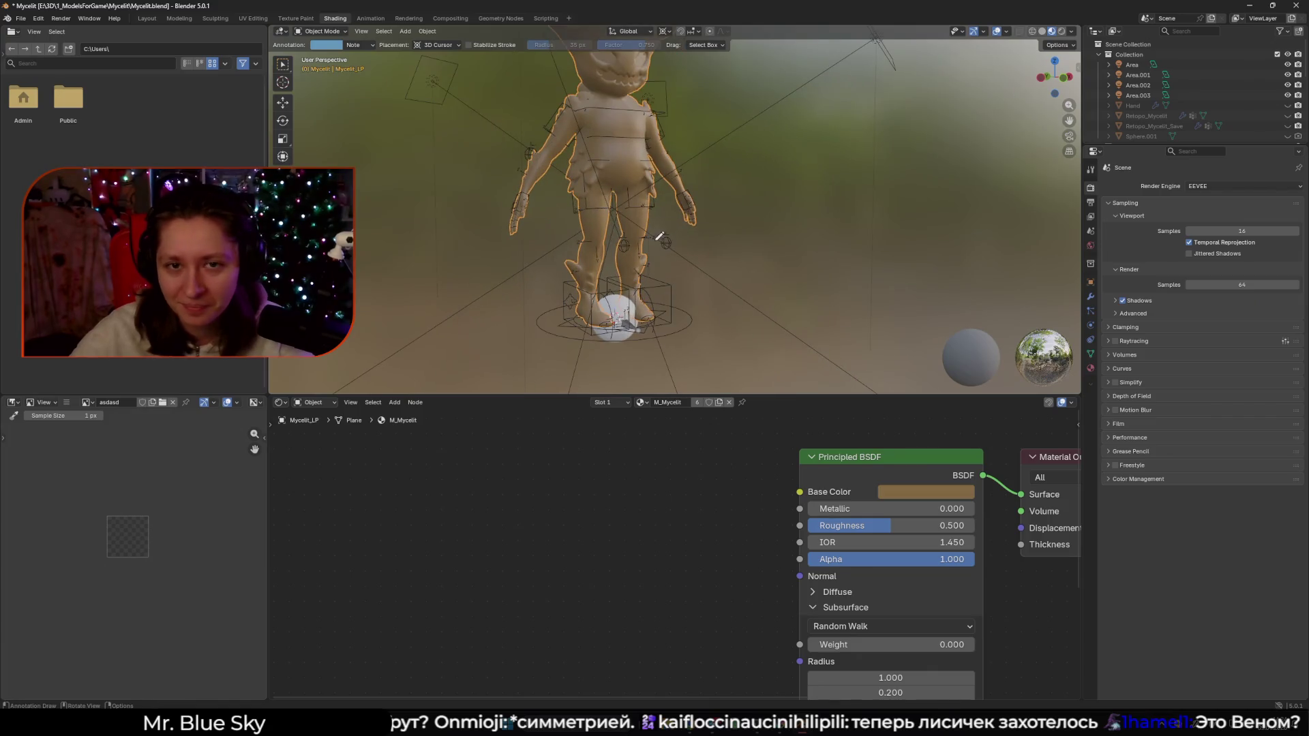
{"action": "scroll", "coordinate": [1207, 130], "scroll_direction": "down", "scroll_amount": 5}
{"action": "scroll", "coordinate": [886, 341], "scroll_direction": "down", "scroll_amount": 2}
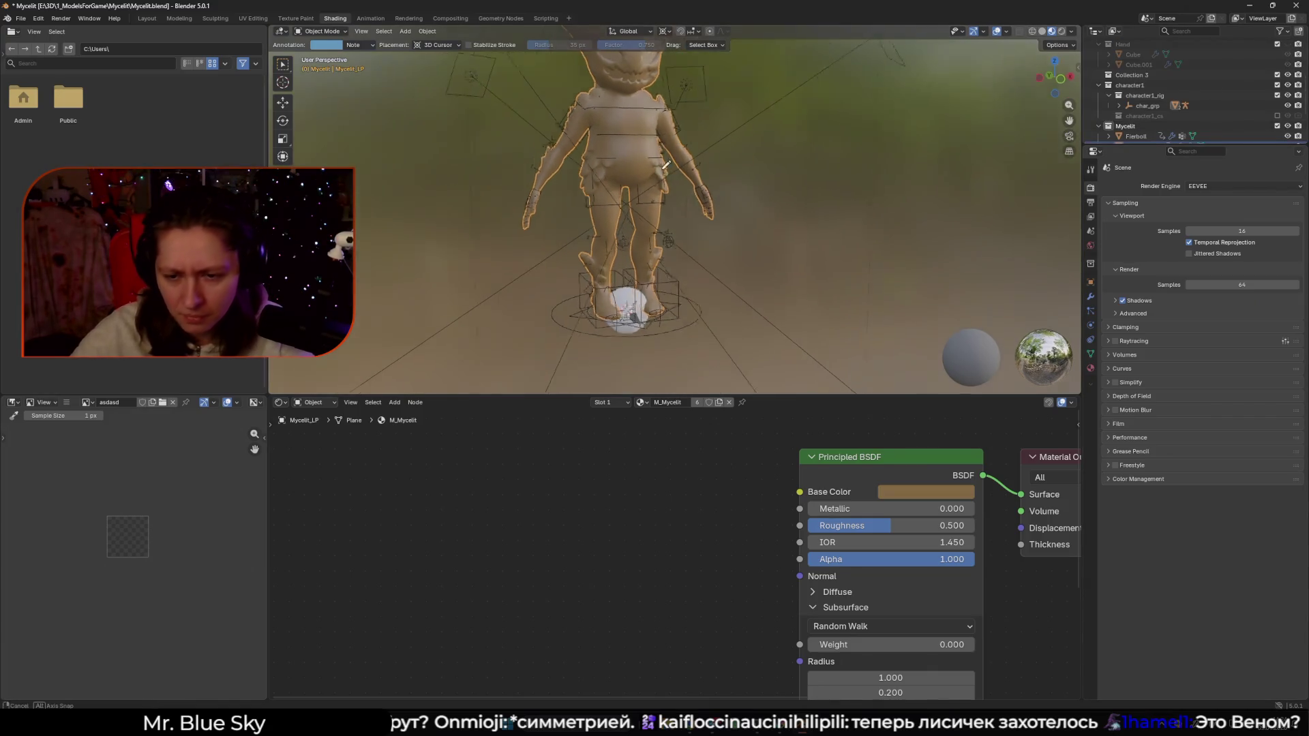
{"action": "scroll", "coordinate": [742, 471], "scroll_direction": "down", "scroll_amount": 3}
{"action": "key", "text": "Home"}
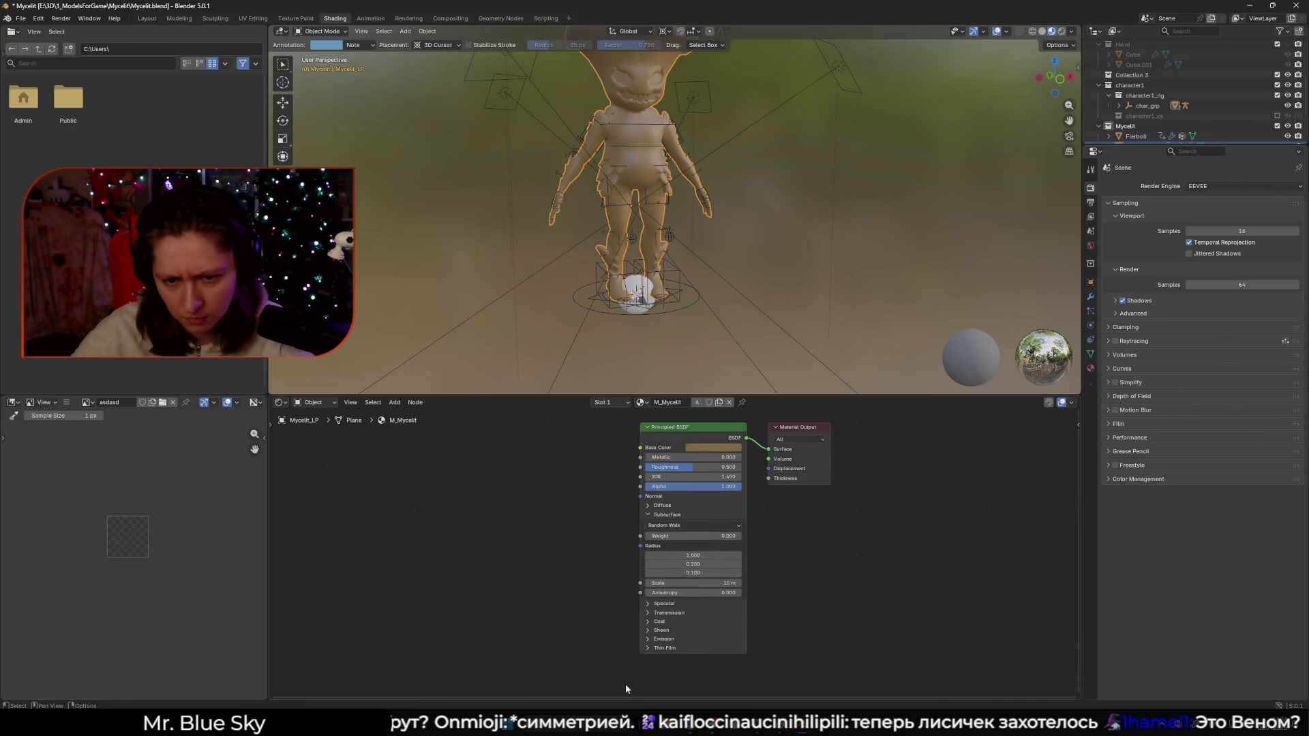
{"action": "left_click", "coordinate": [679, 430]}
Browse Textures\Earth in the texture setup, pick the Albedo and AO maps, then cancel
{"action": "key", "text": "ctrl+shift+t"}
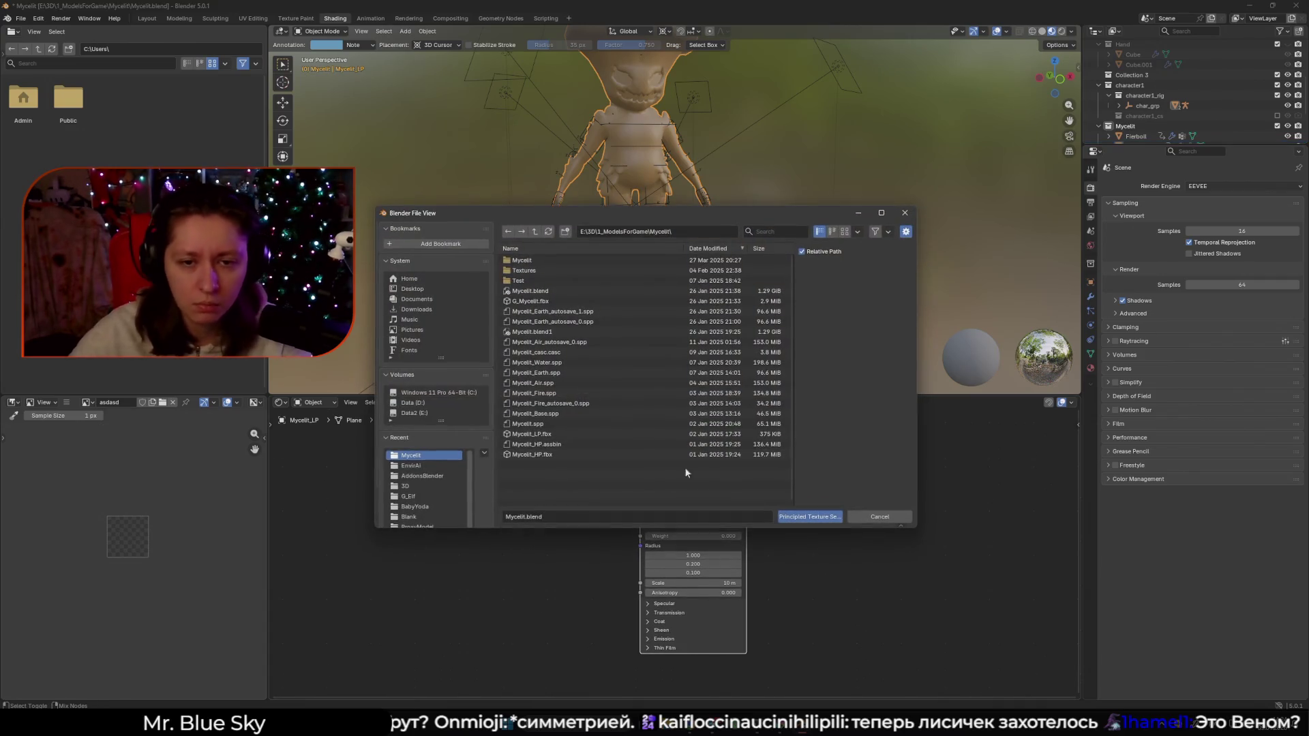
{"action": "left_click", "coordinate": [538, 271]}
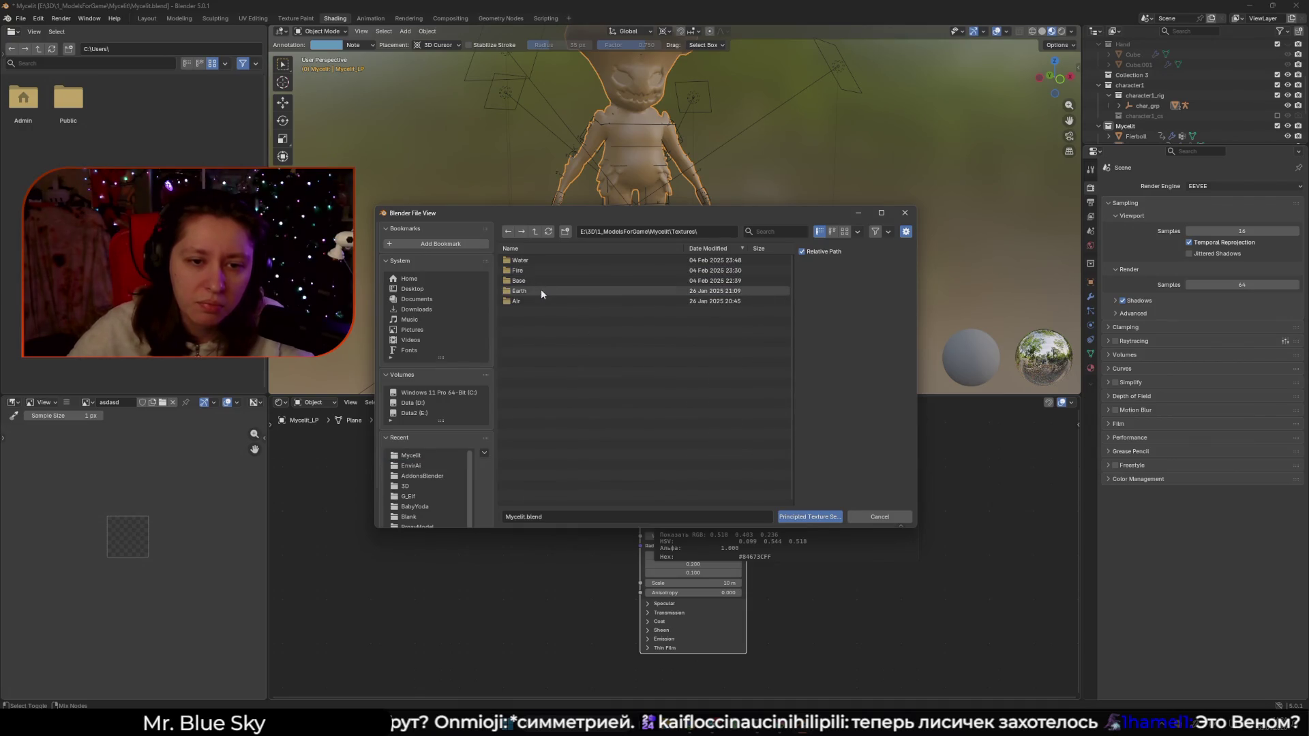
{"action": "left_click", "coordinate": [551, 291]}
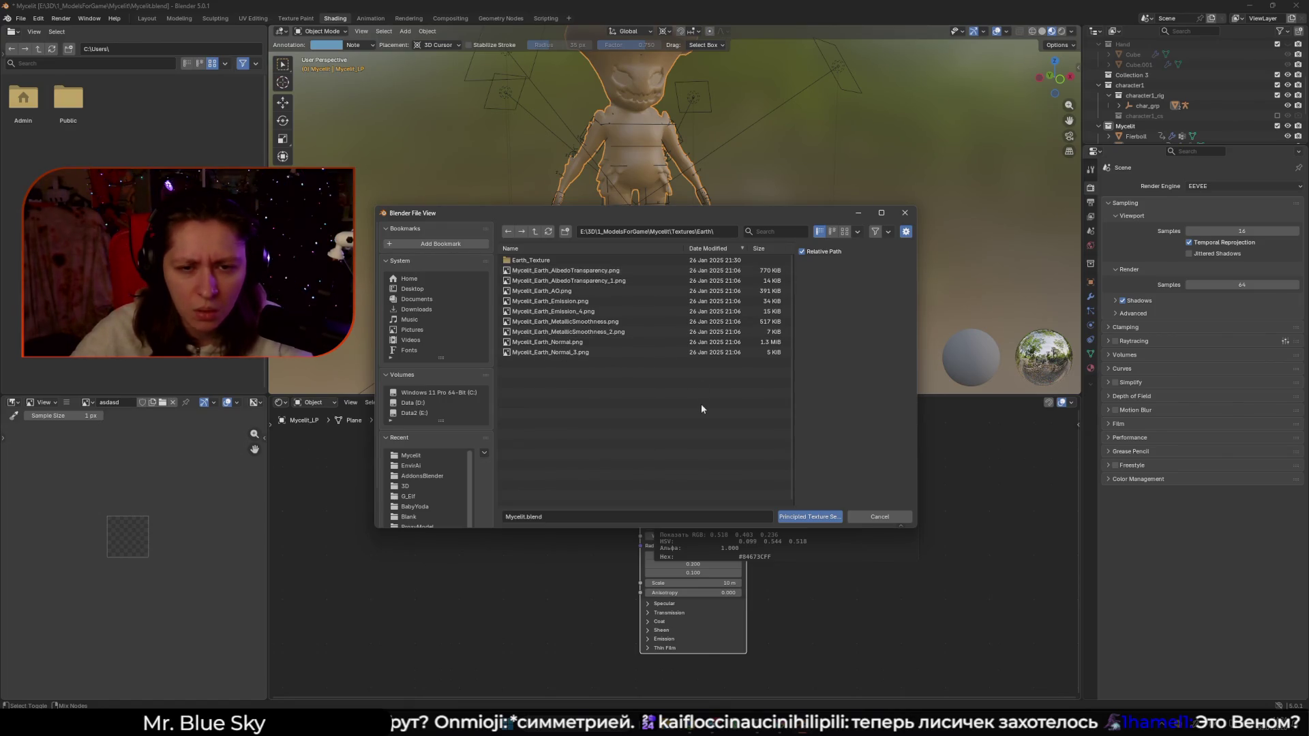
{"action": "left_click", "coordinate": [579, 270]}
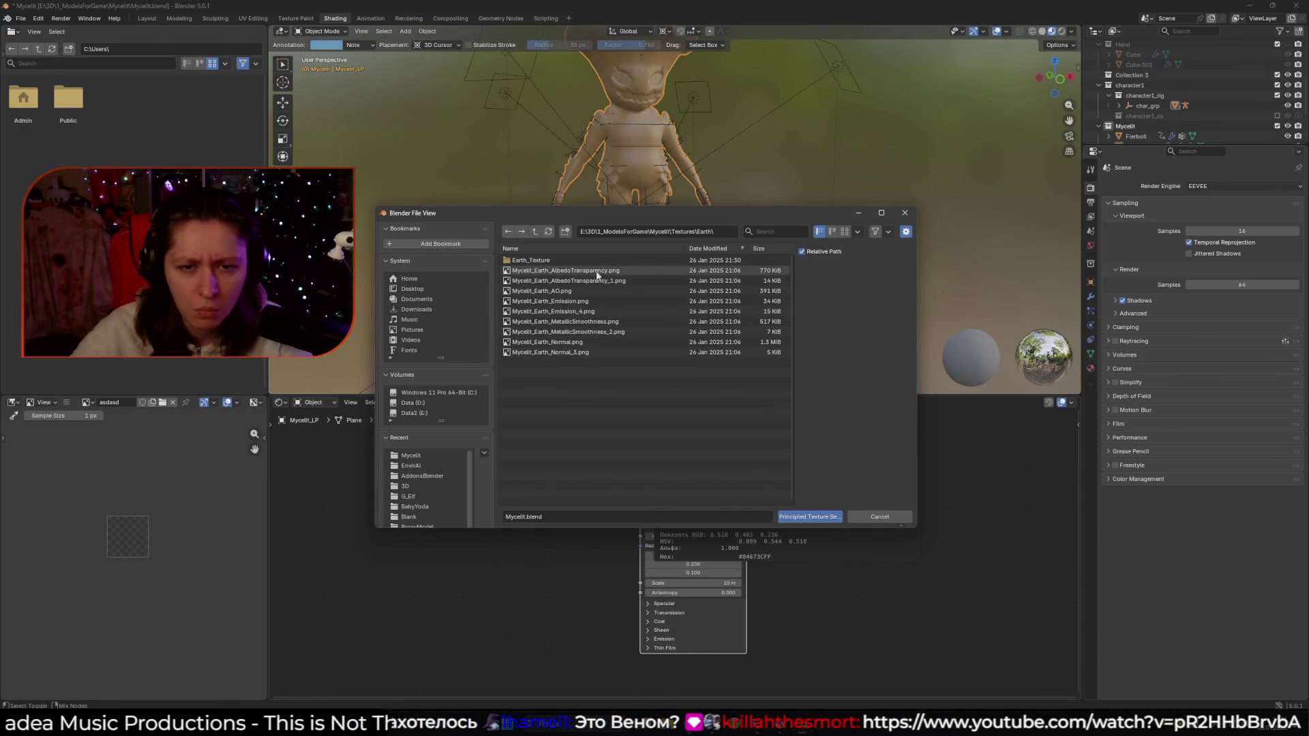
{"action": "left_click", "coordinate": [615, 291], "text": "shift"}
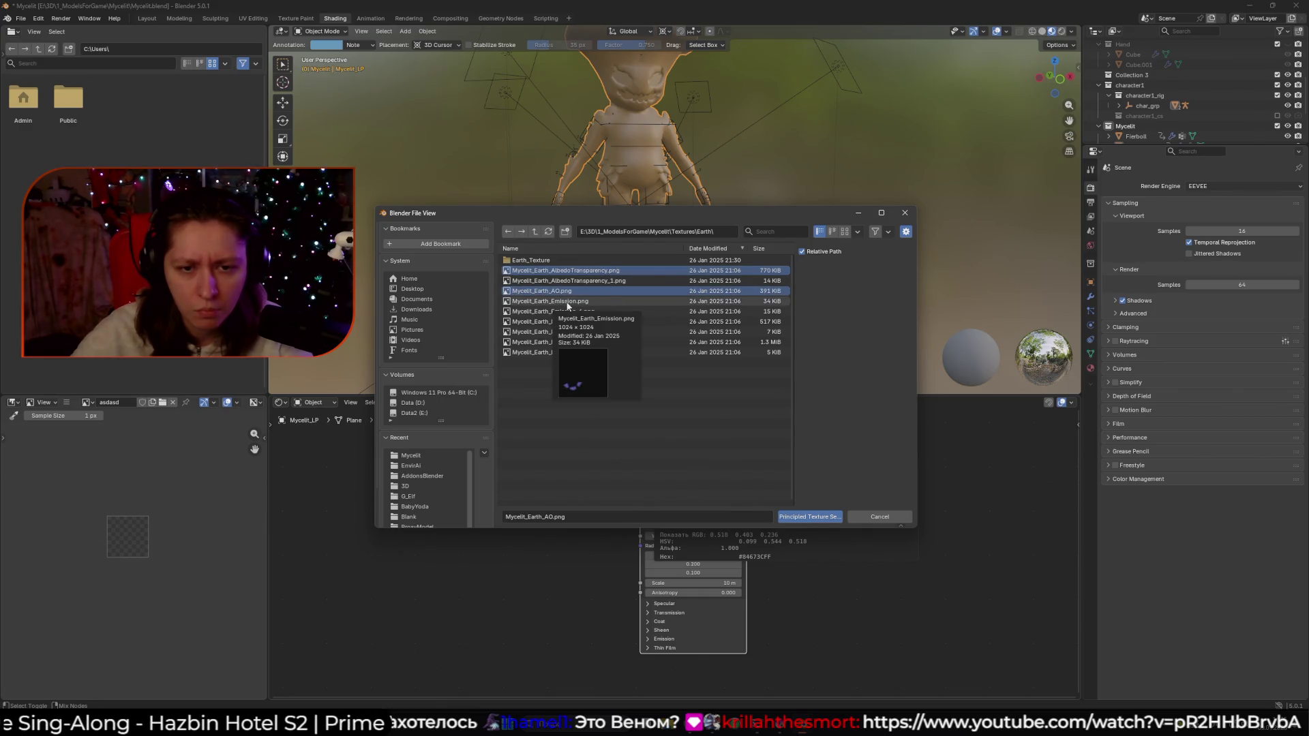
{"action": "mouse_move", "coordinate": [568, 313]}
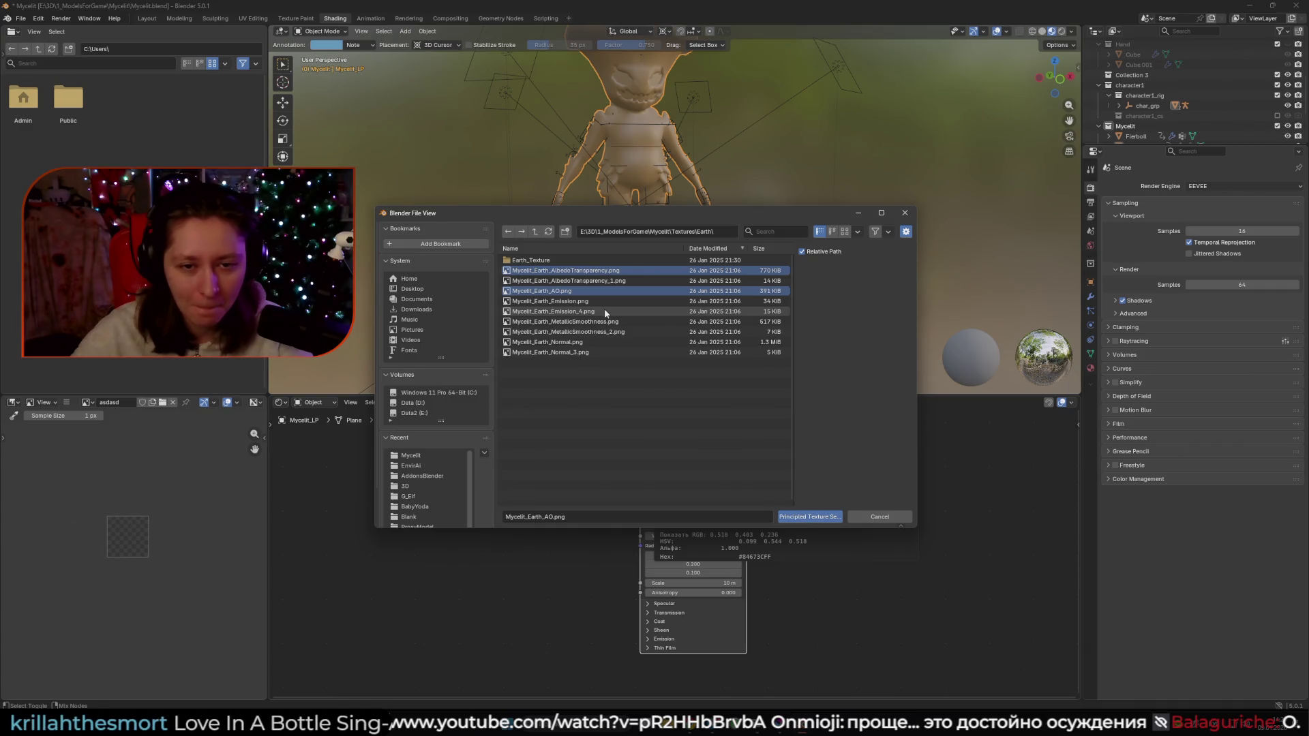
{"action": "left_click", "coordinate": [905, 212]}
Hide and restore overlays around a close-up of the character, and check the material list
{"action": "key", "text": "KP_0"}
{"action": "key", "text": "shift+alt+z"}
{"action": "key", "text": "w"}
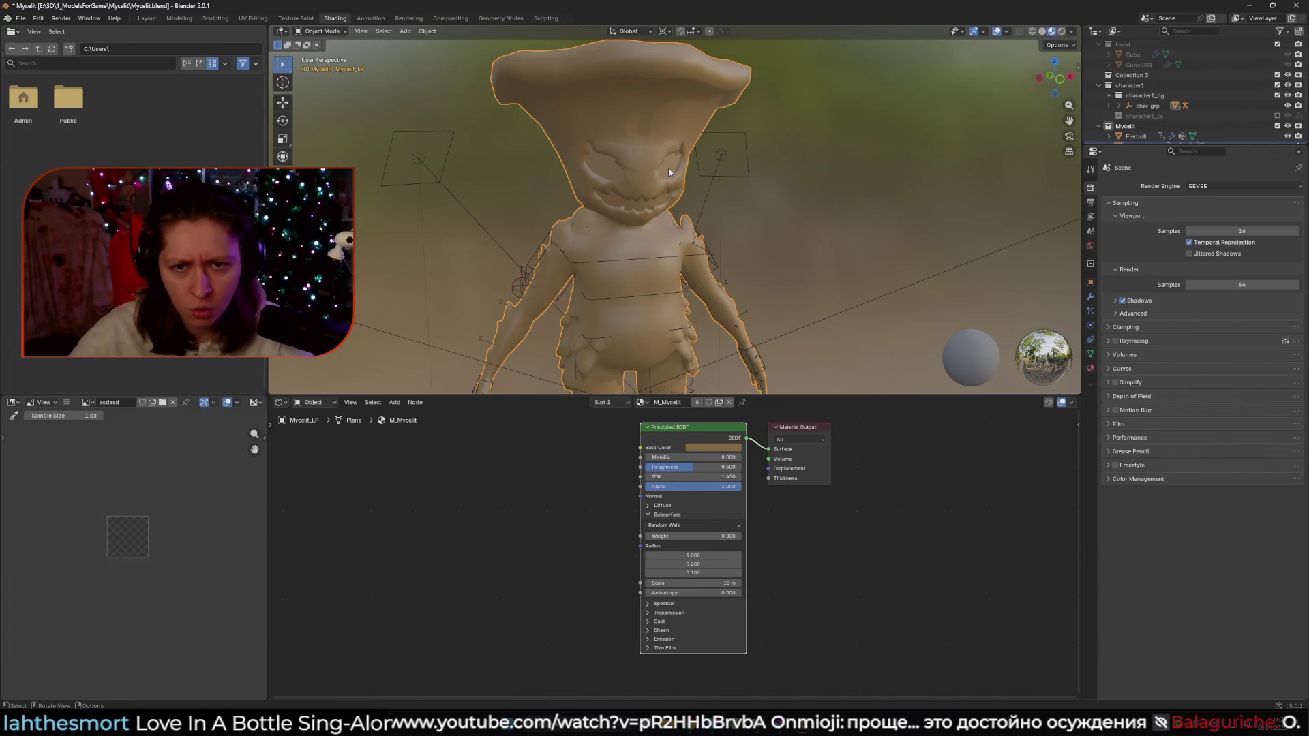
{"action": "key", "text": "shift+alt+z"}
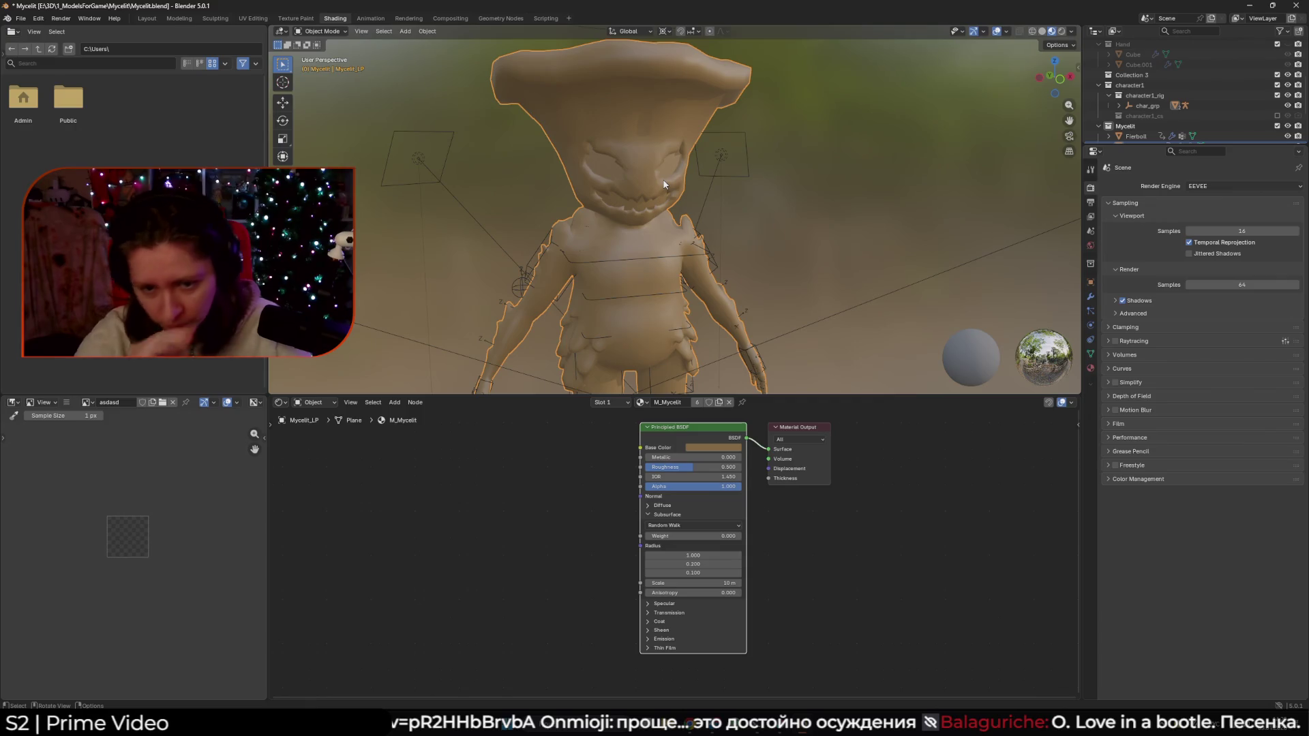
{"action": "left_click", "coordinate": [639, 402]}
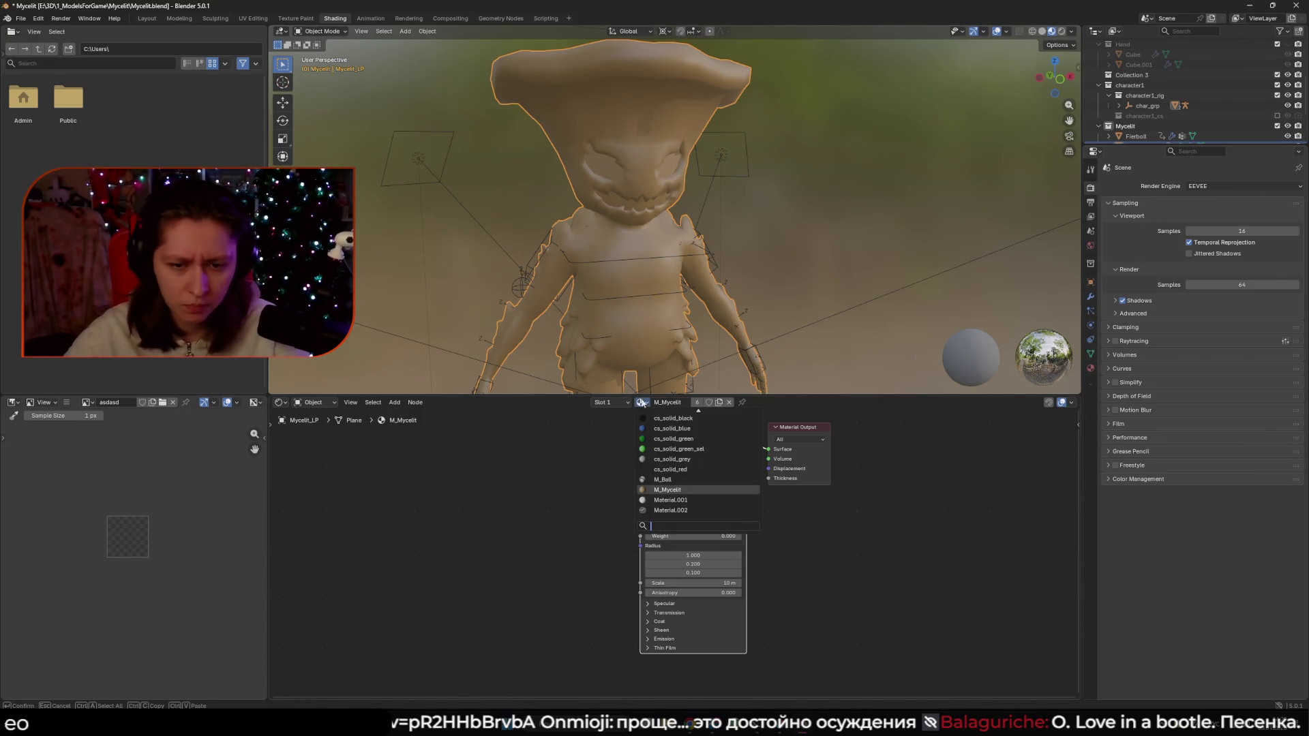
Enter and leave Edit Mode on the mesh, recentre the view, and reopen the texture setup browser
{"action": "key", "text": "Tab"}
{"action": "scroll", "coordinate": [644, 199], "scroll_direction": "up", "scroll_amount": 3}
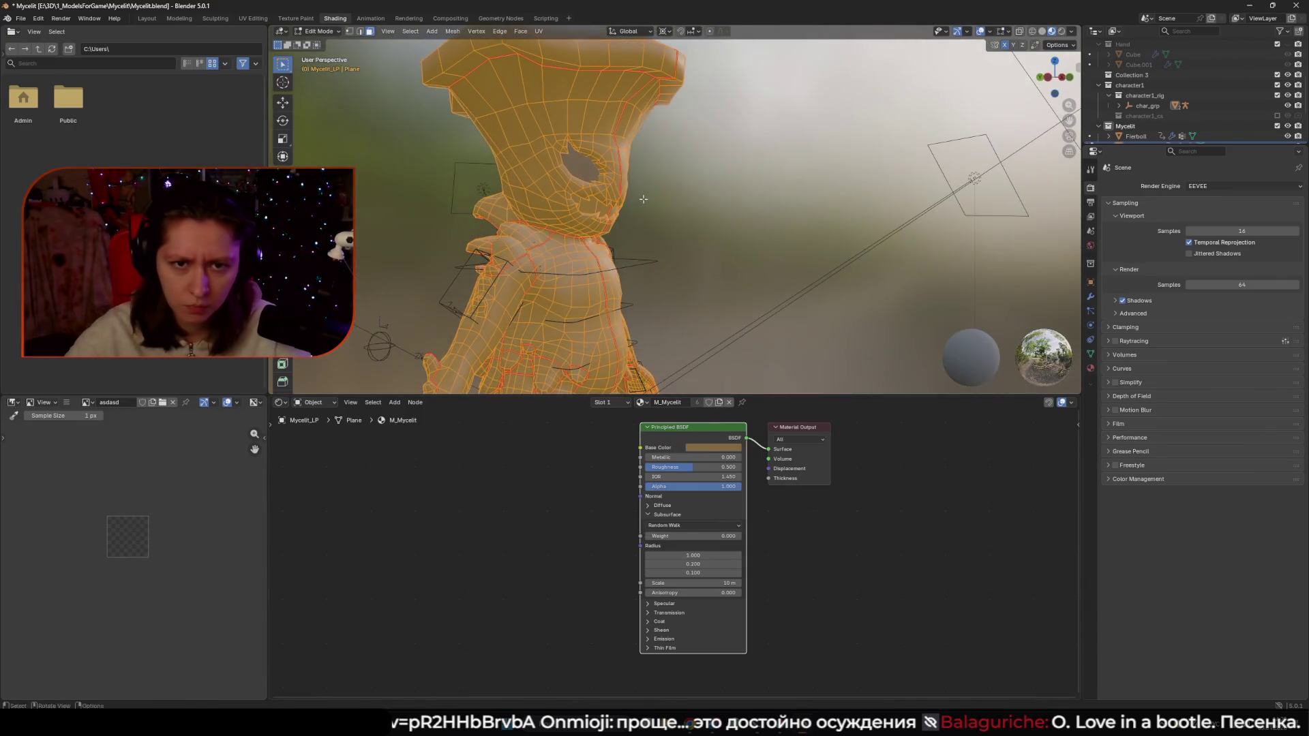
{"action": "scroll", "coordinate": [643, 199], "scroll_direction": "down", "scroll_amount": 4}
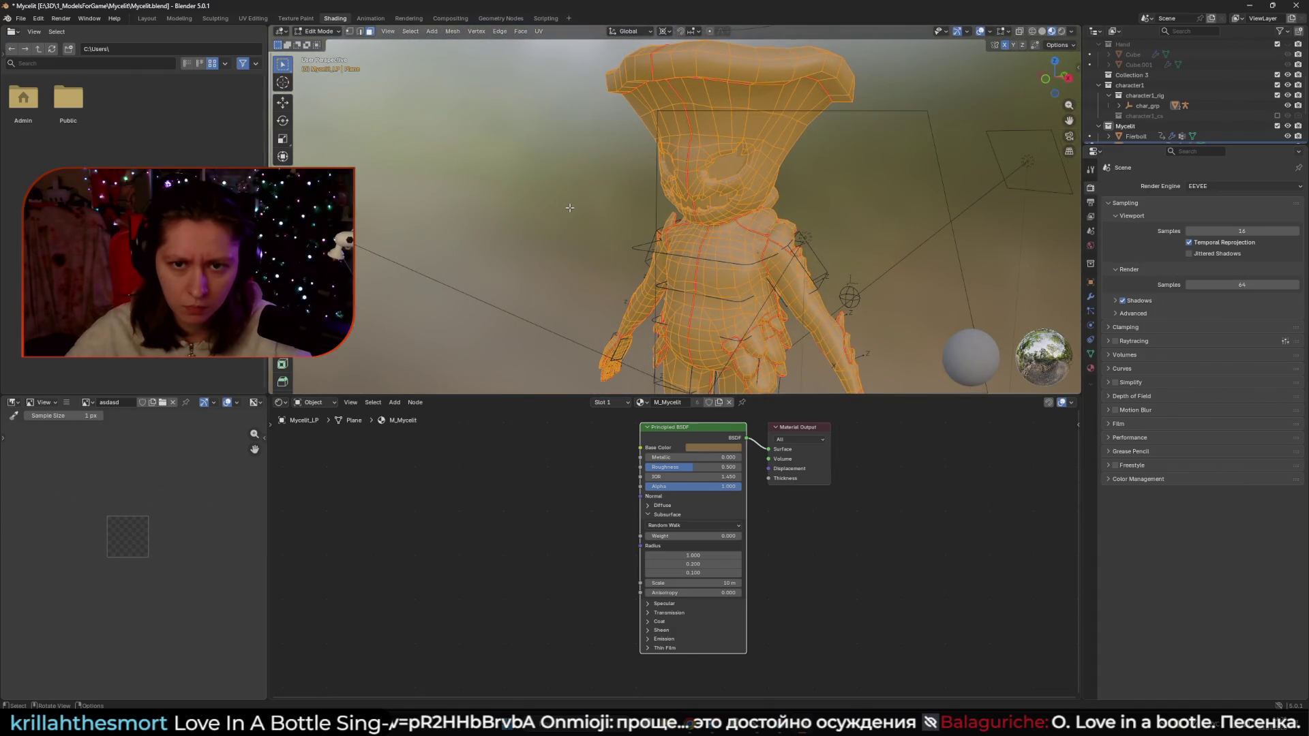
{"action": "mouse_move", "coordinate": [578, 208]}
{"action": "left_mouse_down"}
{"action": "mouse_move", "coordinate": [816, 243]}
{"action": "mouse_move", "coordinate": [713, 228]}
{"action": "left_mouse_up"}
{"action": "key", "text": "Tab"}
{"action": "key", "text": "KP_Decimal"}
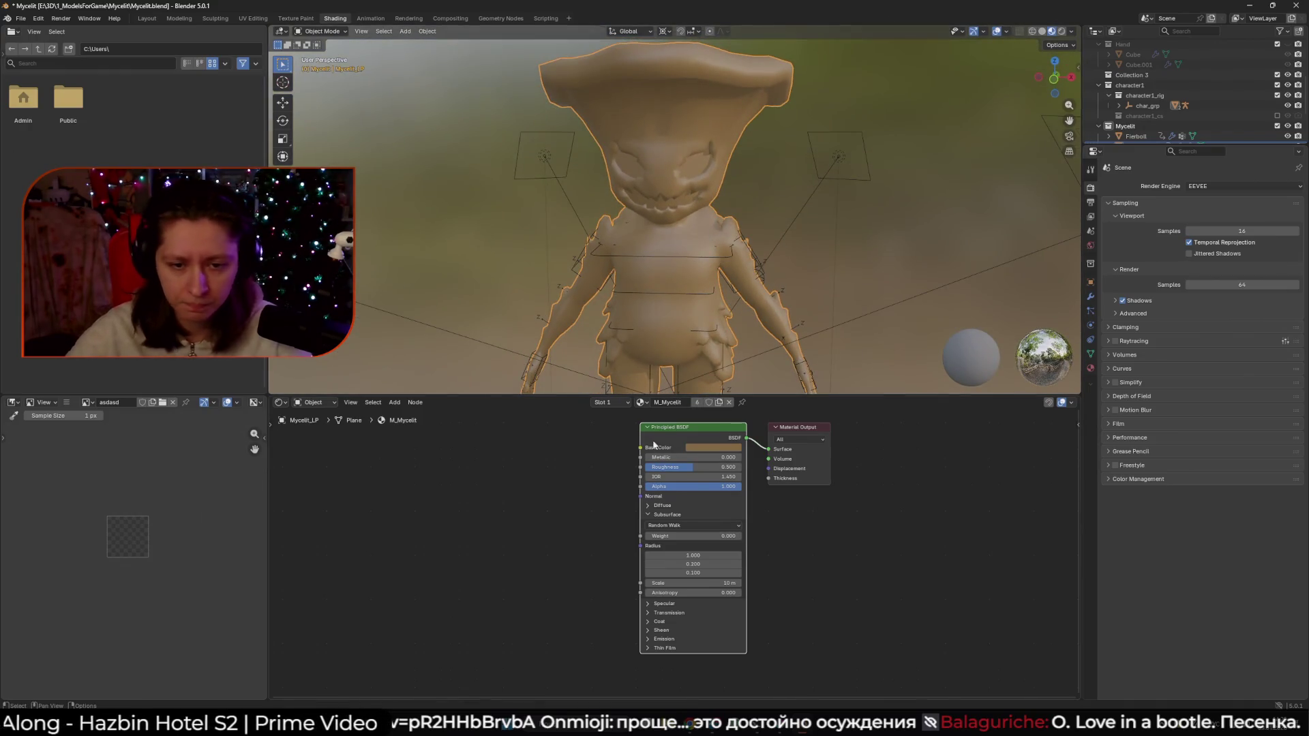
{"action": "key", "text": "ctrl+shift+t"}
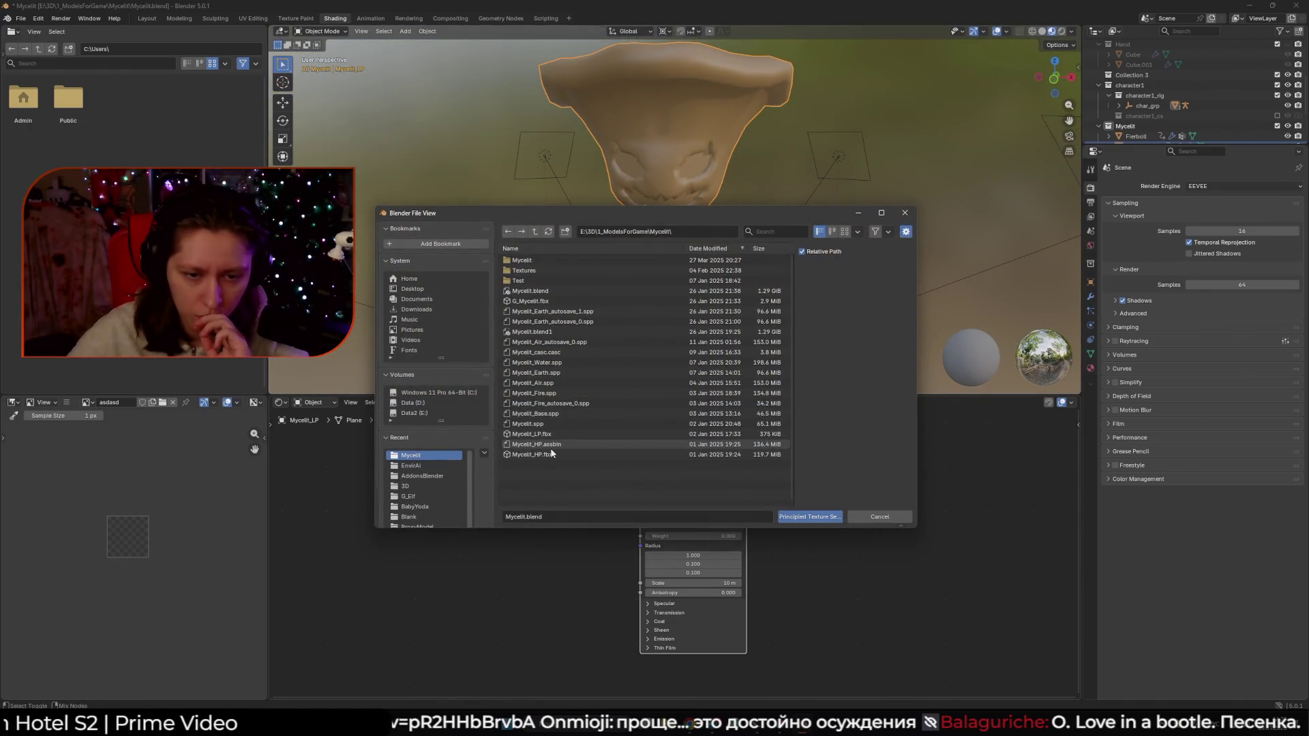
Load the five Textures\Base maps (albedo, AO, emission, metallic-smoothness, normal) into the material, then play the animation
{"action": "left_click", "coordinate": [526, 271]}
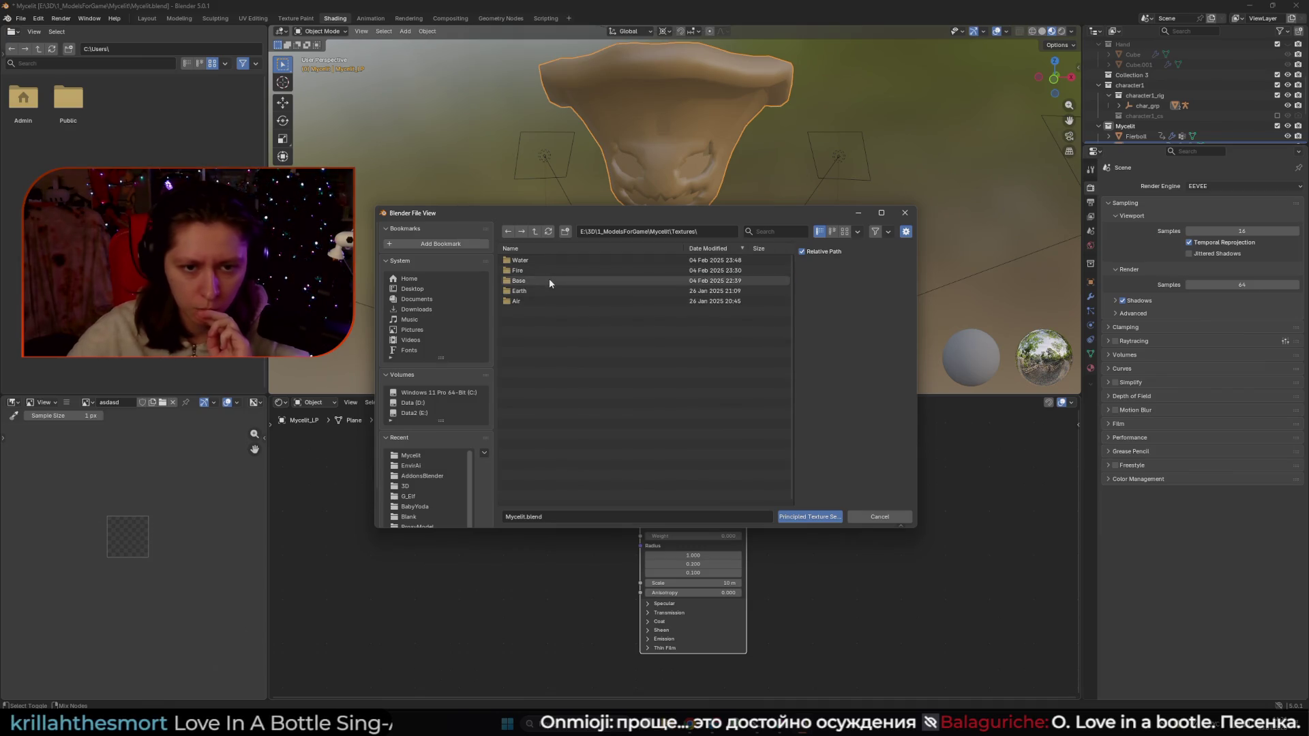
{"action": "left_click", "coordinate": [549, 280]}
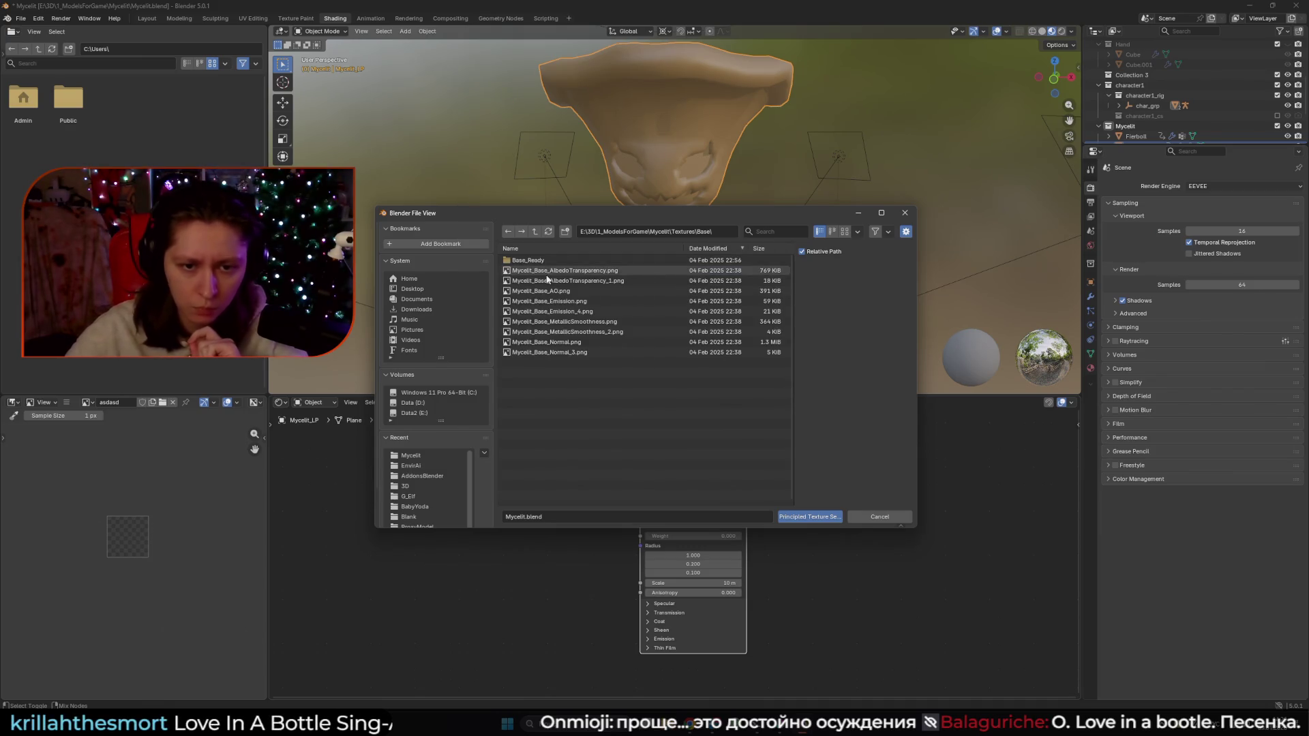
{"action": "left_click", "coordinate": [547, 271]}
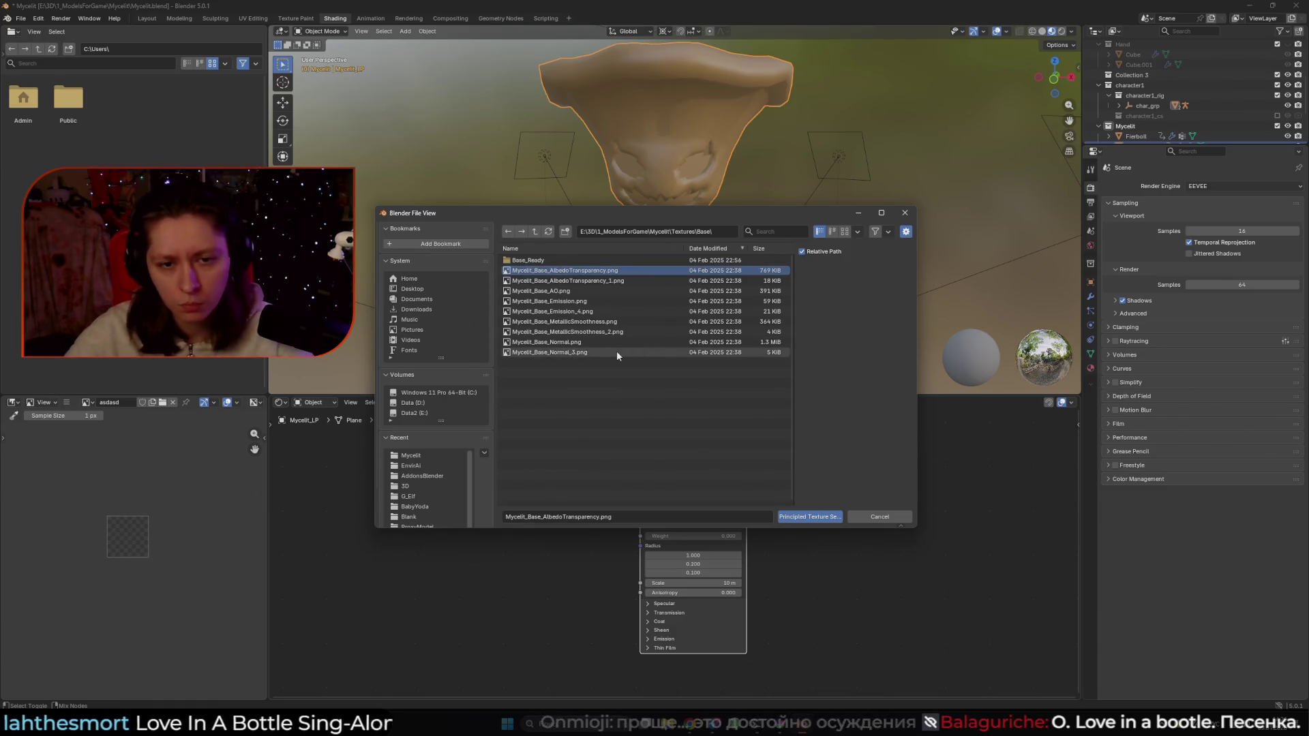
{"action": "left_click", "coordinate": [580, 291], "text": "shift"}
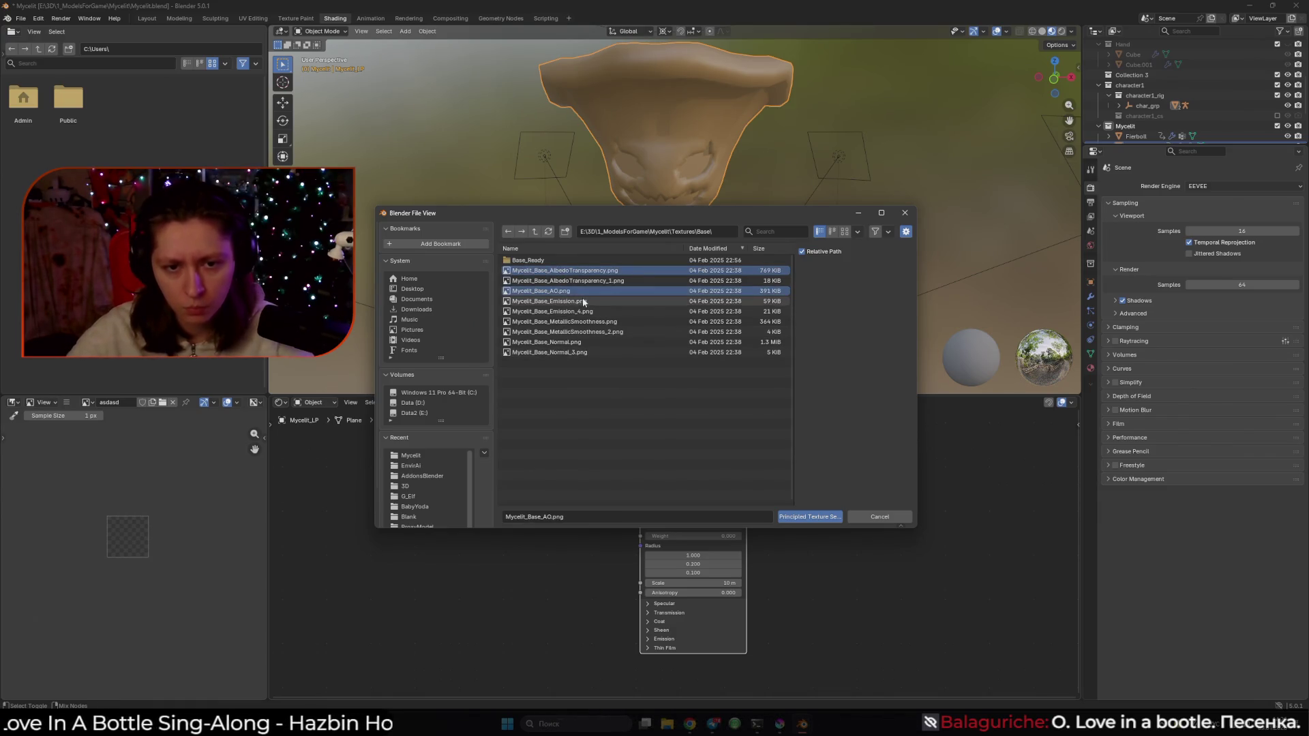
{"action": "mouse_move", "coordinate": [583, 303]}
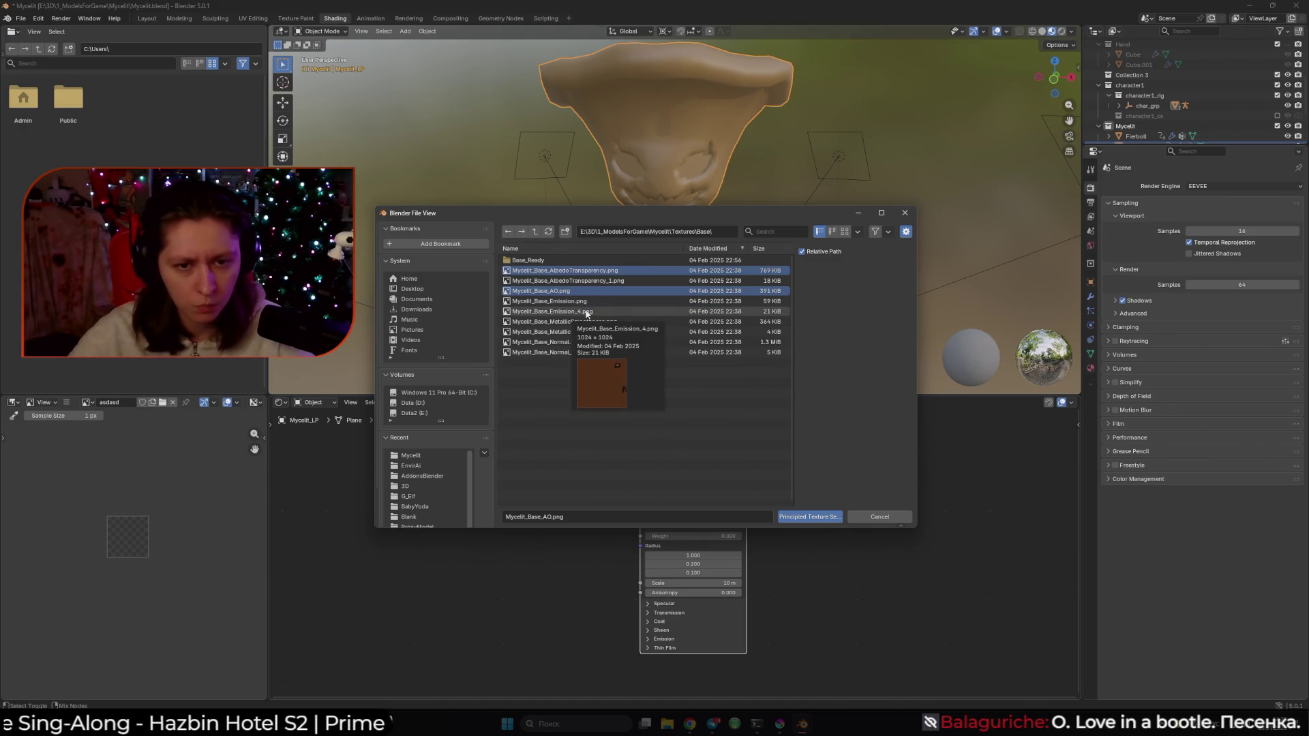
{"action": "left_click", "coordinate": [586, 302], "text": "ctrl"}
{"action": "mouse_move", "coordinate": [594, 331]}
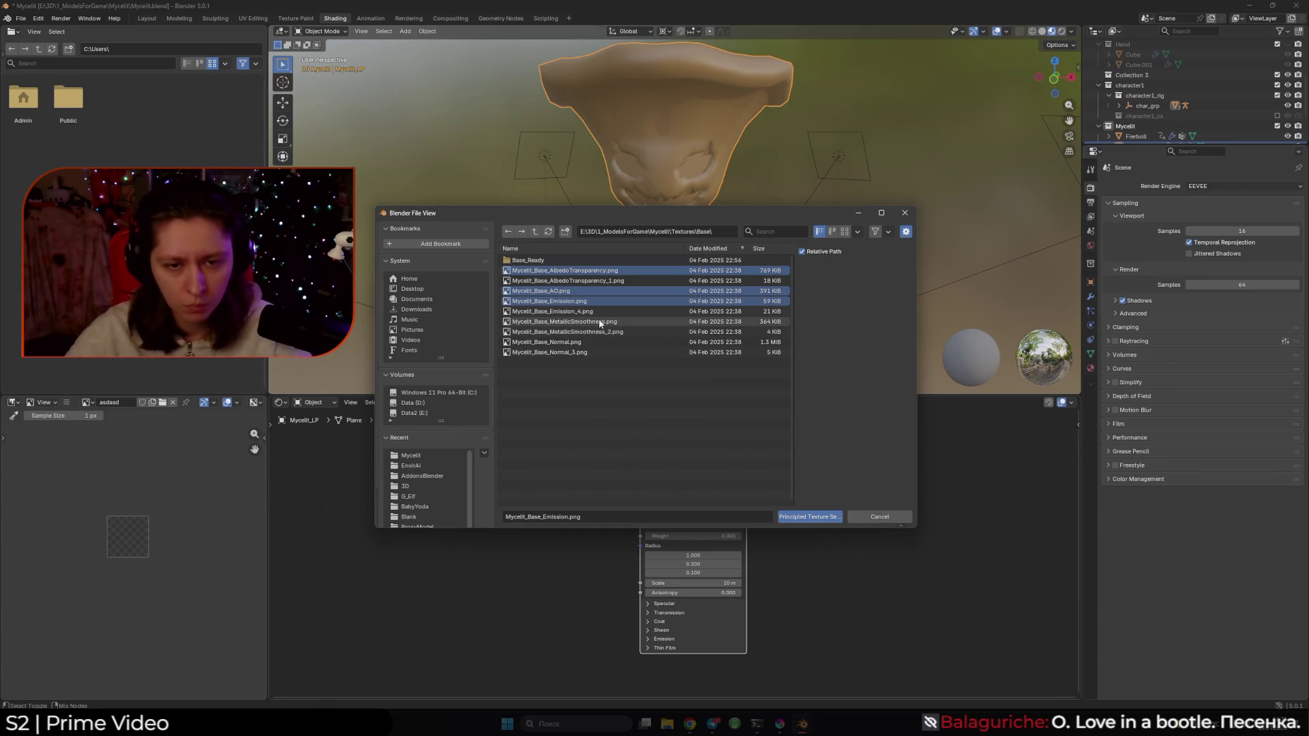
{"action": "left_click", "coordinate": [595, 322], "text": "ctrl"}
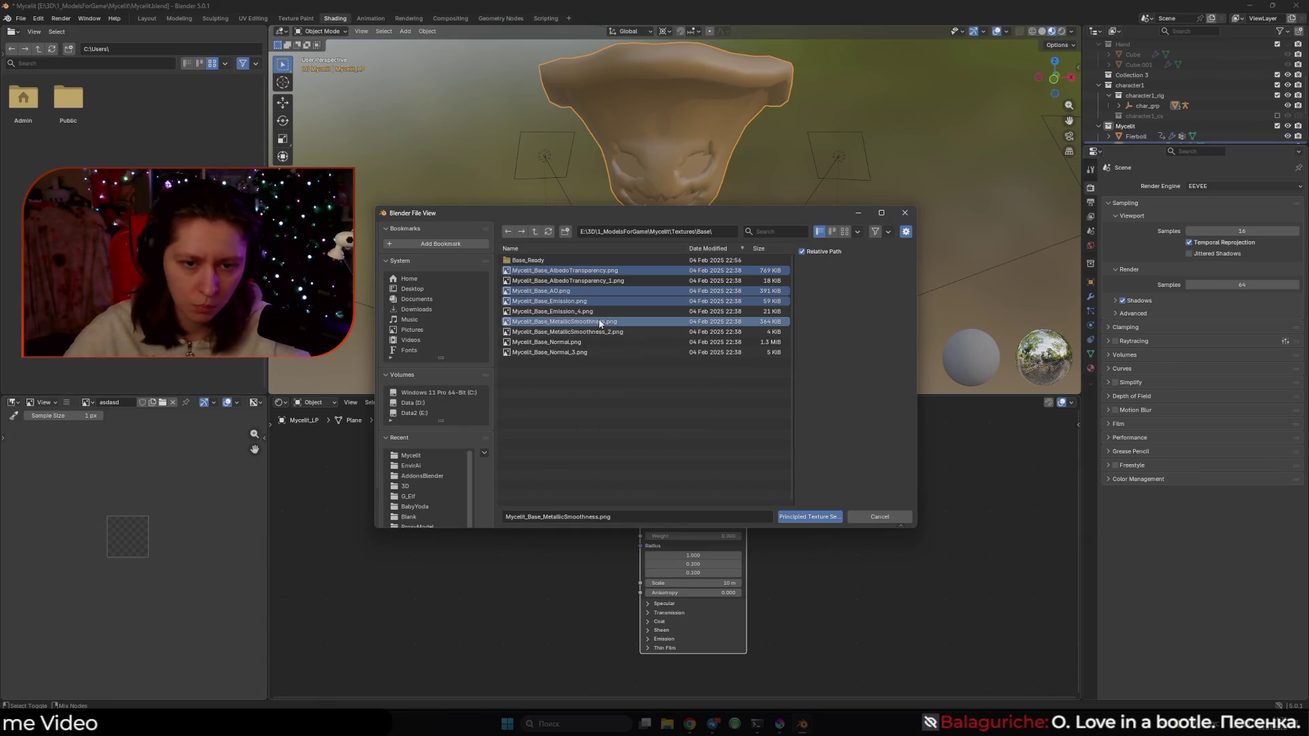
{"action": "left_click", "coordinate": [566, 342], "text": "ctrl"}
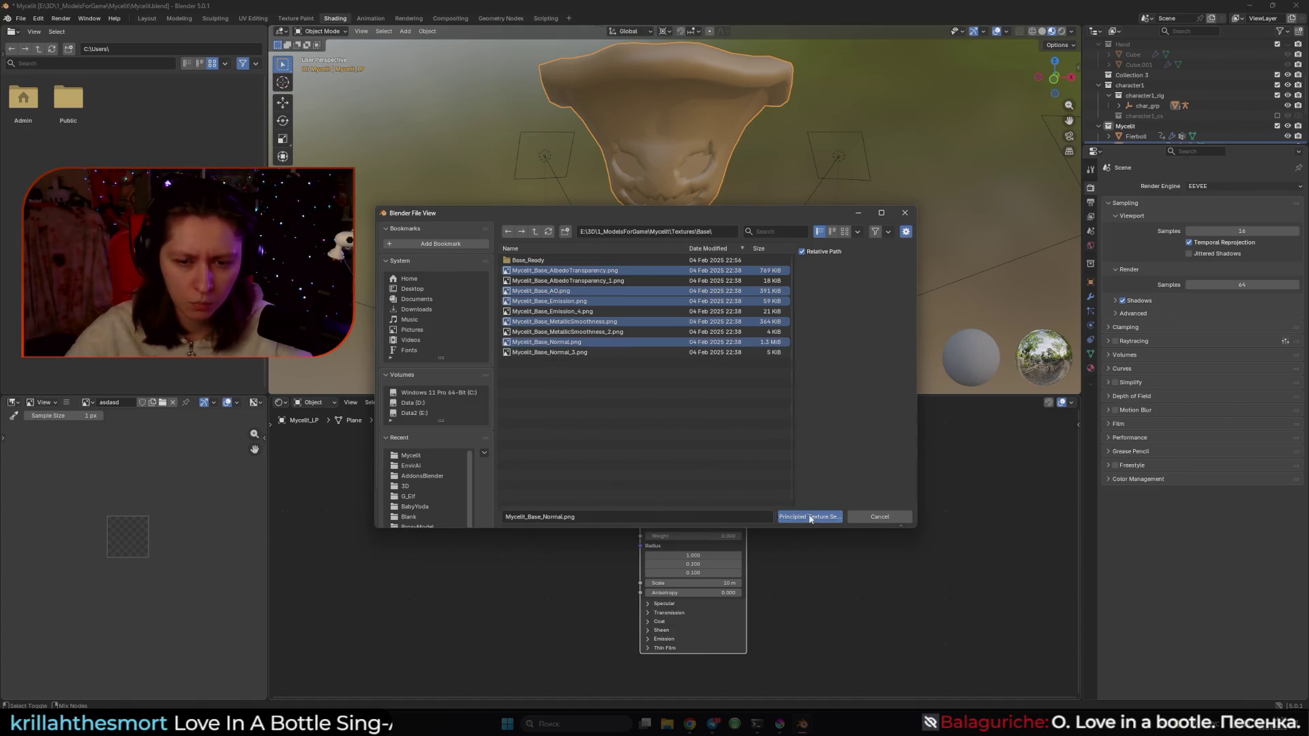
{"action": "left_click", "coordinate": [810, 517]}
{"action": "key", "text": "space"}
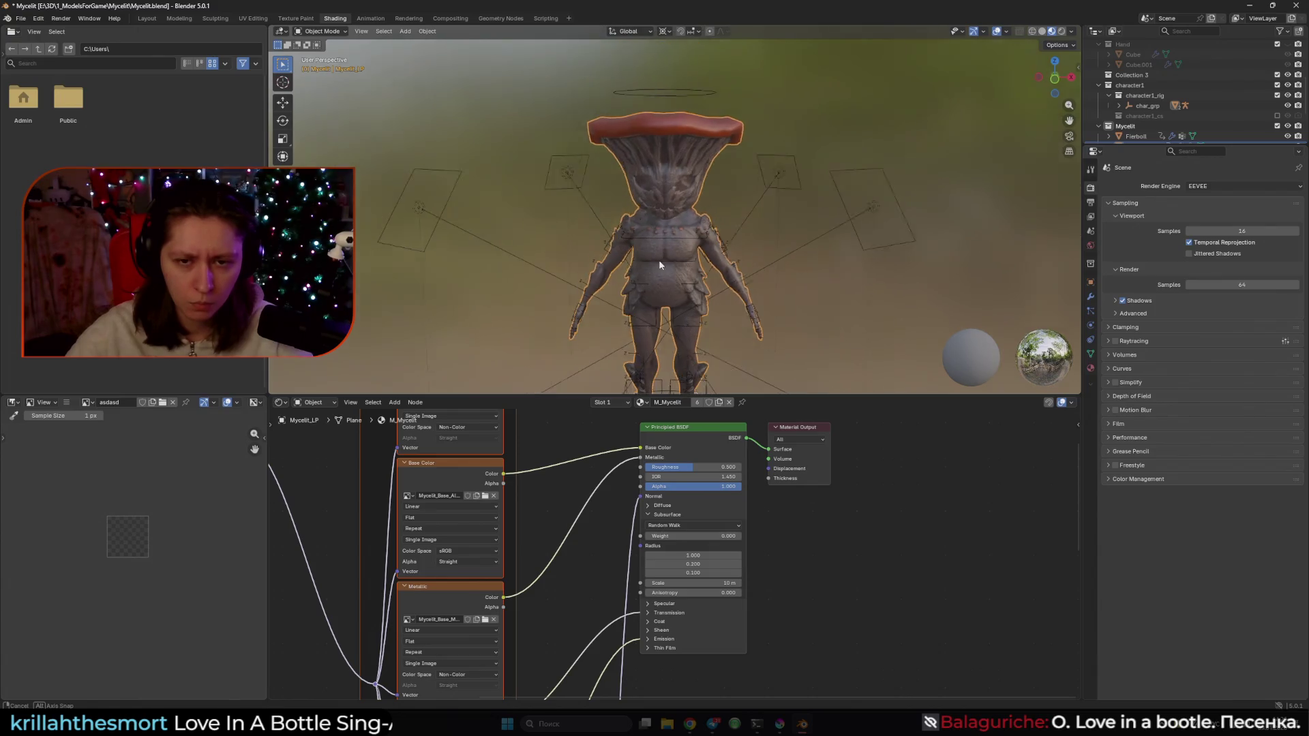
Orbit the textured character, then show the full Mycelit_LP mesh and its UVs in UV Editing
{"action": "mouse_move", "coordinate": [680, 298]}
{"action": "left_mouse_down"}
{"action": "mouse_move", "coordinate": [723, 300]}
{"action": "mouse_move", "coordinate": [724, 317]}
{"action": "mouse_move", "coordinate": [786, 287]}
{"action": "mouse_move", "coordinate": [625, 288]}
{"action": "left_mouse_up"}
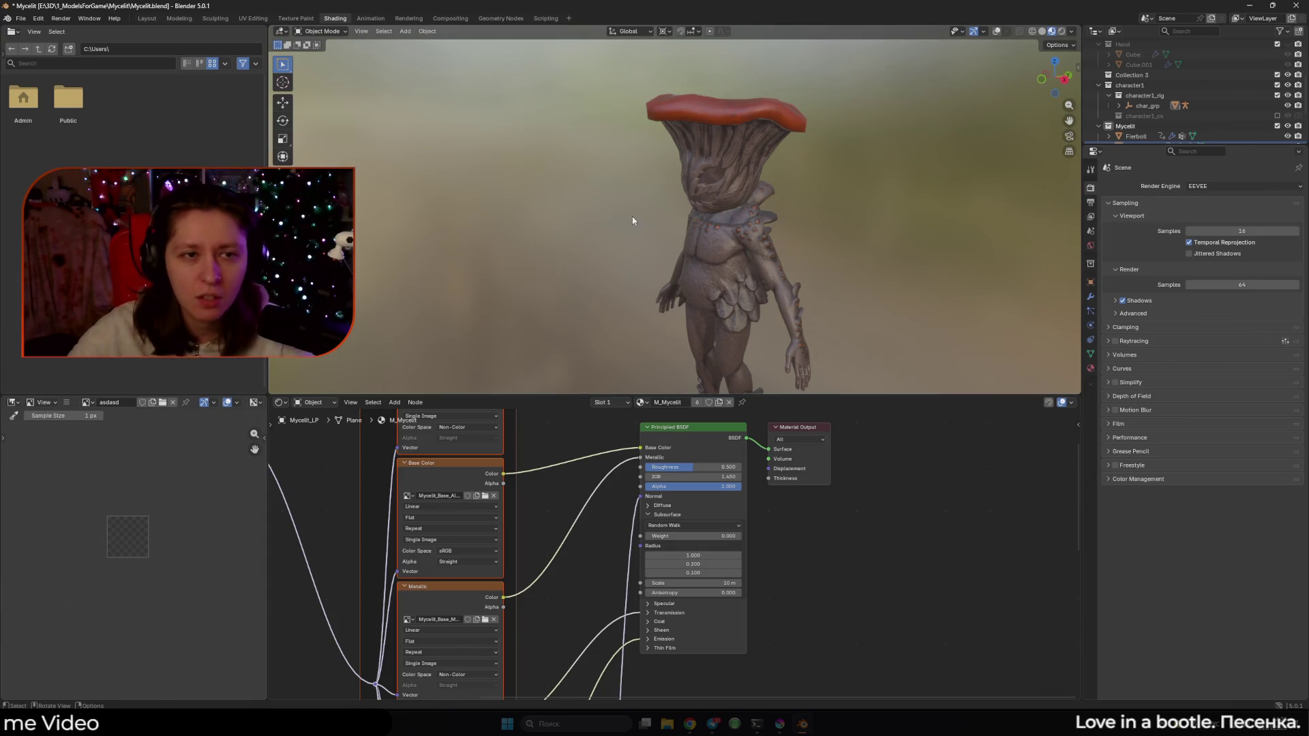
{"action": "left_click", "coordinate": [253, 19]}
{"action": "key", "text": "KP_Divide"}
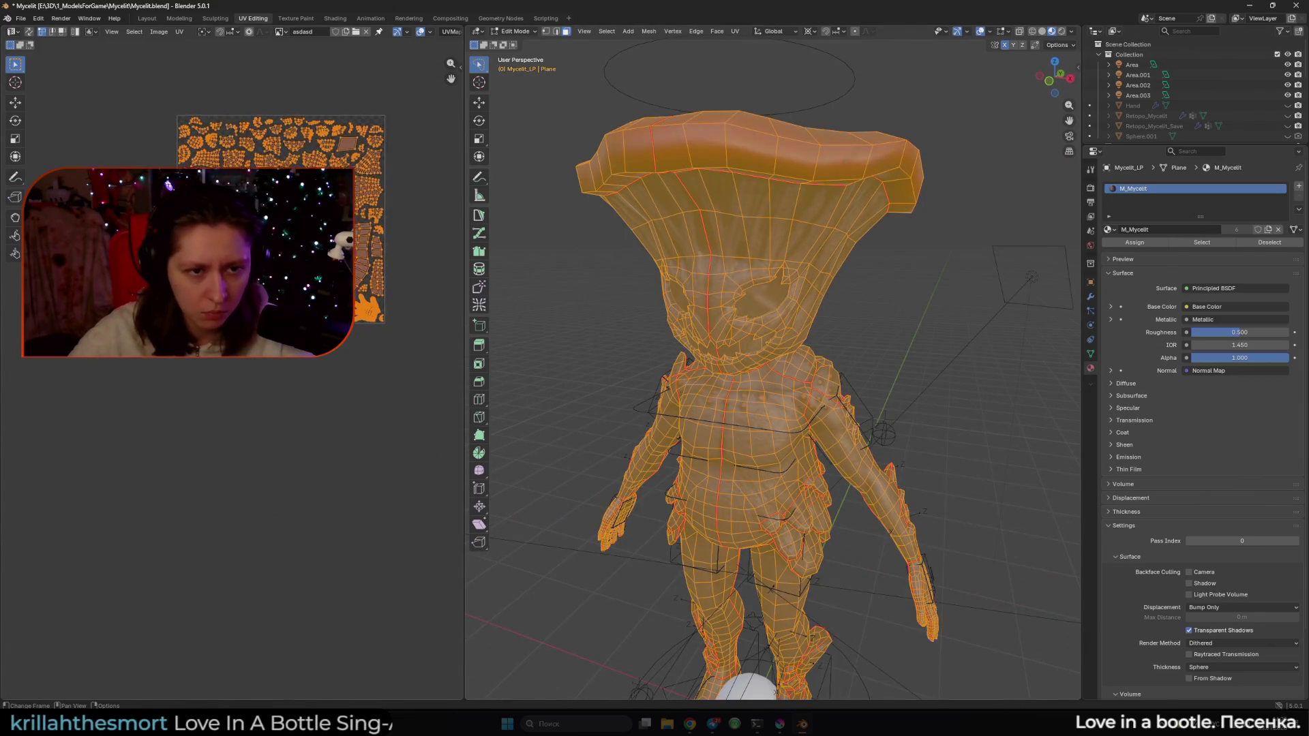
Select the linked eye and mouth islands to view their UVs, then select the whole mesh
{"action": "key", "text": "alt+a"}
{"action": "key", "text": "l"}
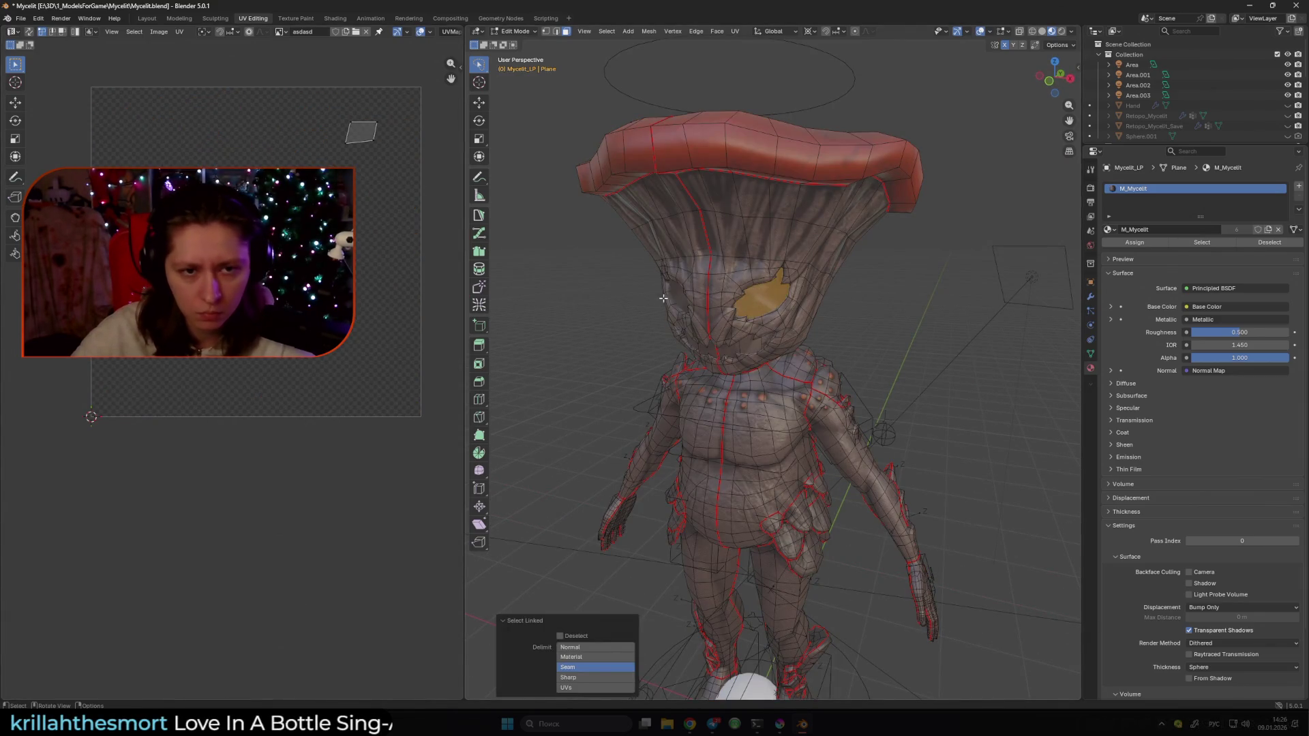
{"action": "key", "text": "l"}
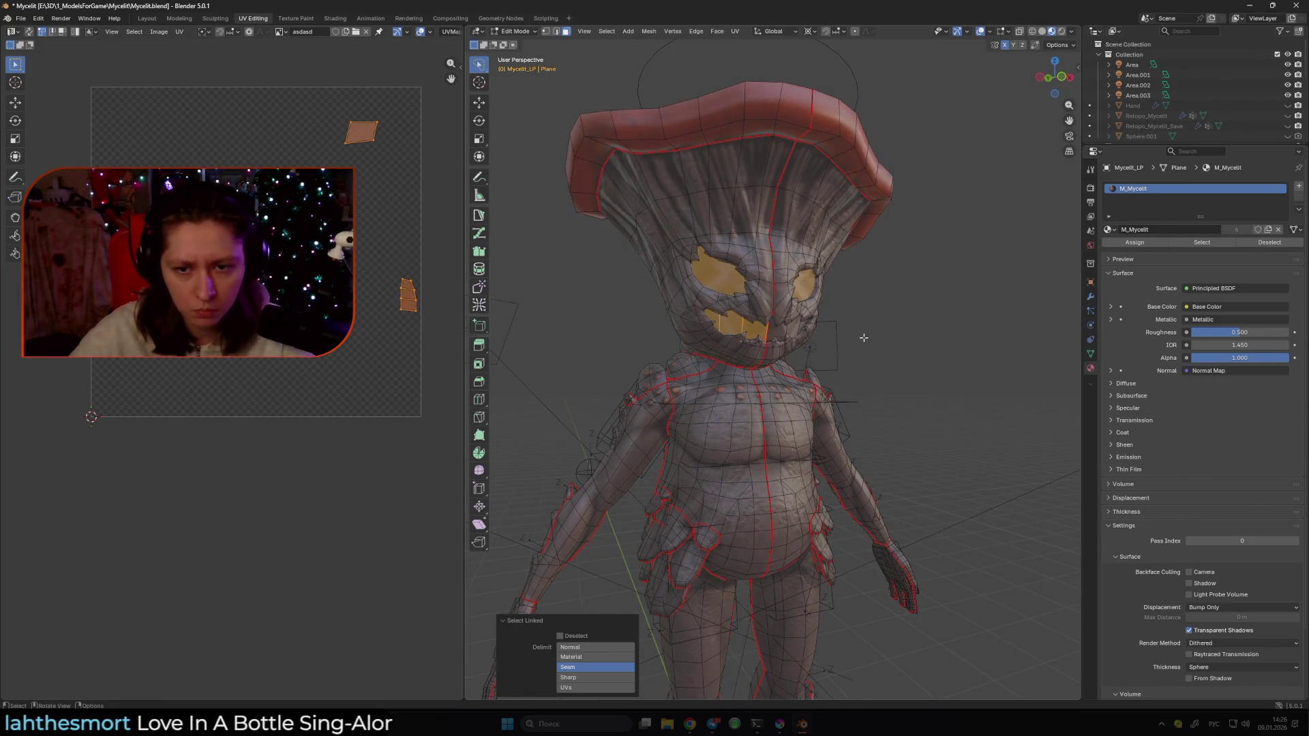
{"action": "left_click", "coordinate": [924, 344]}
{"action": "key", "text": "a"}
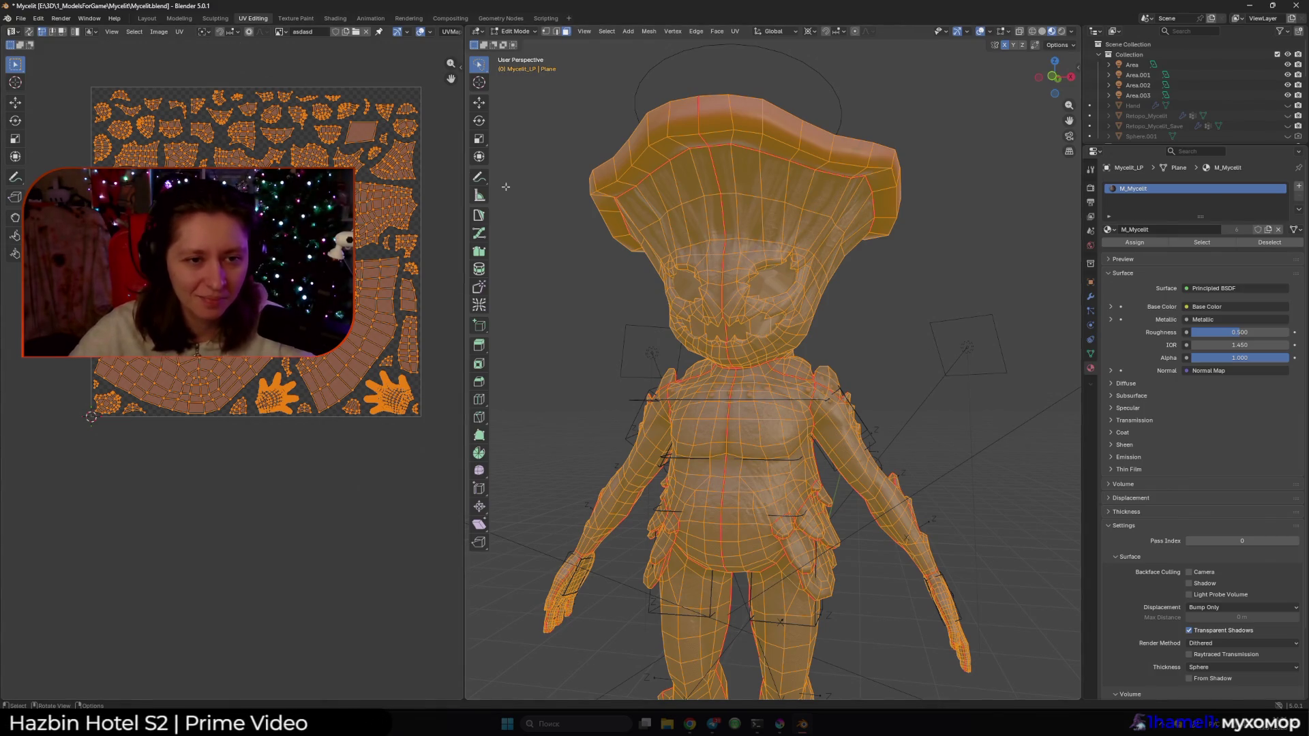
Return to the Layout workspace and orbit to face the textured character
{"action": "scroll", "coordinate": [506, 186], "scroll_direction": "down", "scroll_amount": 1}
{"action": "left_click", "coordinate": [147, 19]}
{"action": "mouse_move", "coordinate": [655, 216]}
{"action": "left_mouse_down"}
{"action": "mouse_move", "coordinate": [727, 219]}
{"action": "mouse_move", "coordinate": [627, 225]}
{"action": "left_mouse_up"}
{"action": "scroll", "coordinate": [640, 220], "scroll_direction": "up", "scroll_amount": 5}
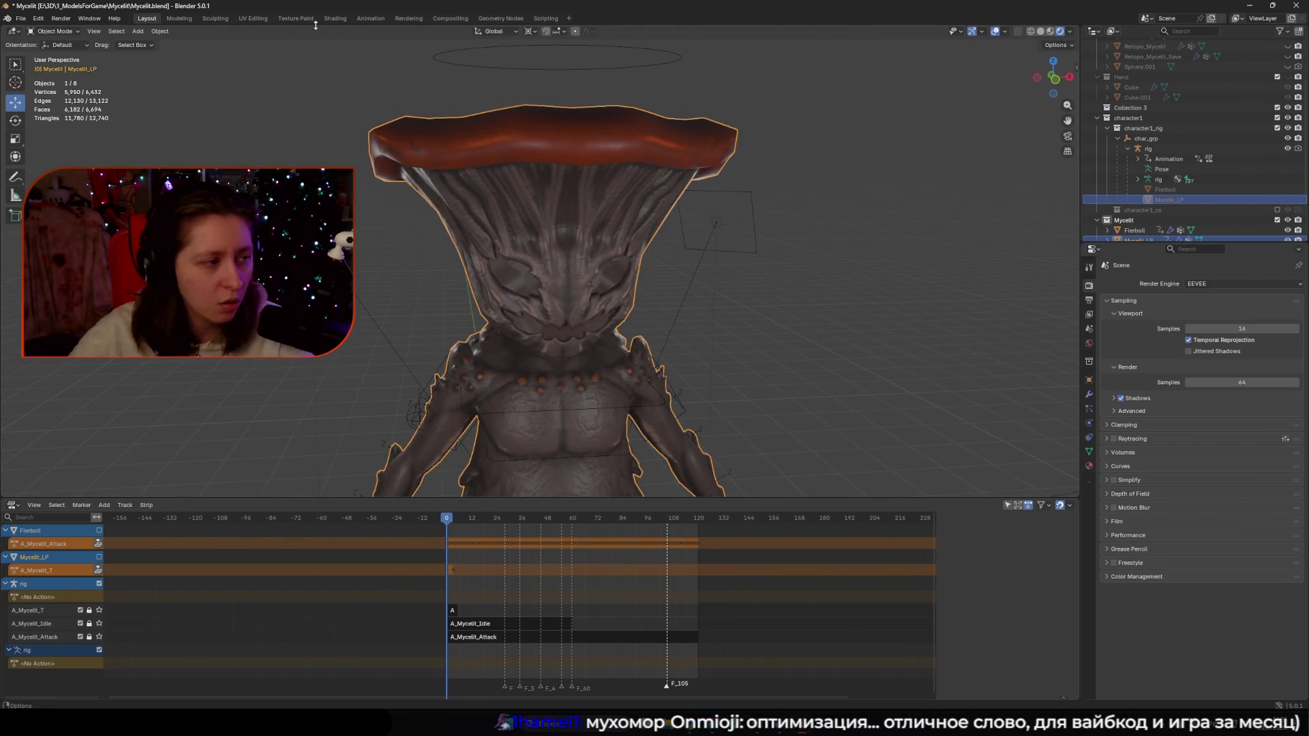
Switch to the Shading workspace and orbit the textured character to front and side views
{"action": "scroll", "coordinate": [442, 139], "scroll_direction": "down", "scroll_amount": 3}
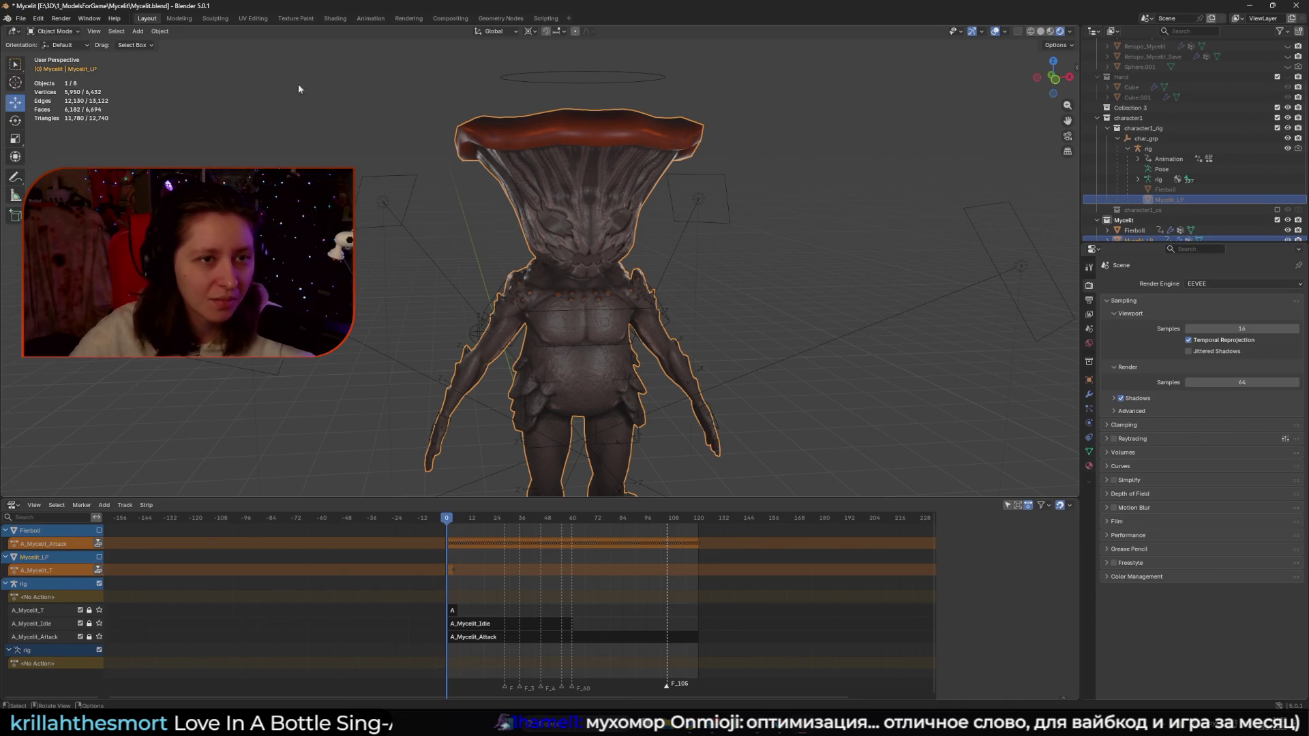
{"action": "left_click", "coordinate": [338, 19]}
{"action": "left_click_drag", "start_coordinate": [545, 177], "coordinate": [607, 154]}
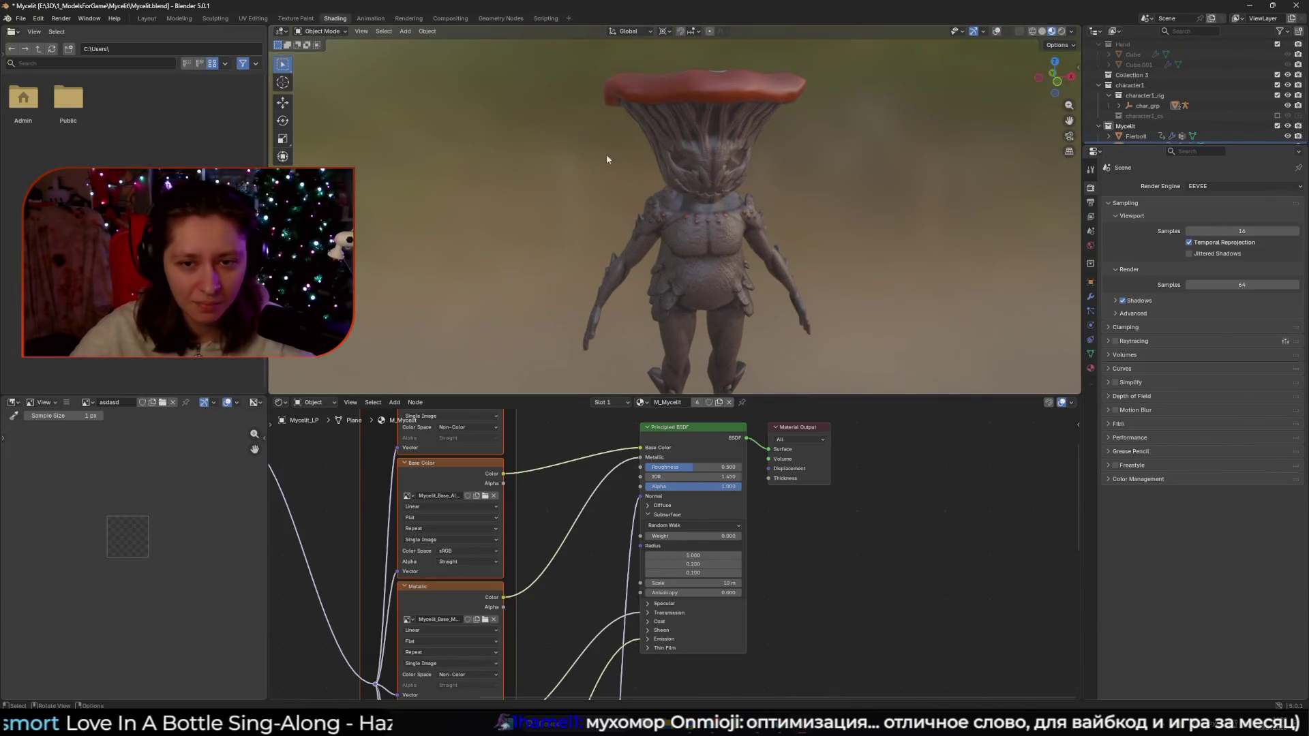
{"action": "scroll", "coordinate": [767, 199], "scroll_direction": "up", "scroll_amount": 4}
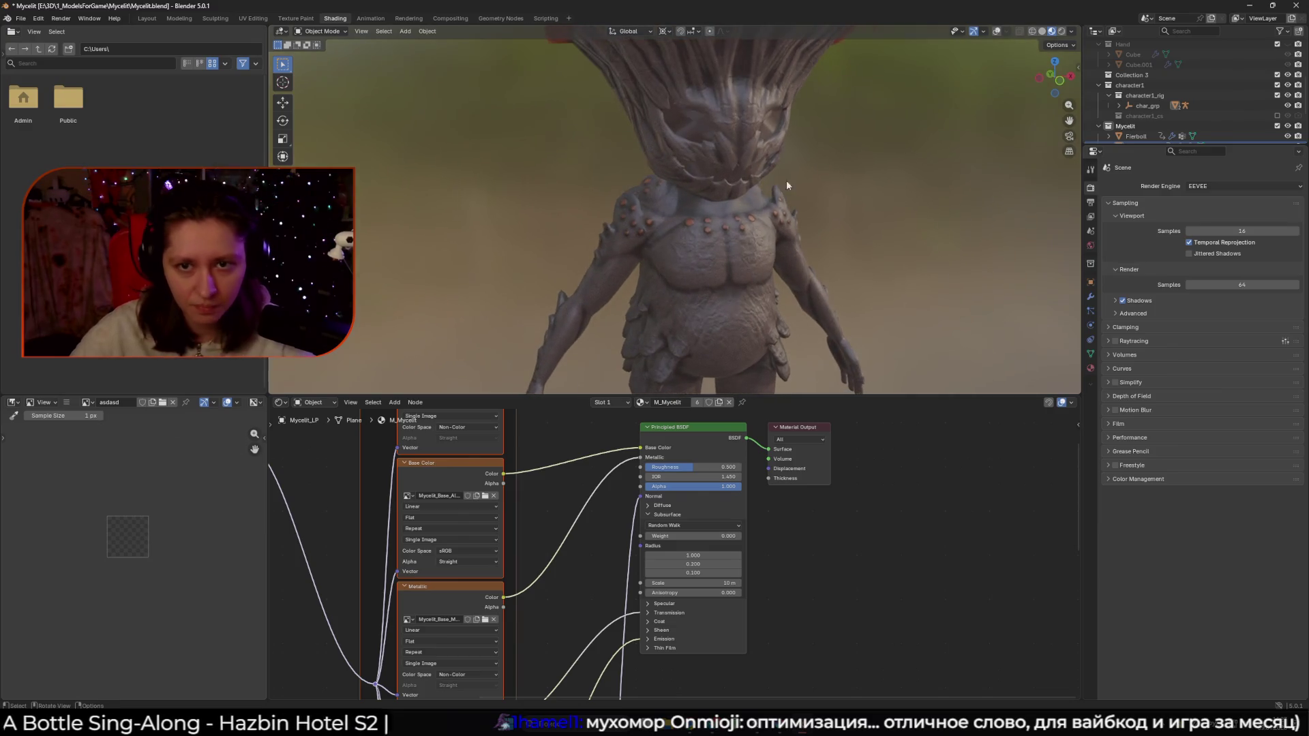
{"action": "mouse_move", "coordinate": [718, 227]}
{"action": "left_mouse_down"}
{"action": "mouse_move", "coordinate": [615, 228]}
{"action": "mouse_move", "coordinate": [706, 227]}
{"action": "left_mouse_up"}
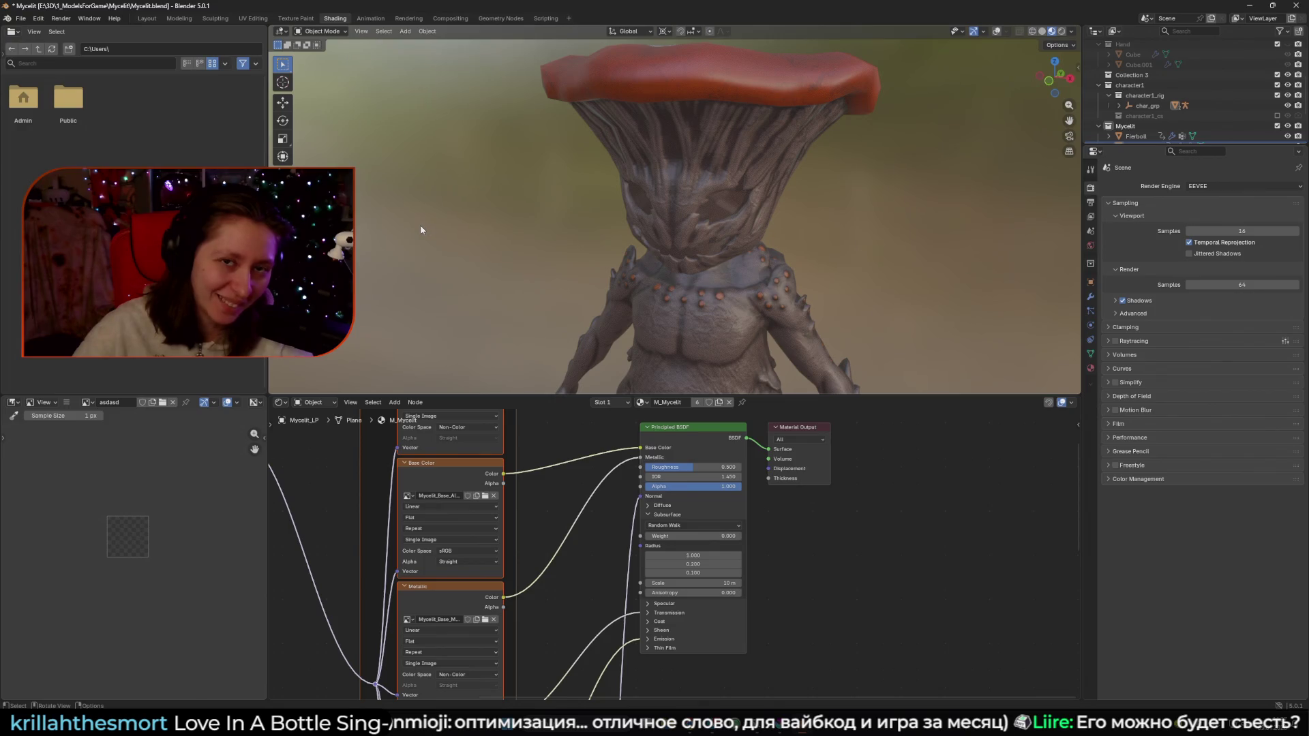
Zoom the node editor out and box-select the column of texture image nodes
{"action": "scroll", "coordinate": [580, 284], "scroll_direction": "down", "scroll_amount": 5}
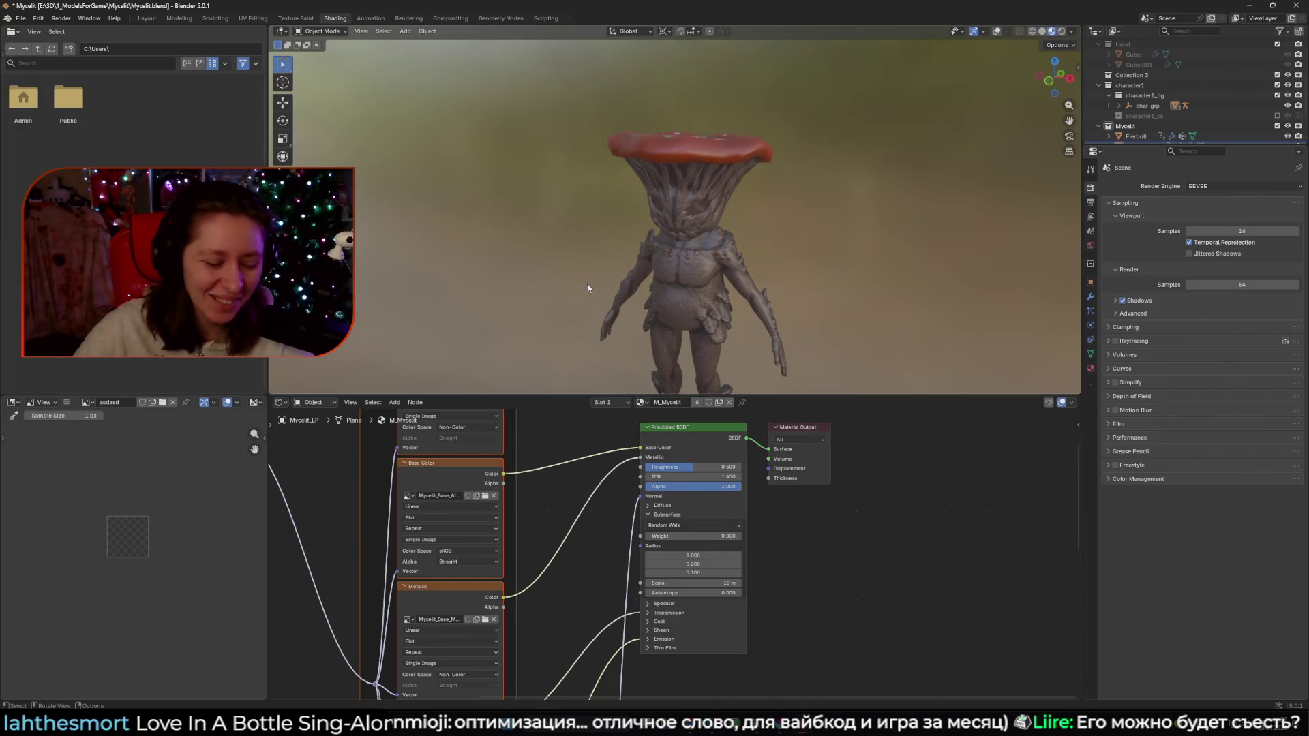
{"action": "scroll", "coordinate": [702, 284], "scroll_direction": "up", "scroll_amount": 4}
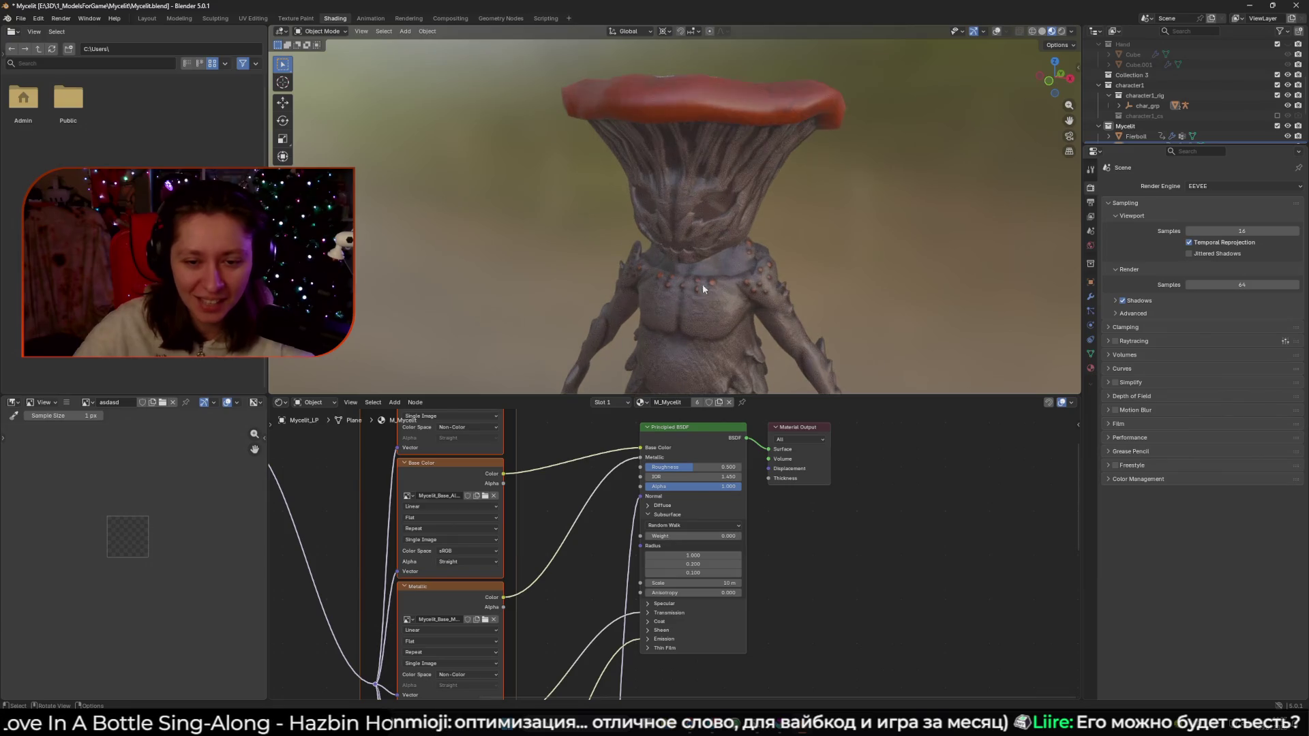
{"action": "scroll", "coordinate": [622, 414], "scroll_direction": "down", "scroll_amount": 5}
{"action": "mouse_move", "coordinate": [458, 437]}
{"action": "left_mouse_down"}
{"action": "mouse_move", "coordinate": [566, 604]}
{"action": "mouse_move", "coordinate": [623, 648]}
{"action": "left_mouse_up"}
Delete the selected texture nodes and reopen the texture setup browser in Textures\Earth
{"action": "key", "text": "Delete"}
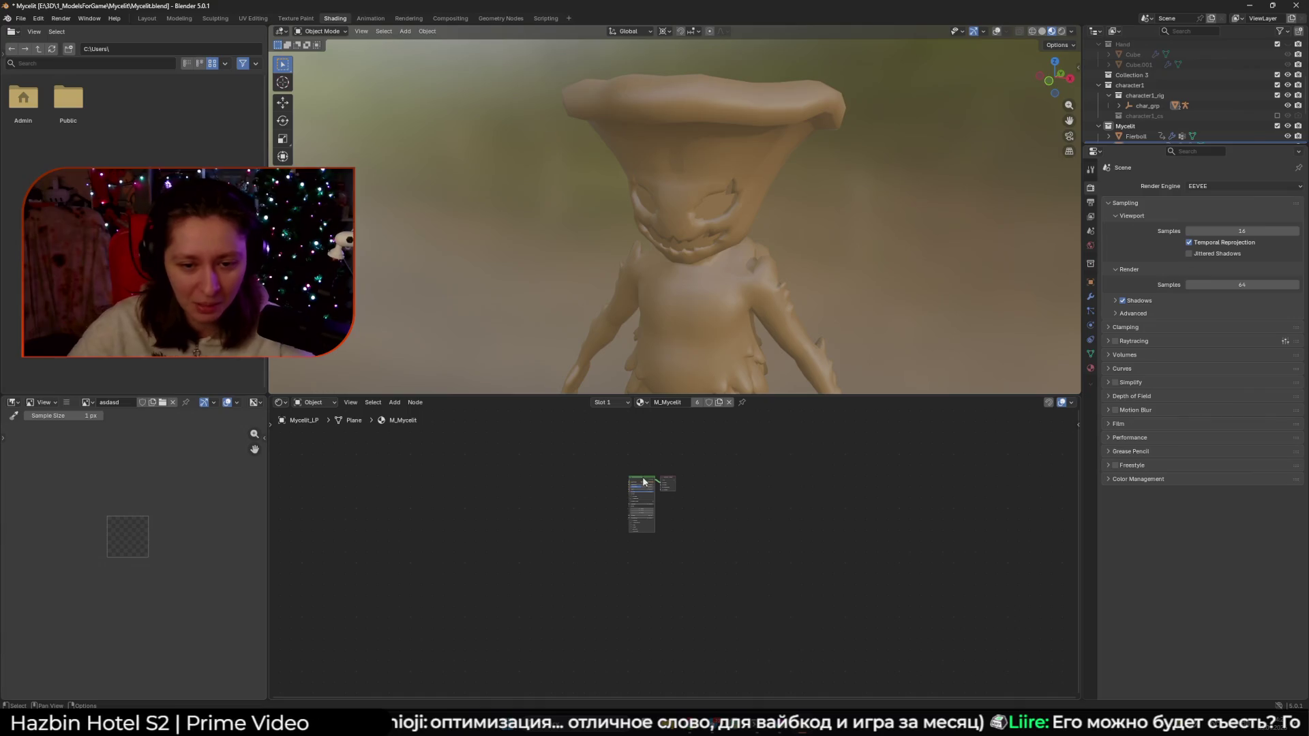
{"action": "scroll", "coordinate": [707, 517], "scroll_direction": "up", "scroll_amount": 2}
{"action": "key", "text": "ctrl+shift+t"}
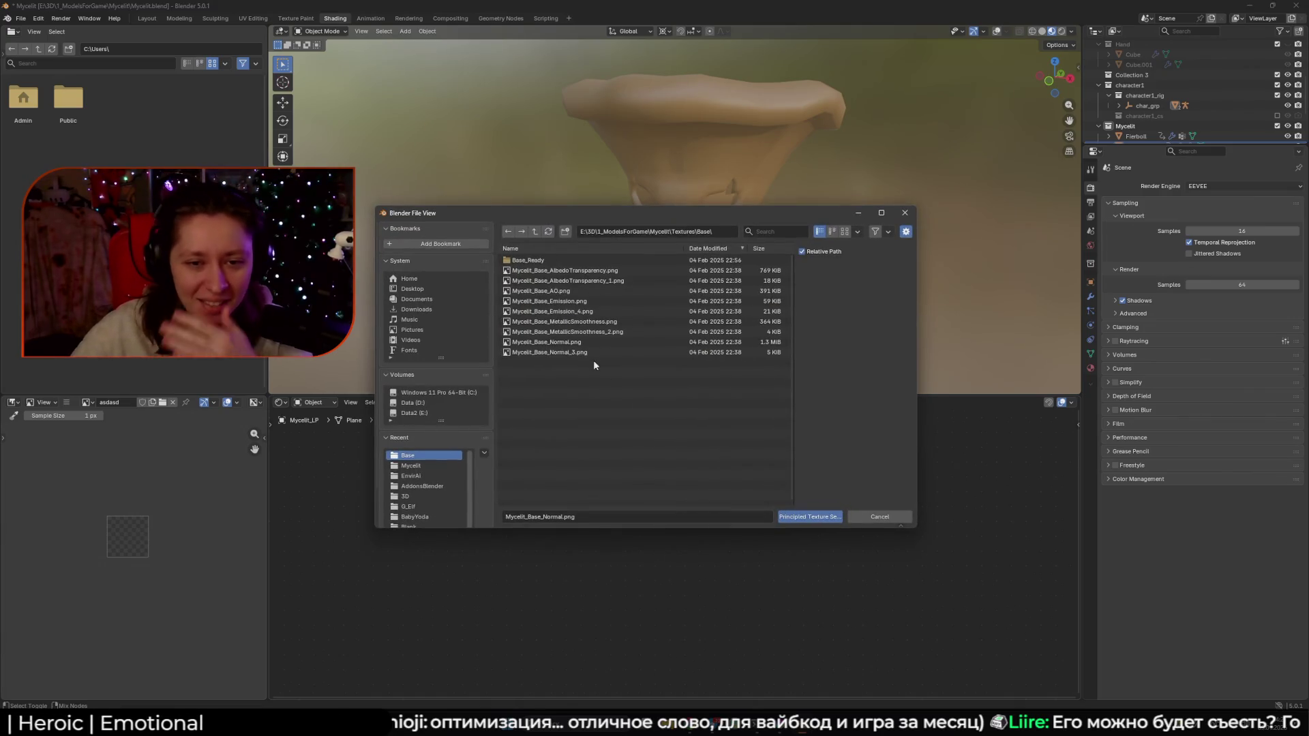
{"action": "left_click", "coordinate": [535, 231]}
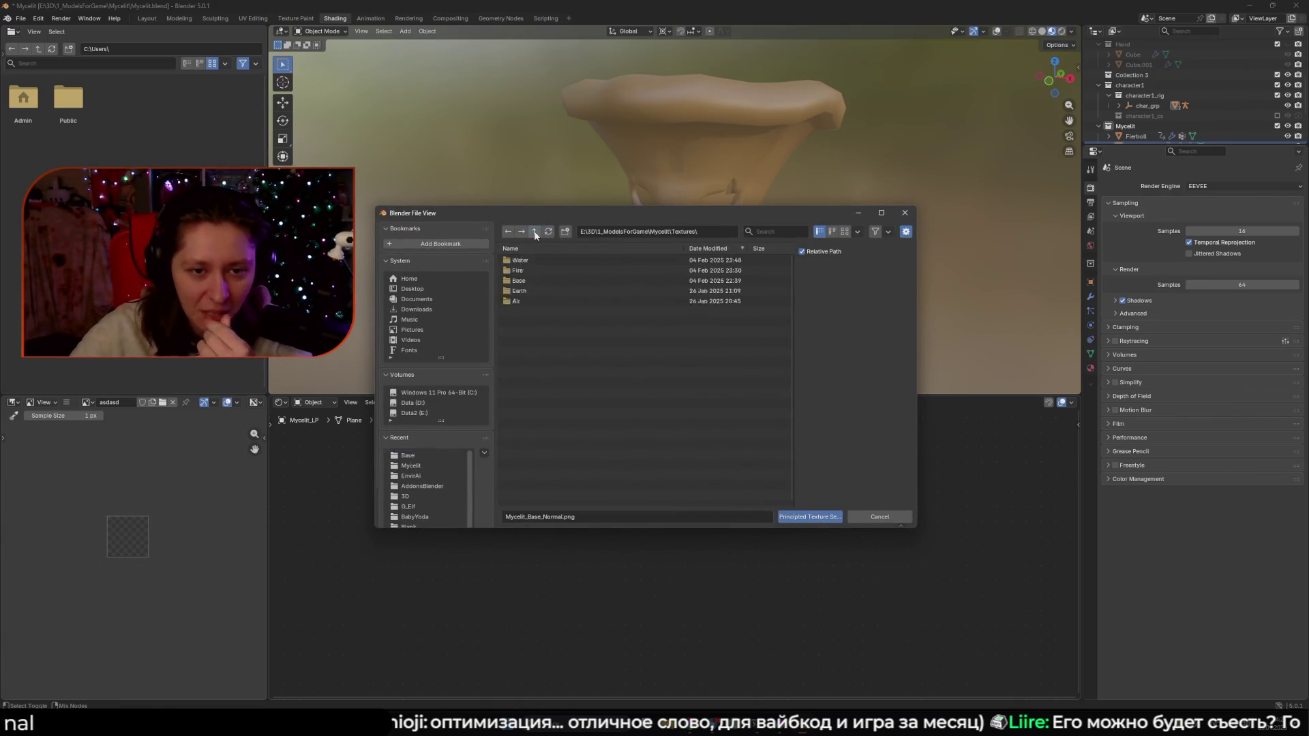
{"action": "left_click", "coordinate": [539, 260]}
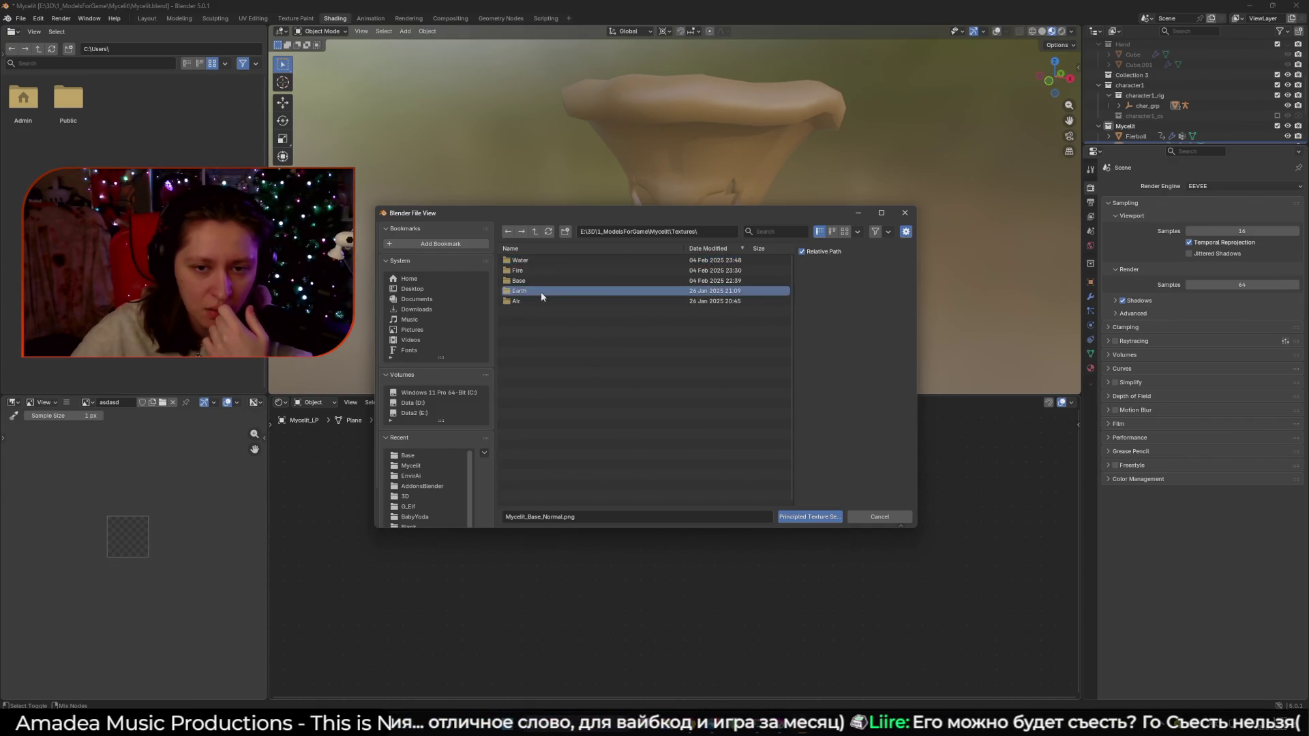
{"action": "double_click", "coordinate": [542, 292]}
Select the five Earth maps: albedo-transparency, AO, emission, metallic-smoothness and normal
{"action": "left_click", "coordinate": [577, 271]}
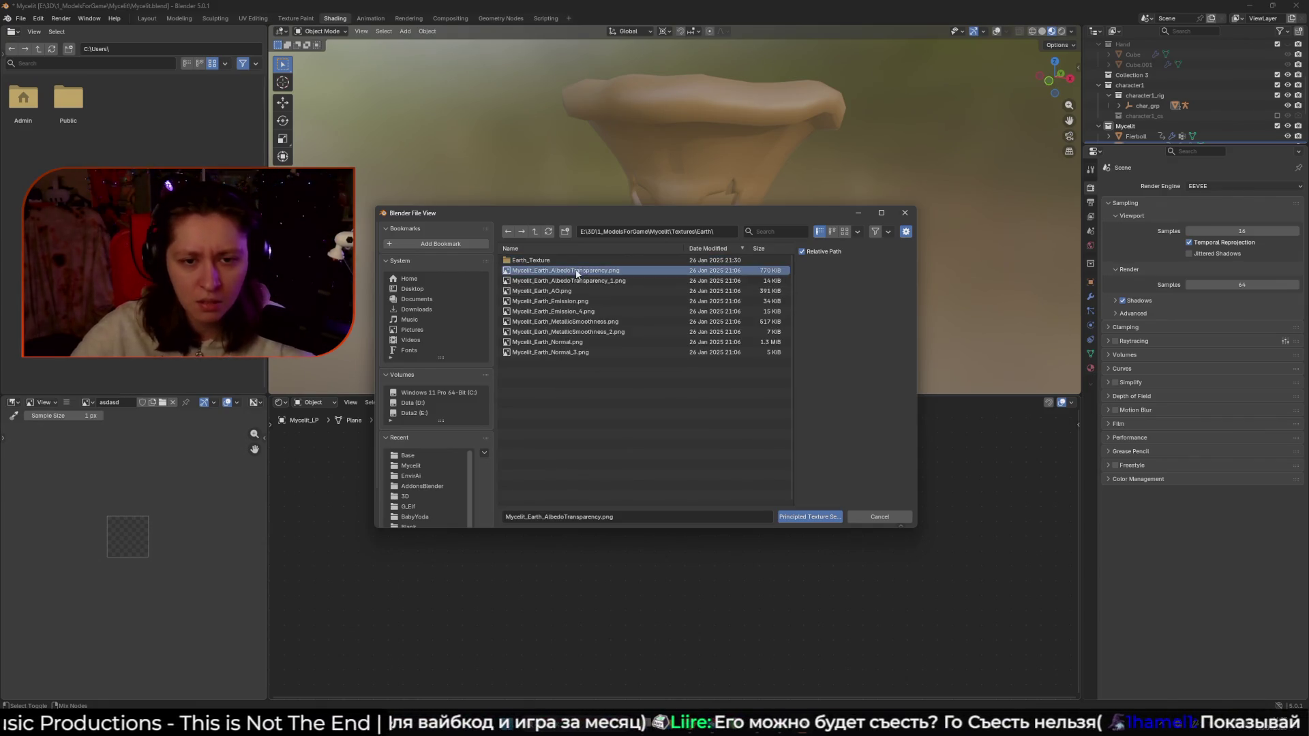
{"action": "left_click", "coordinate": [586, 290], "text": "ctrl"}
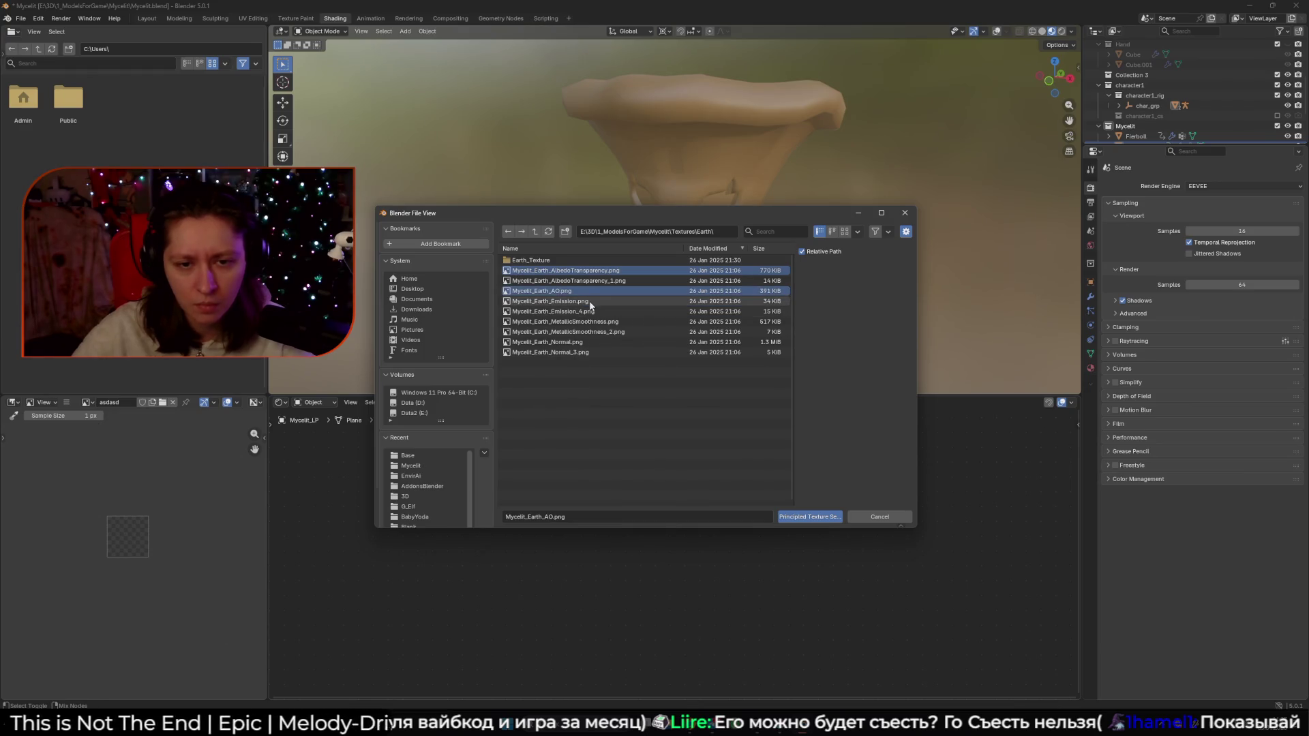
{"action": "left_click", "coordinate": [589, 302], "text": "ctrl"}
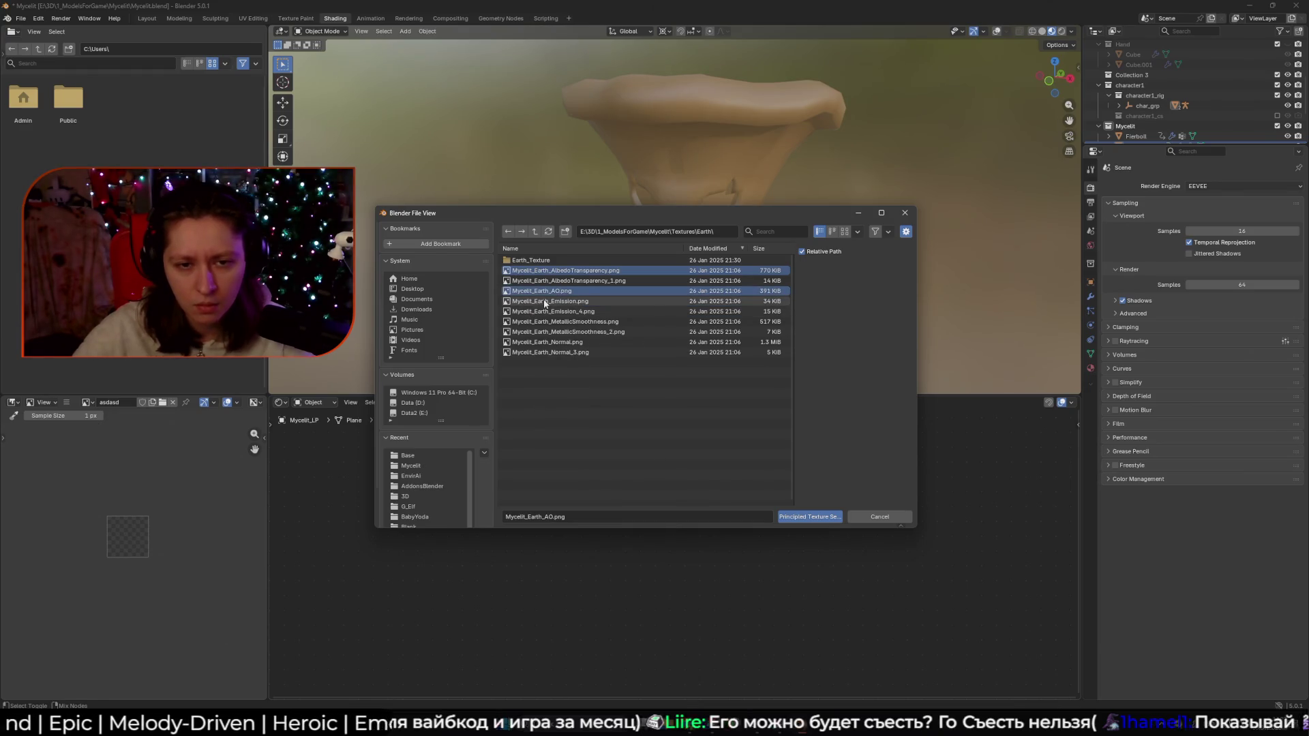
{"action": "left_click", "coordinate": [584, 323], "text": "ctrl"}
{"action": "left_click", "coordinate": [578, 343], "text": "ctrl"}
Build the chosen Earth maps into M_Mycelit and orbit out to see the textured character
{"action": "left_click", "coordinate": [810, 517]}
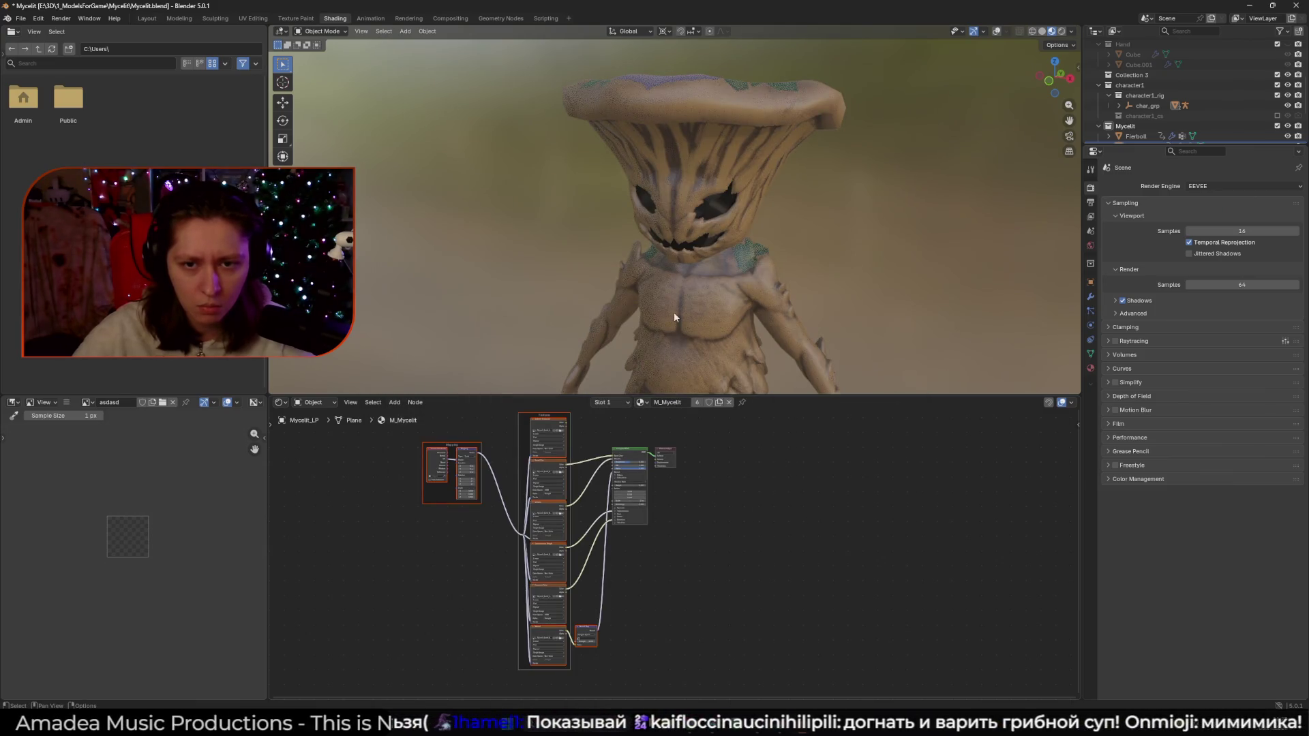
{"action": "left_click_drag", "start_coordinate": [644, 276], "coordinate": [800, 341]}
{"action": "scroll", "coordinate": [801, 341], "scroll_direction": "up", "scroll_amount": 5}
{"action": "scroll", "coordinate": [801, 346], "scroll_direction": "down", "scroll_amount": 3}
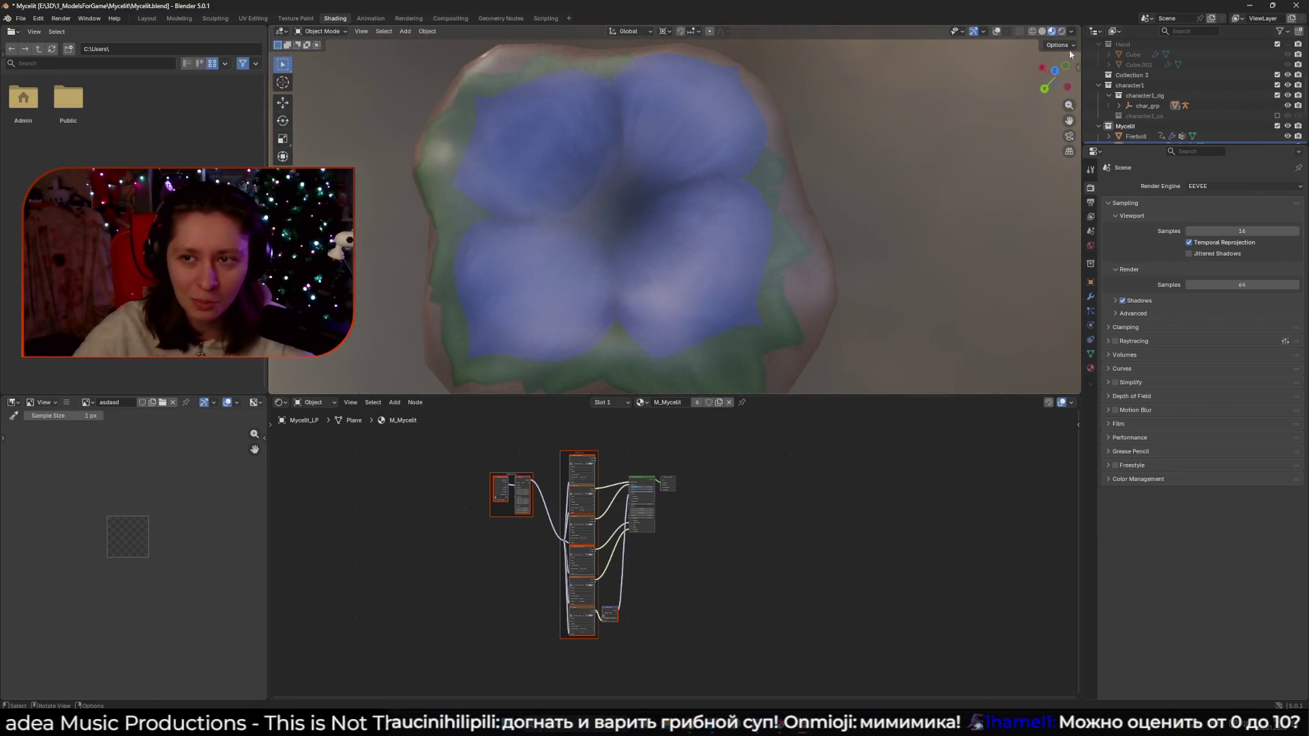
Compare Rendered and Material Preview shading on the textured mushroom cap
{"action": "left_click", "coordinate": [1059, 31]}
{"action": "left_click", "coordinate": [1051, 31]}
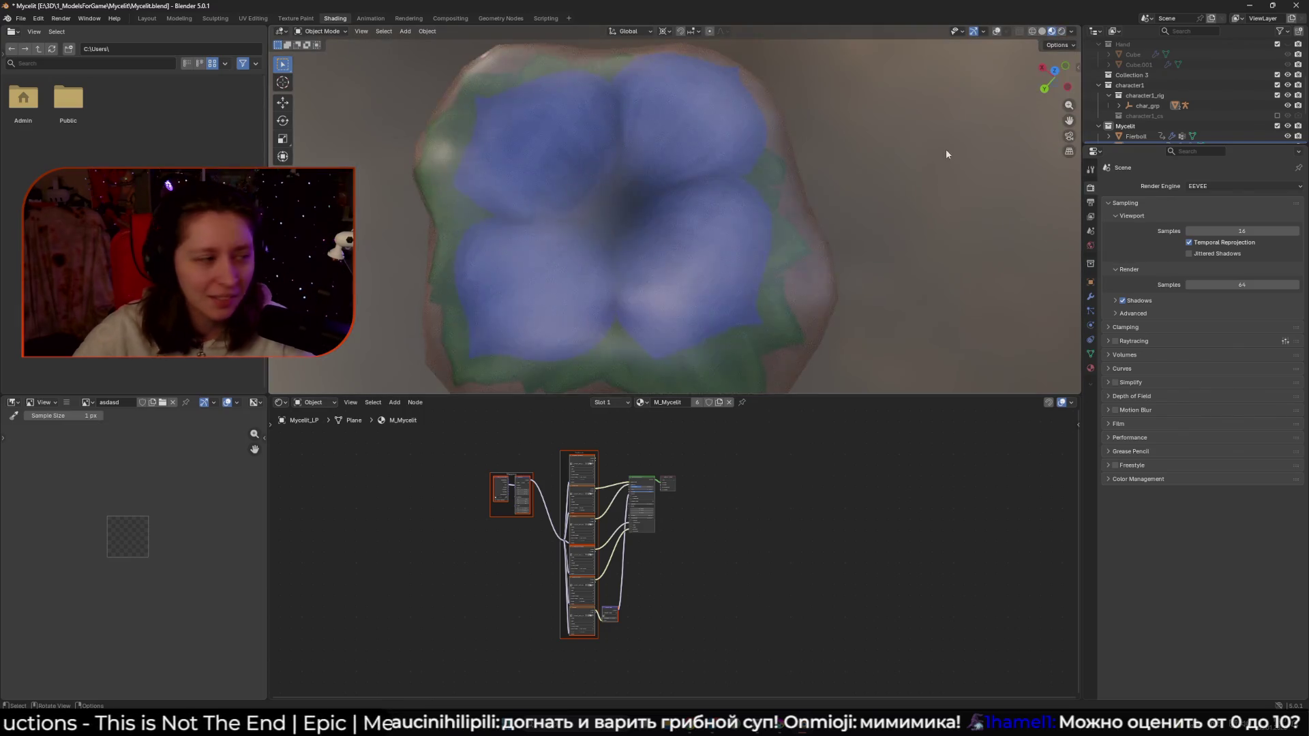
{"action": "scroll", "coordinate": [855, 231], "scroll_direction": "down", "scroll_amount": 5}
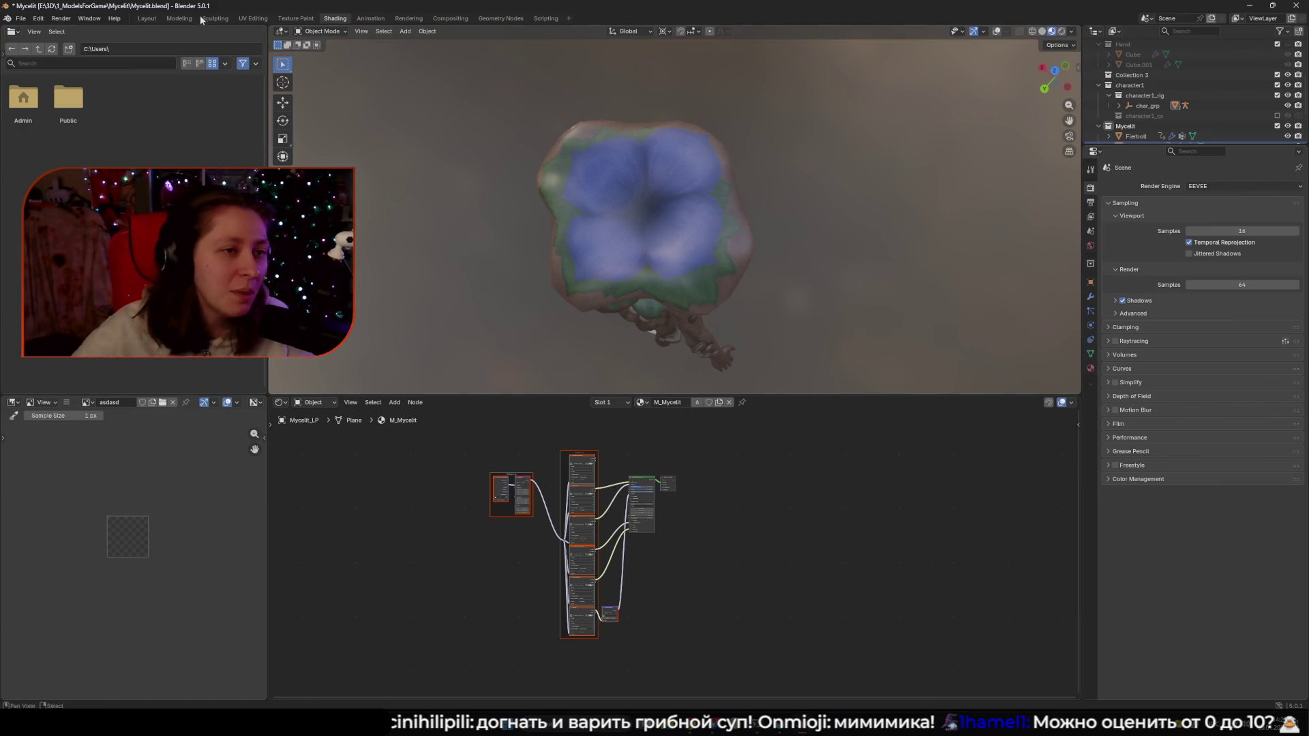
{"action": "left_click", "coordinate": [26, 17]}
Open RockMimicRetop.blend from the recent files without saving the Mycelit scene changes
{"action": "mouse_move", "coordinate": [50, 53]}
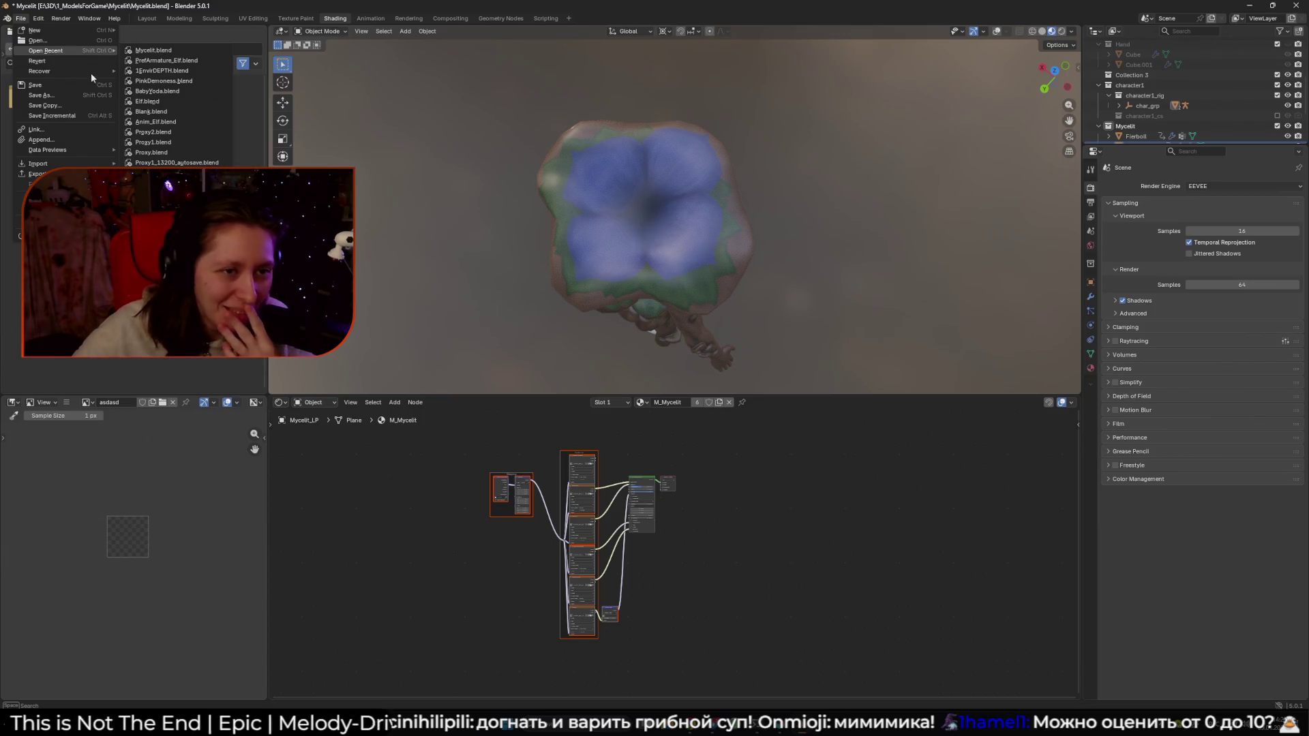
{"action": "left_click", "coordinate": [170, 163]}
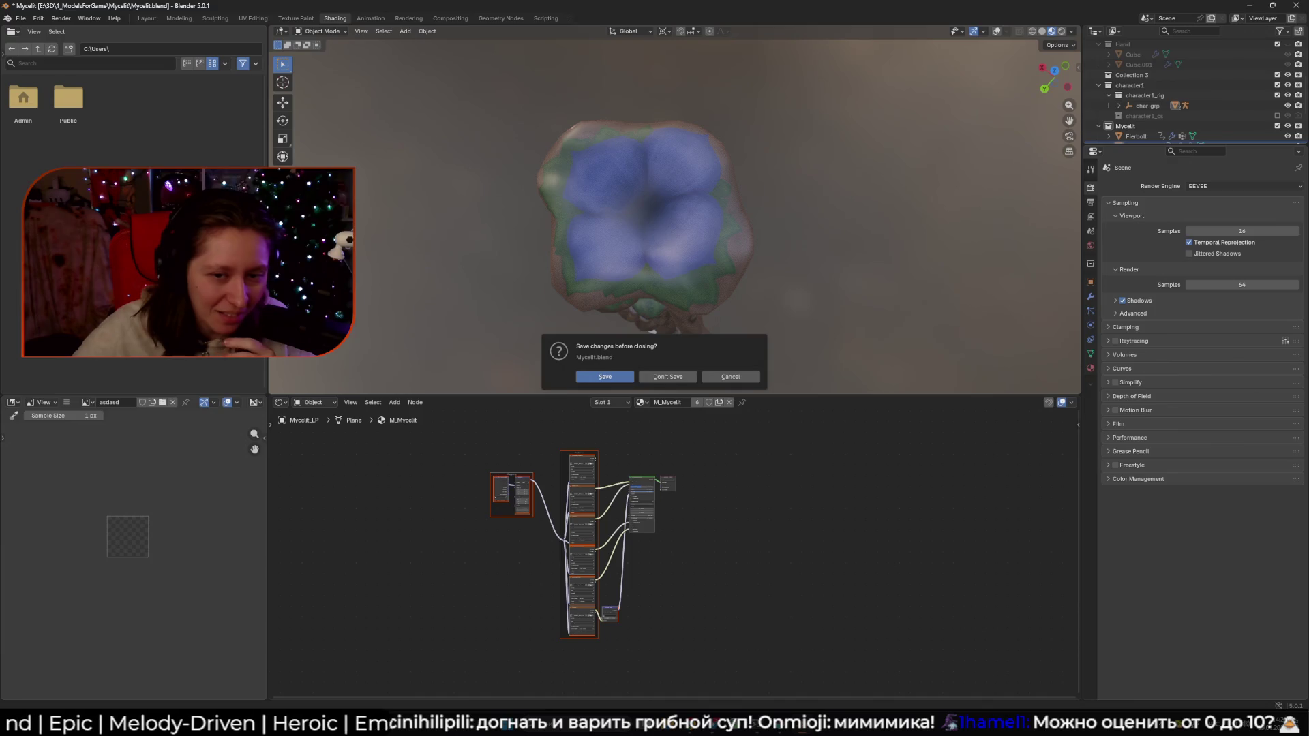
{"action": "left_click", "coordinate": [730, 378]}
{"action": "left_click", "coordinate": [21, 18]}
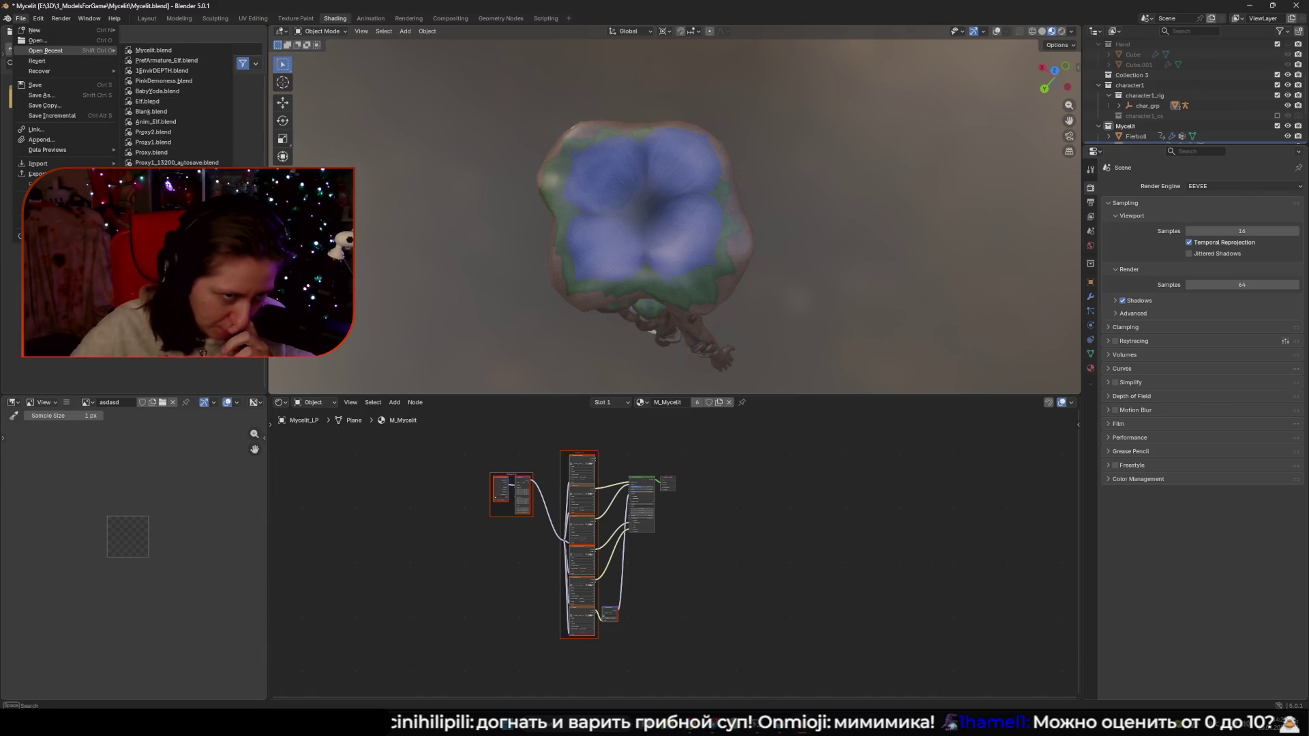
{"action": "left_click", "coordinate": [154, 51]}
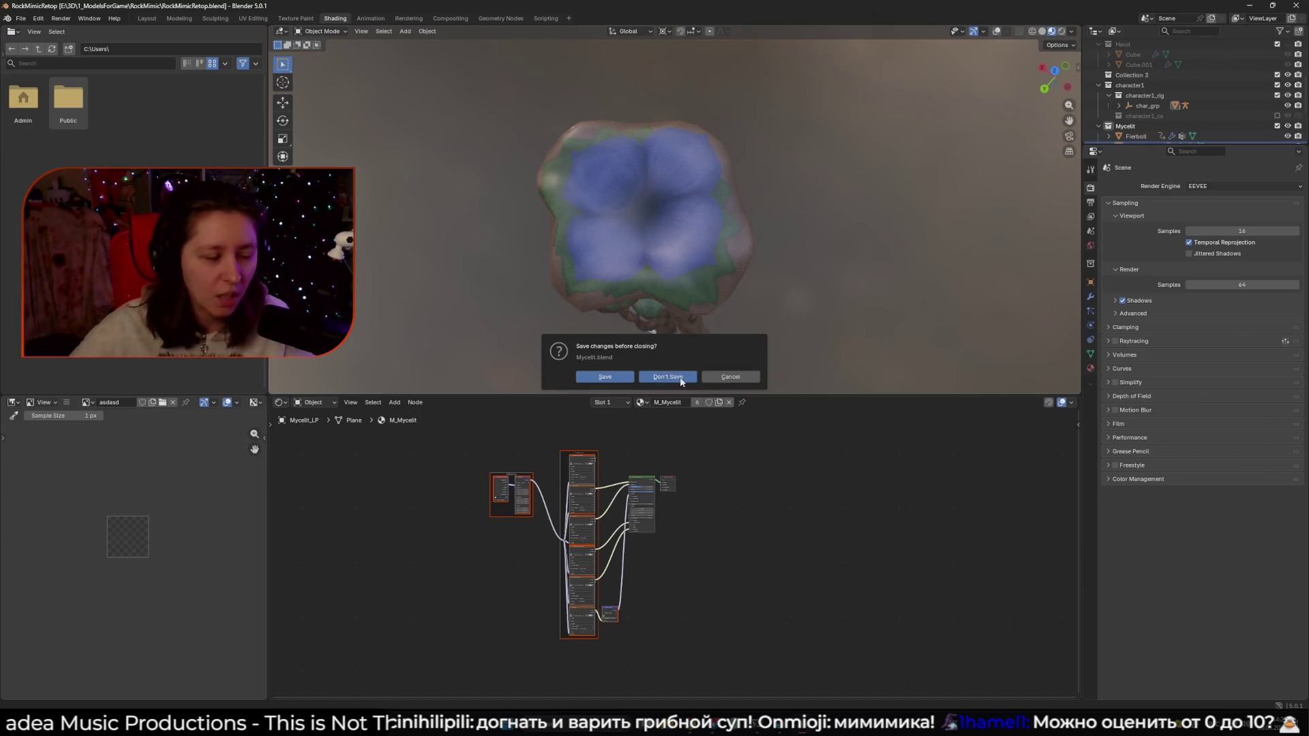
{"action": "left_click", "coordinate": [680, 378]}
Select the ground plane and scrub the timeline forward so the creature appears
{"action": "left_click", "coordinate": [668, 319]}
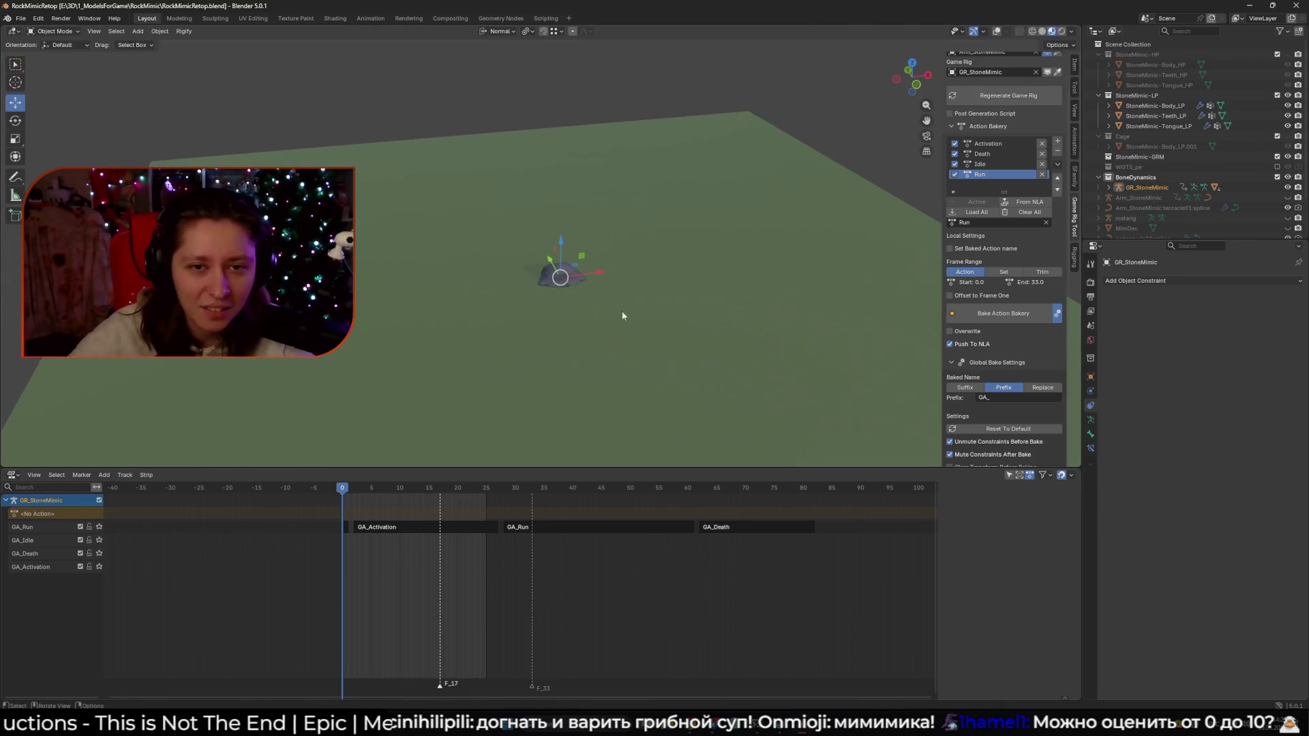
{"action": "left_click_drag", "start_coordinate": [372, 517], "coordinate": [501, 530]}
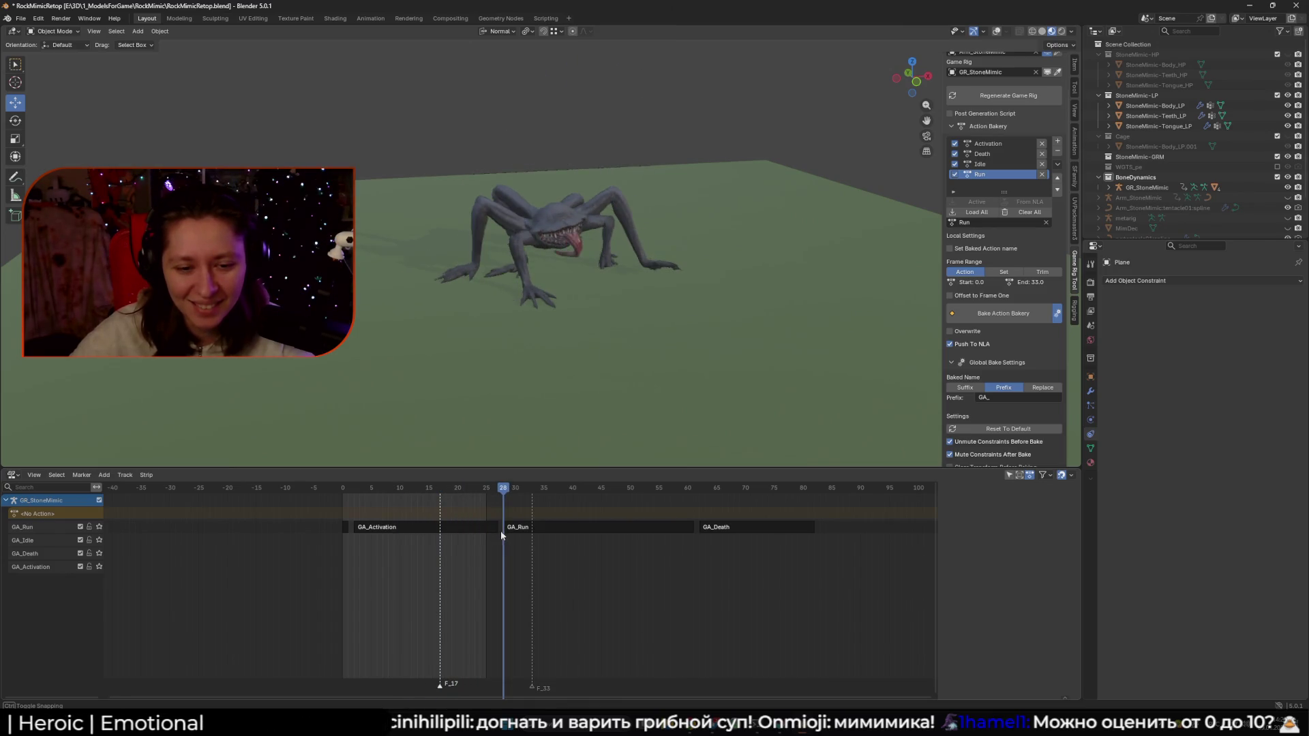
{"action": "key", "text": "g"}
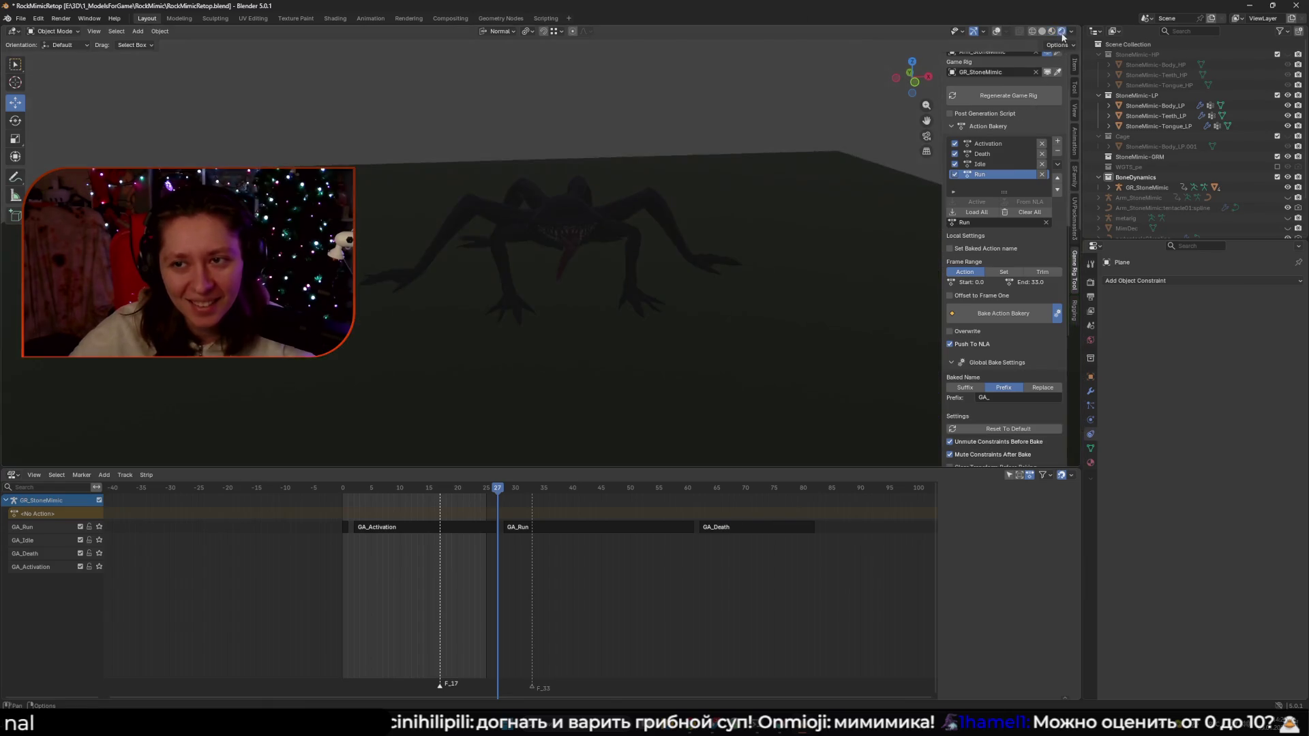
{"action": "right_click", "coordinate": [741, 199]}
{"action": "scroll", "coordinate": [1177, 183], "scroll_direction": "down", "scroll_amount": 2}
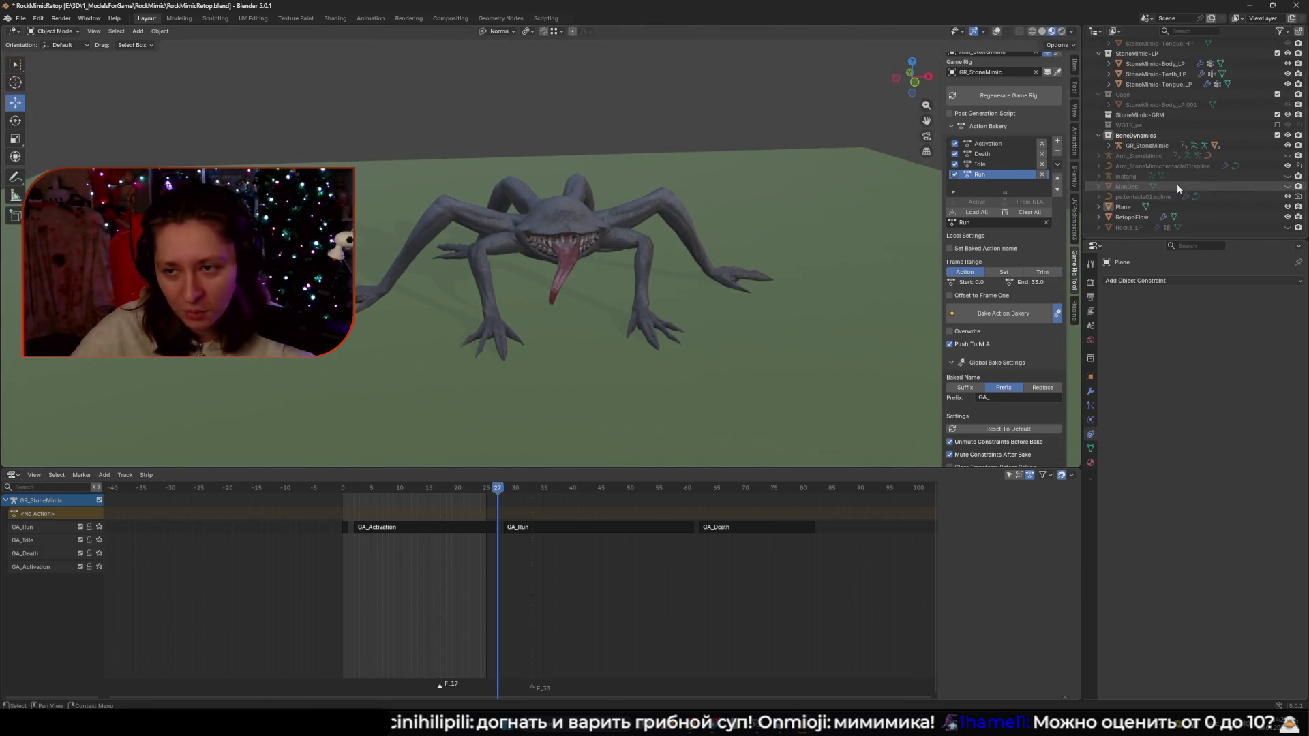
Show the Rock3_LP rock shell and scrub frames 0 to 27 to watch the creature unfold
{"action": "left_click", "coordinate": [1288, 227]}
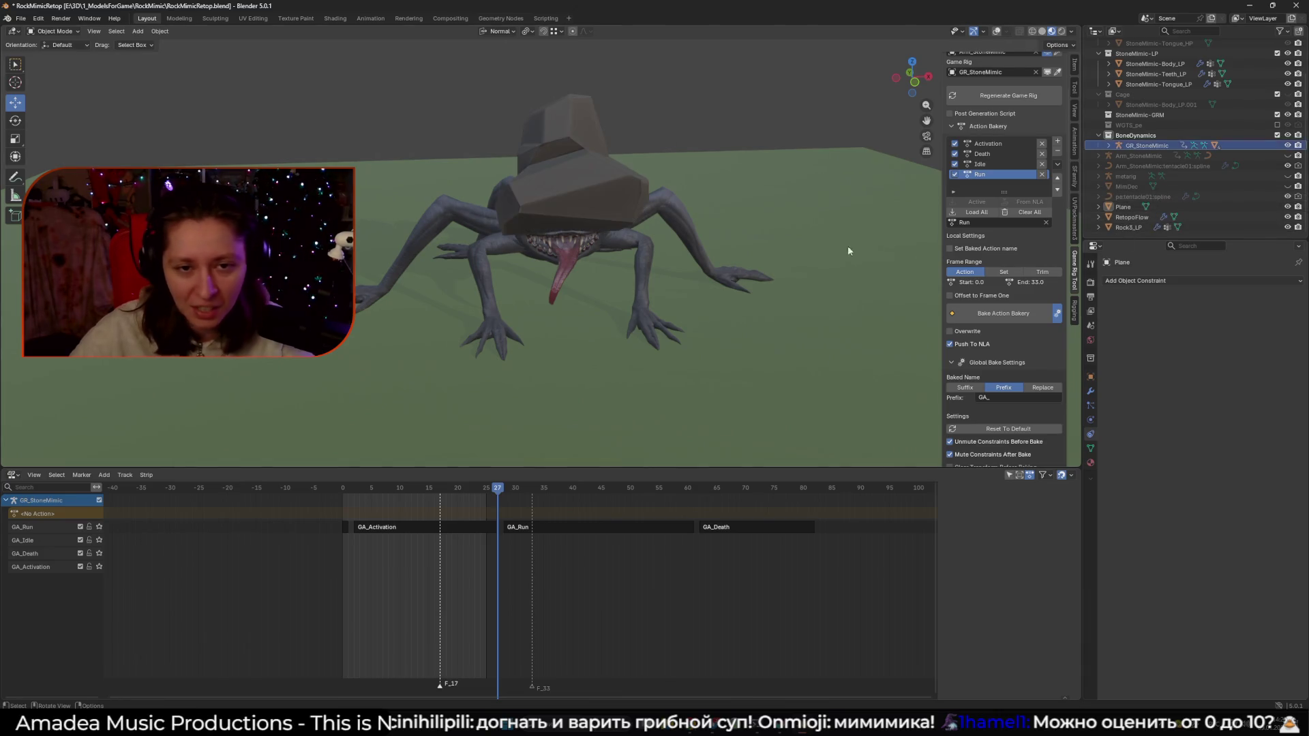
{"action": "left_click_drag", "start_coordinate": [500, 489], "coordinate": [342, 493]}
{"action": "mouse_move", "coordinate": [624, 347]}
{"action": "left_mouse_down"}
{"action": "mouse_move", "coordinate": [623, 409]}
{"action": "mouse_move", "coordinate": [640, 392]}
{"action": "mouse_move", "coordinate": [630, 416]}
{"action": "mouse_move", "coordinate": [609, 328]}
{"action": "mouse_move", "coordinate": [605, 359]}
{"action": "mouse_move", "coordinate": [649, 383]}
{"action": "mouse_move", "coordinate": [589, 377]}
{"action": "left_mouse_up"}
{"action": "scroll", "coordinate": [600, 348], "scroll_direction": "down", "scroll_amount": 5}
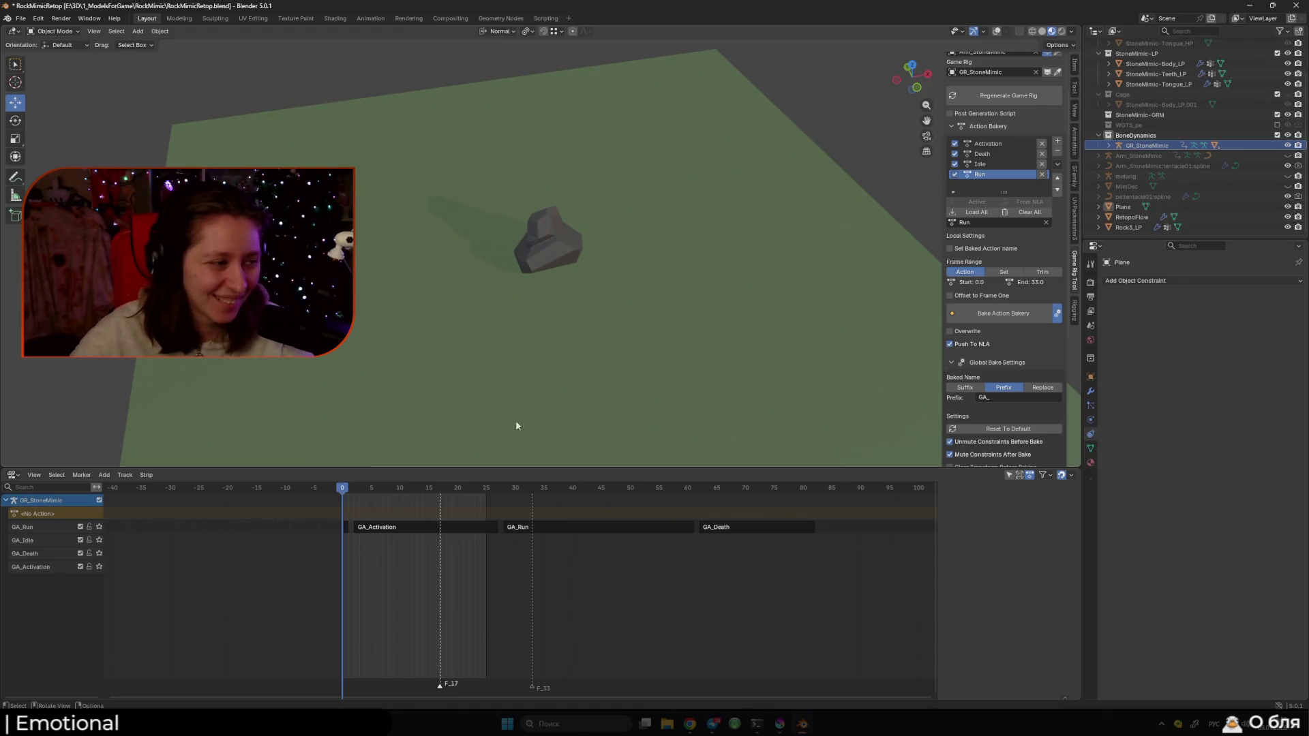
{"action": "left_click_drag", "start_coordinate": [343, 488], "coordinate": [496, 508]}
{"action": "scroll", "coordinate": [761, 292], "scroll_direction": "up", "scroll_amount": 5}
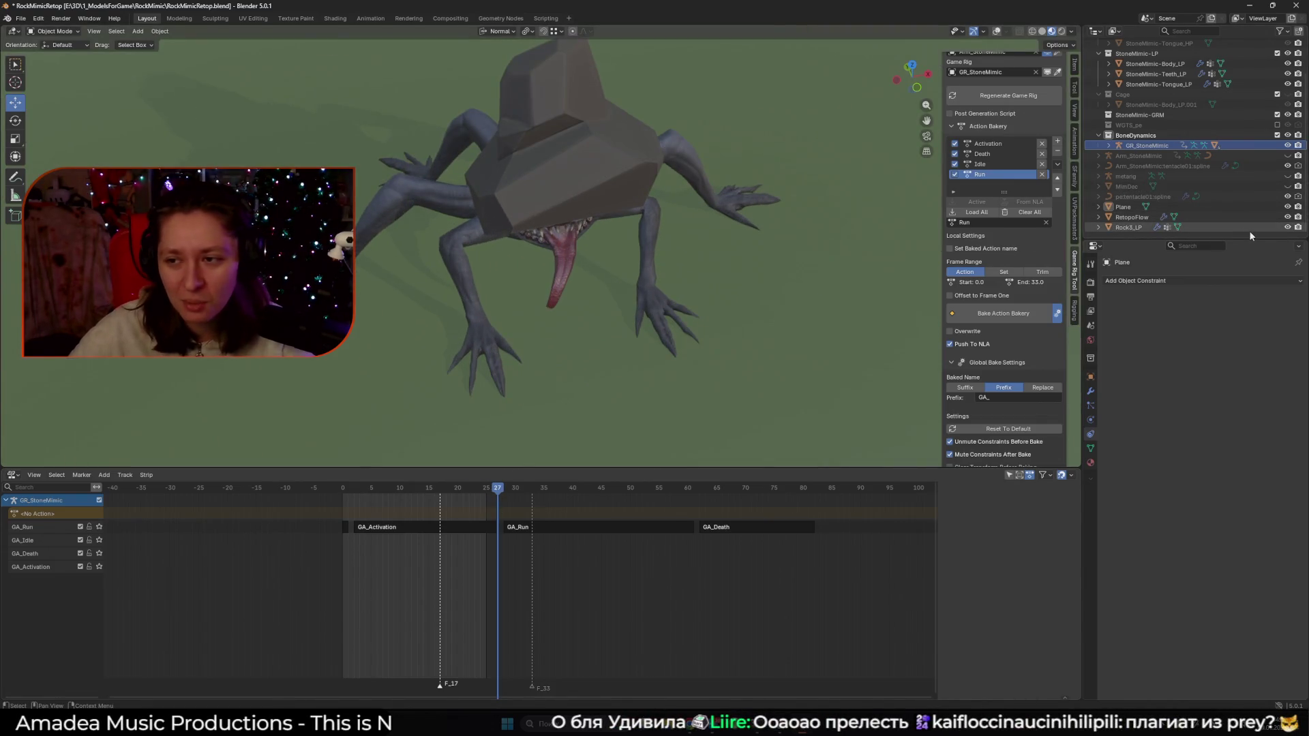
{"action": "left_click", "coordinate": [1288, 227]}
{"action": "mouse_move", "coordinate": [505, 273]}
{"action": "left_mouse_down"}
{"action": "mouse_move", "coordinate": [605, 414]}
{"action": "mouse_move", "coordinate": [644, 338]}
{"action": "mouse_move", "coordinate": [616, 333]}
{"action": "left_mouse_up"}
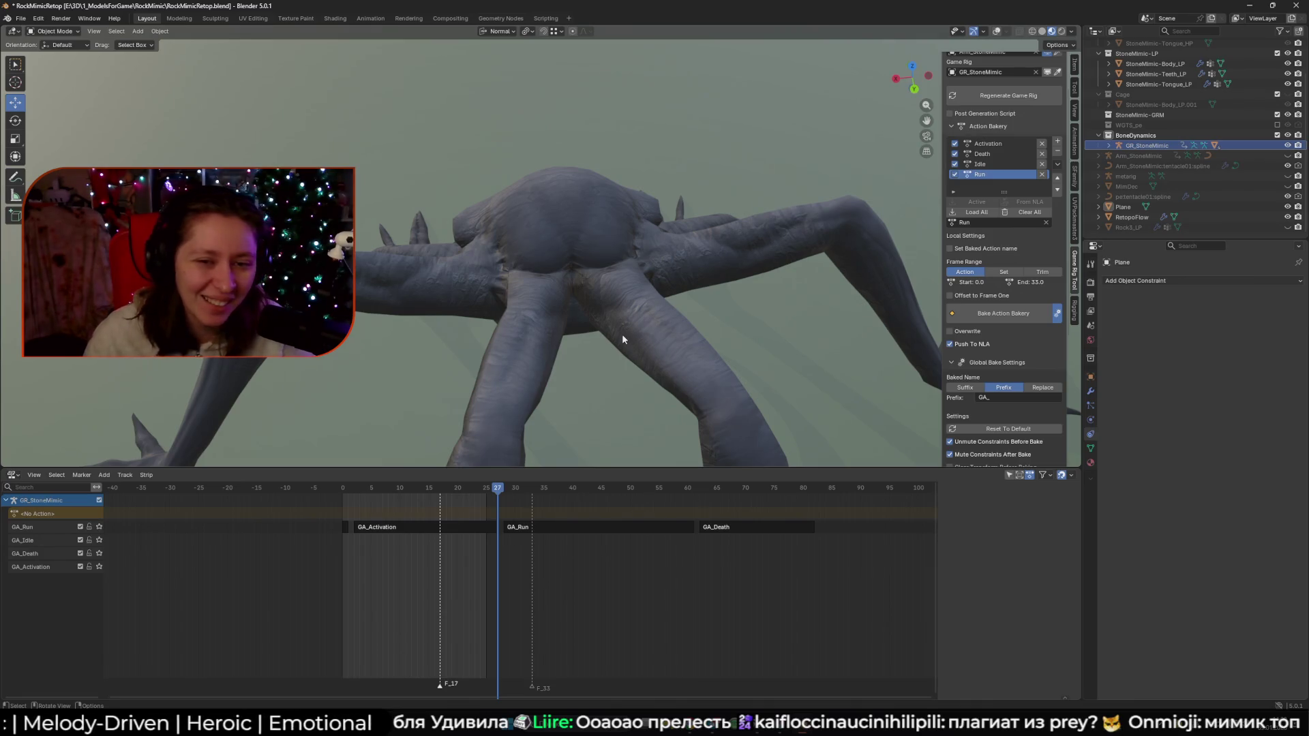
{"action": "left_click_drag", "start_coordinate": [622, 334], "coordinate": [619, 301]}
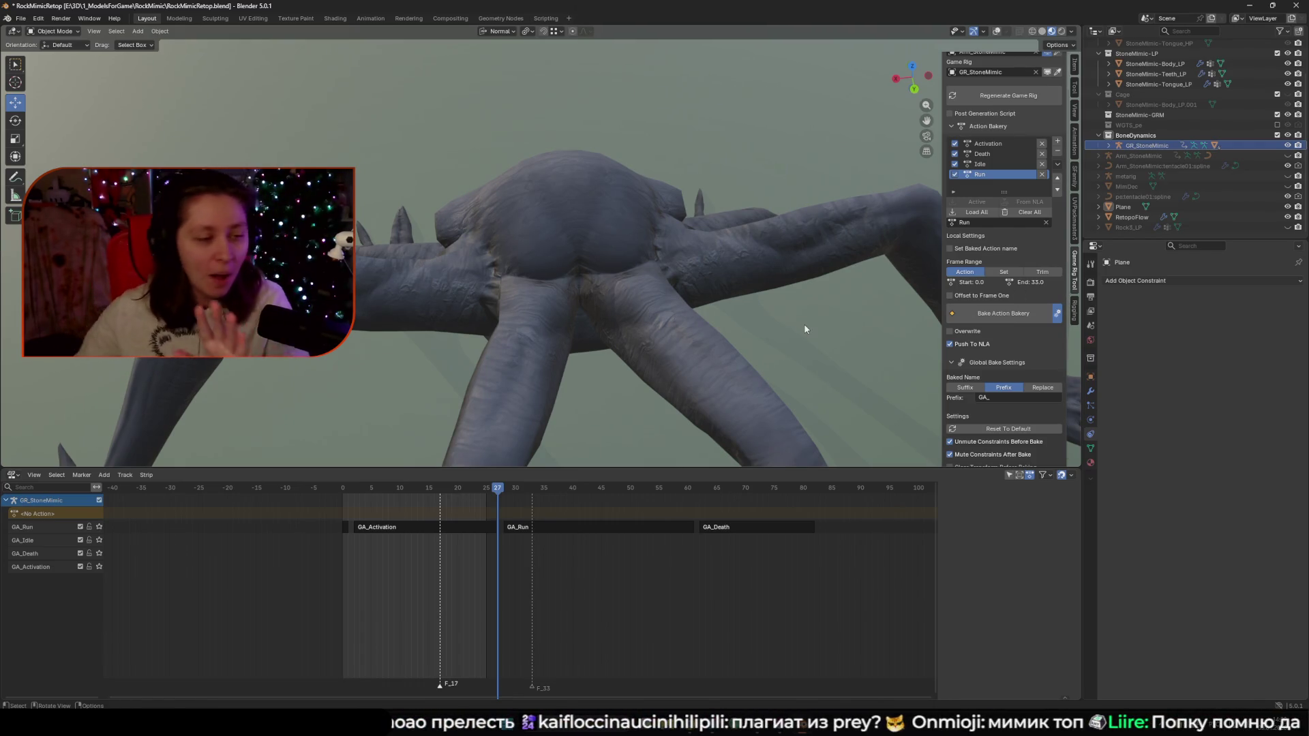
{"action": "left_click", "coordinate": [1287, 228]}
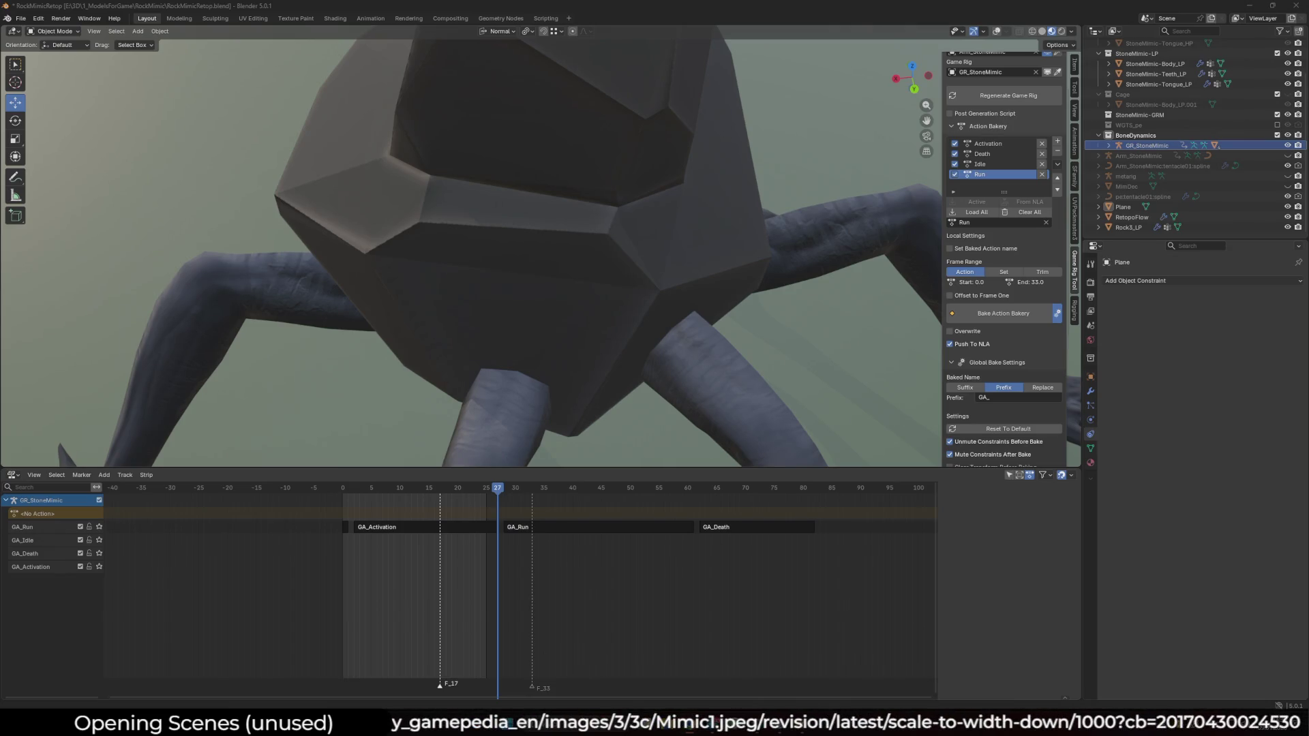
{"action": "double_click", "coordinate": [681, 196]}
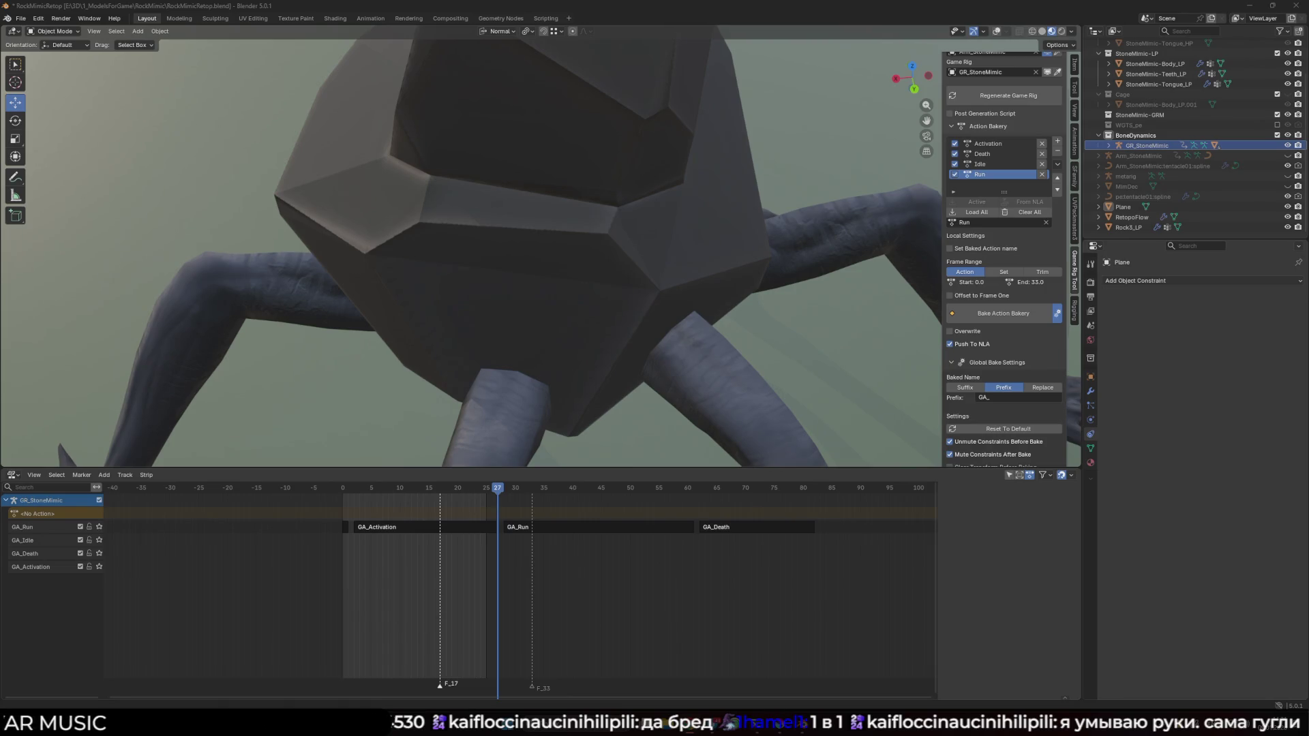
Switch to the maximized Chrome window showing Google Images results for 'prey mimic'
{"action": "key", "text": "alt+Tab"}
{"action": "key", "text": "super+Up"}
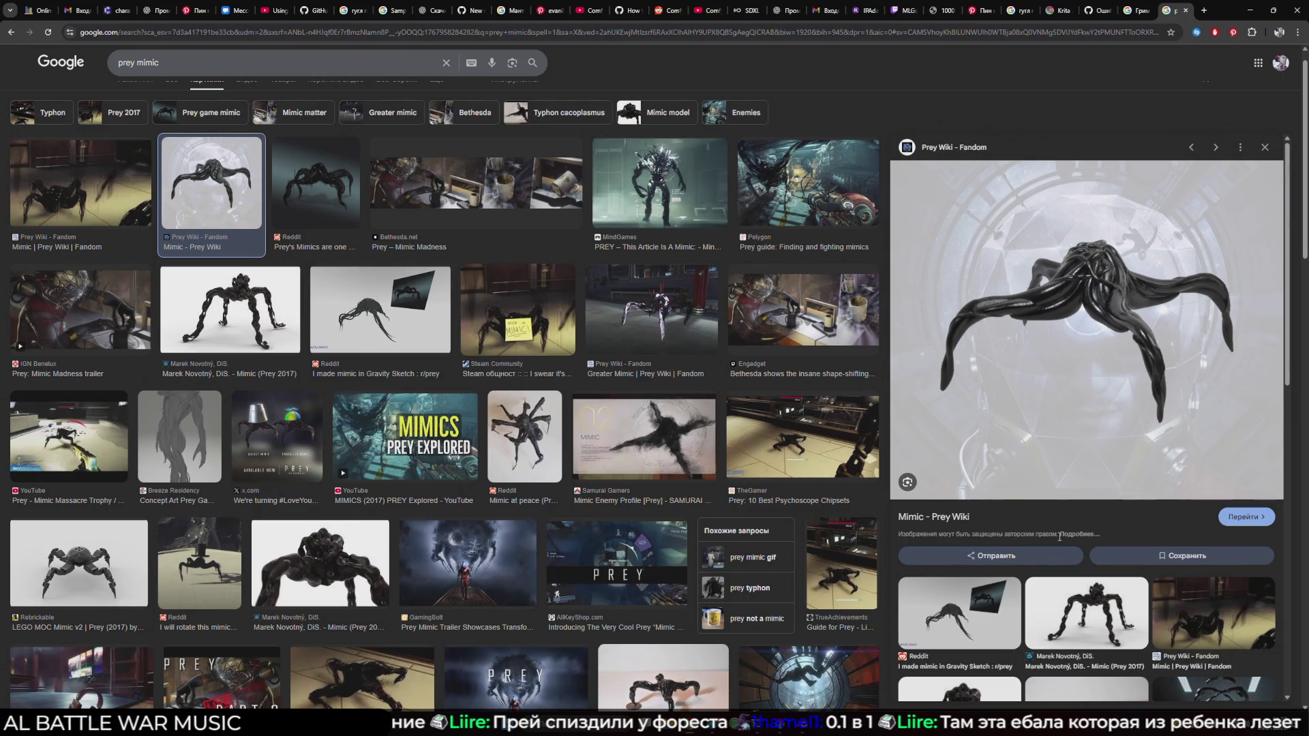
Preview the Steam, TheGamer, Engadget and Prey Wiki mimic images, then return to Blender
{"action": "left_click", "coordinate": [518, 311]}
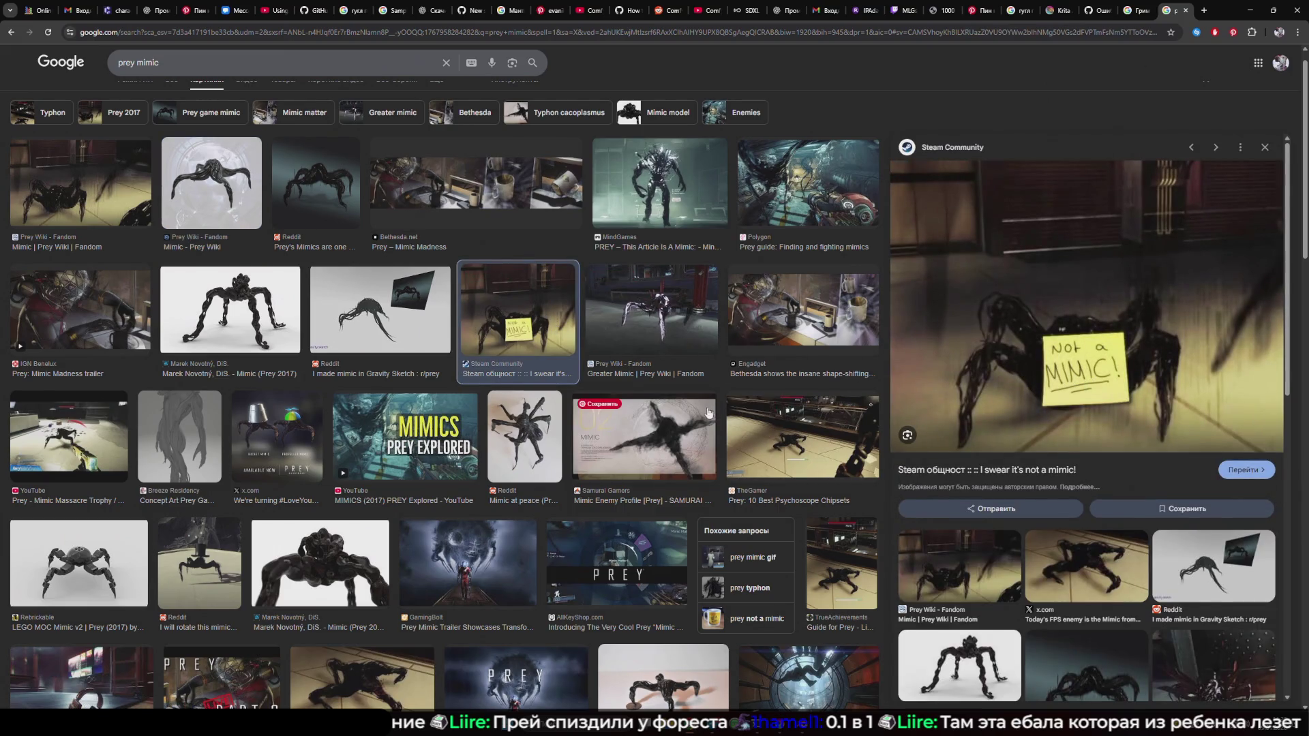
{"action": "left_click", "coordinate": [808, 446]}
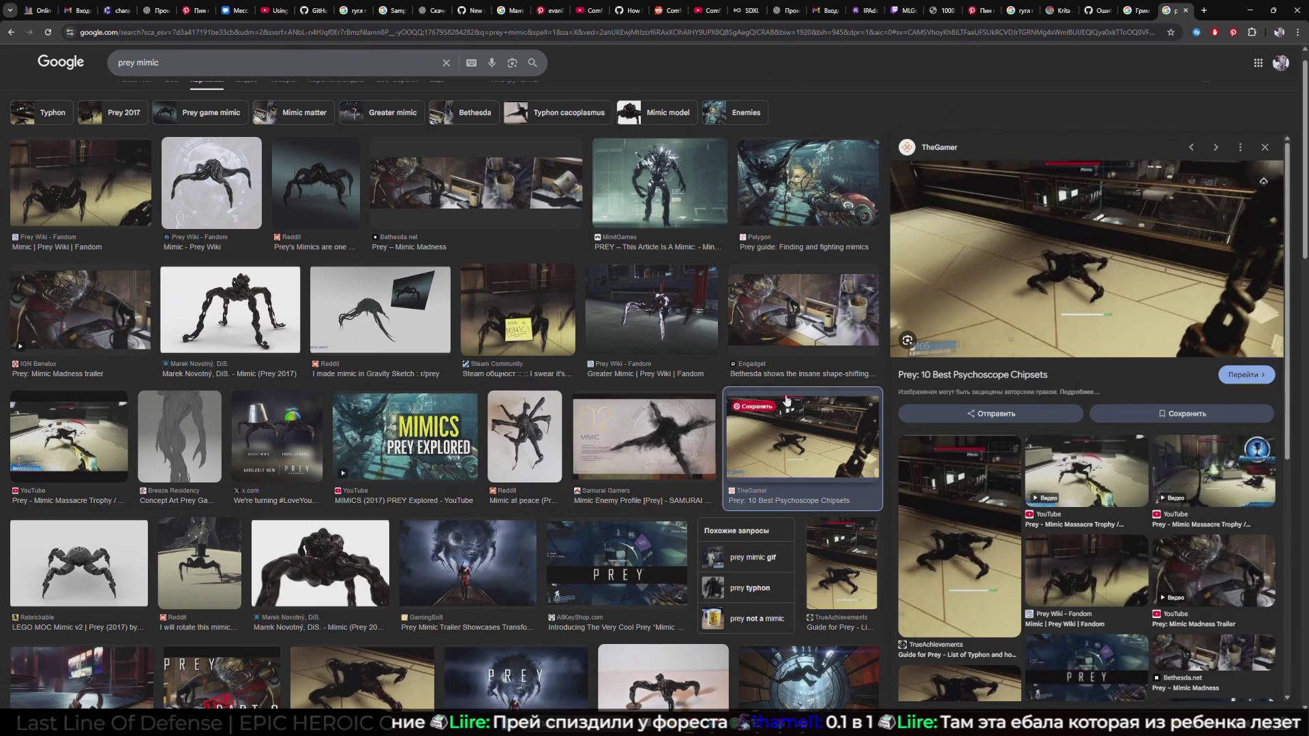
{"action": "left_click", "coordinate": [803, 341]}
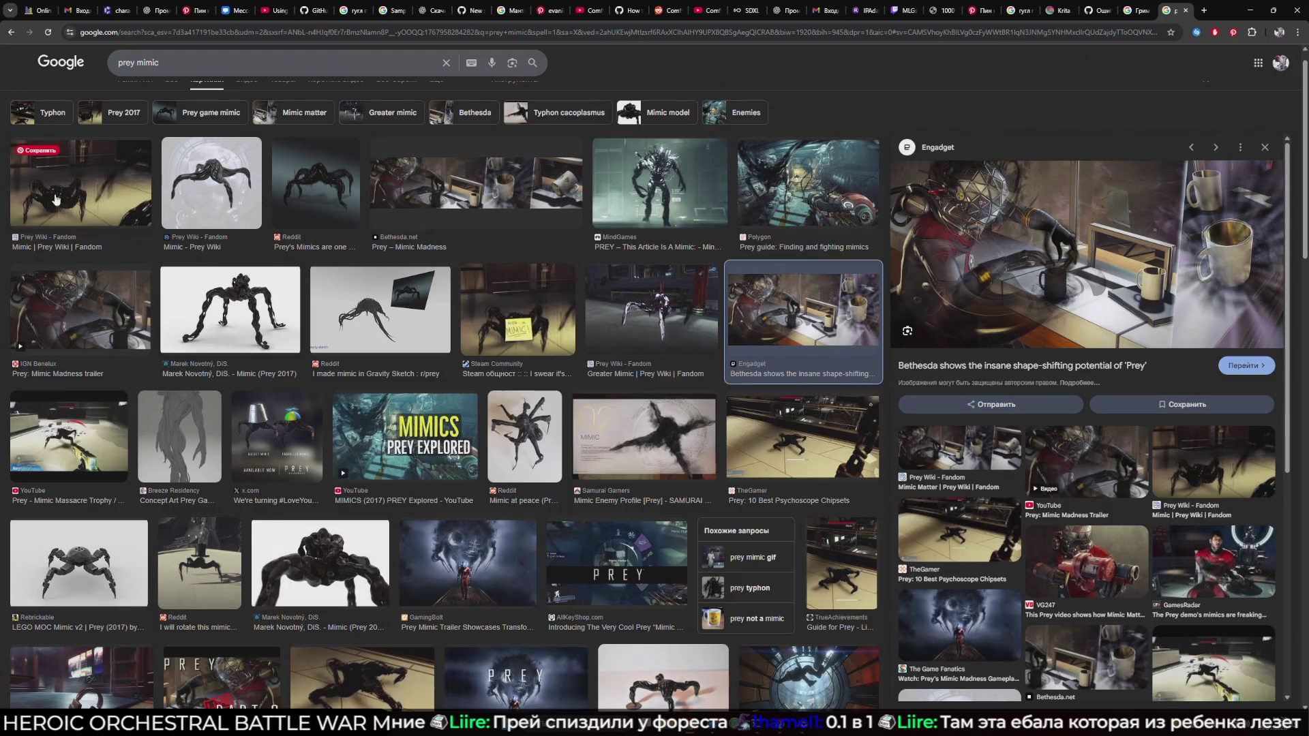
{"action": "left_click", "coordinate": [80, 183]}
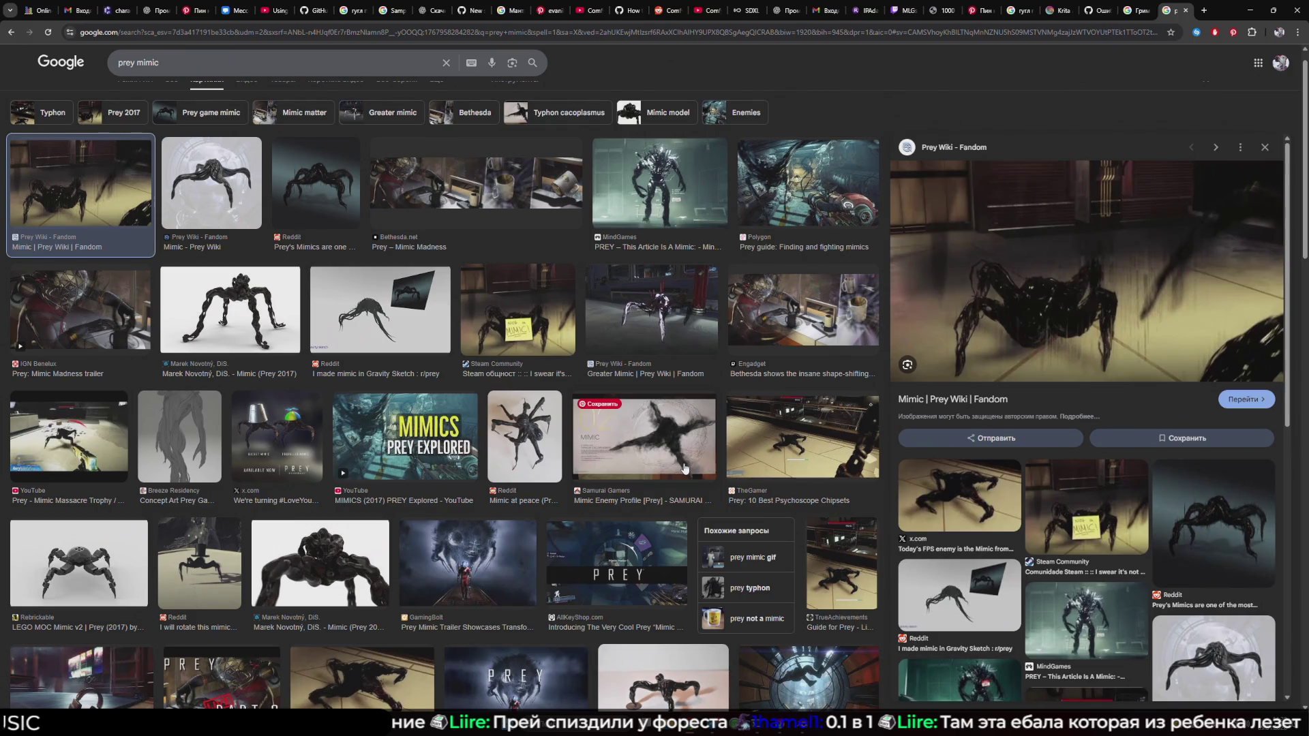
{"action": "left_click", "coordinate": [1250, 10]}
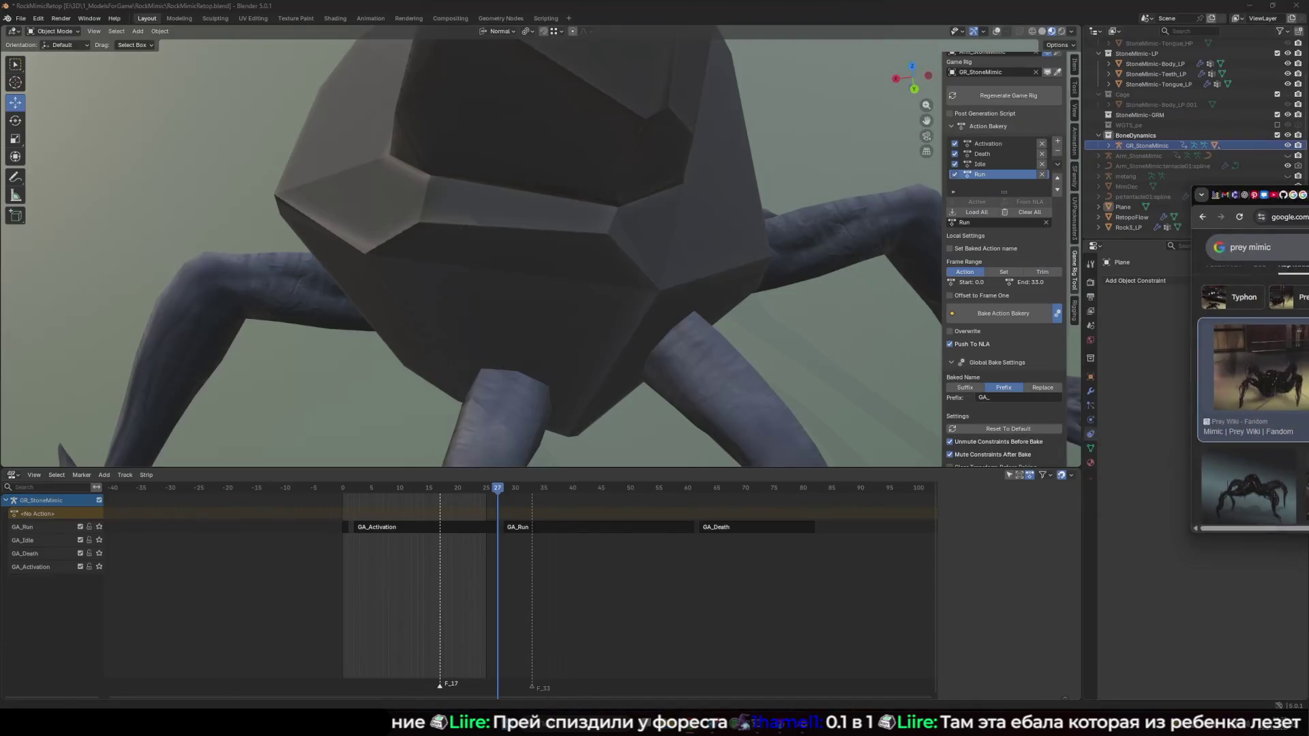
Check the File menu, then hide the rock object sitting on the creature's back
{"action": "scroll", "coordinate": [521, 375], "scroll_direction": "down", "scroll_amount": 10}
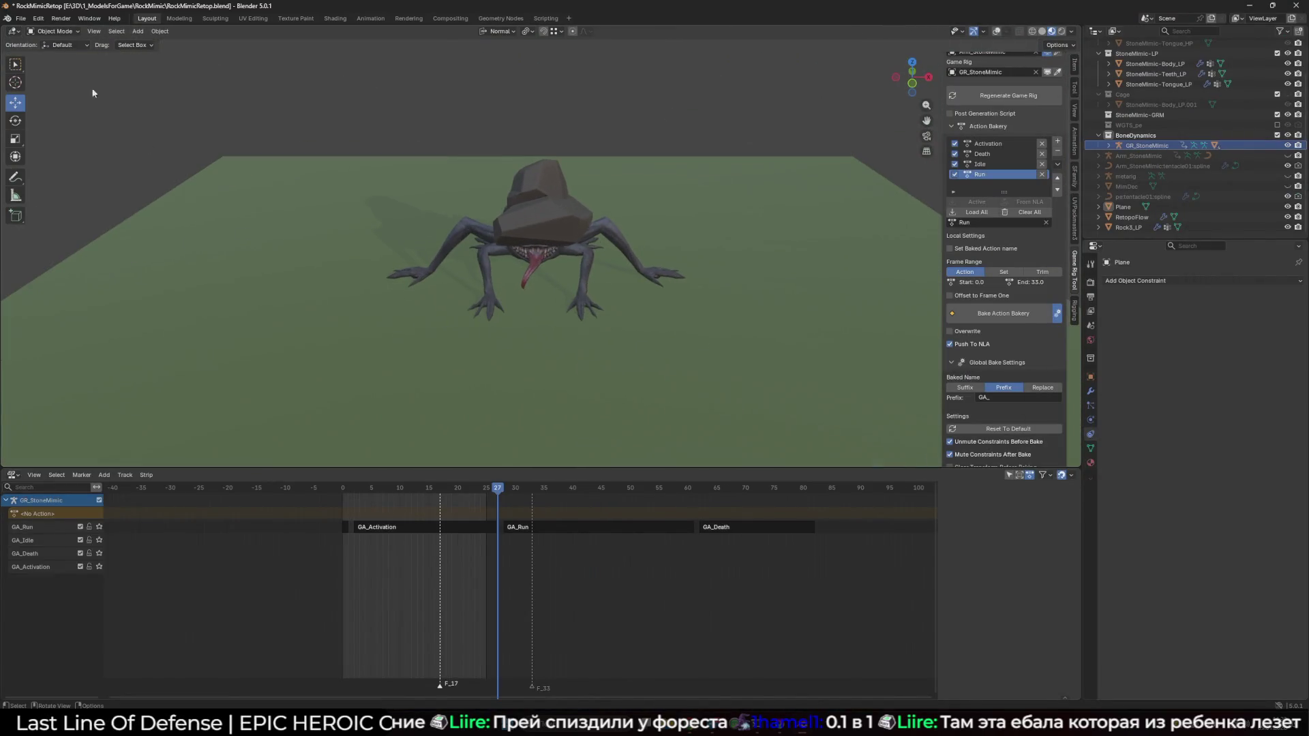
{"action": "left_click", "coordinate": [21, 19]}
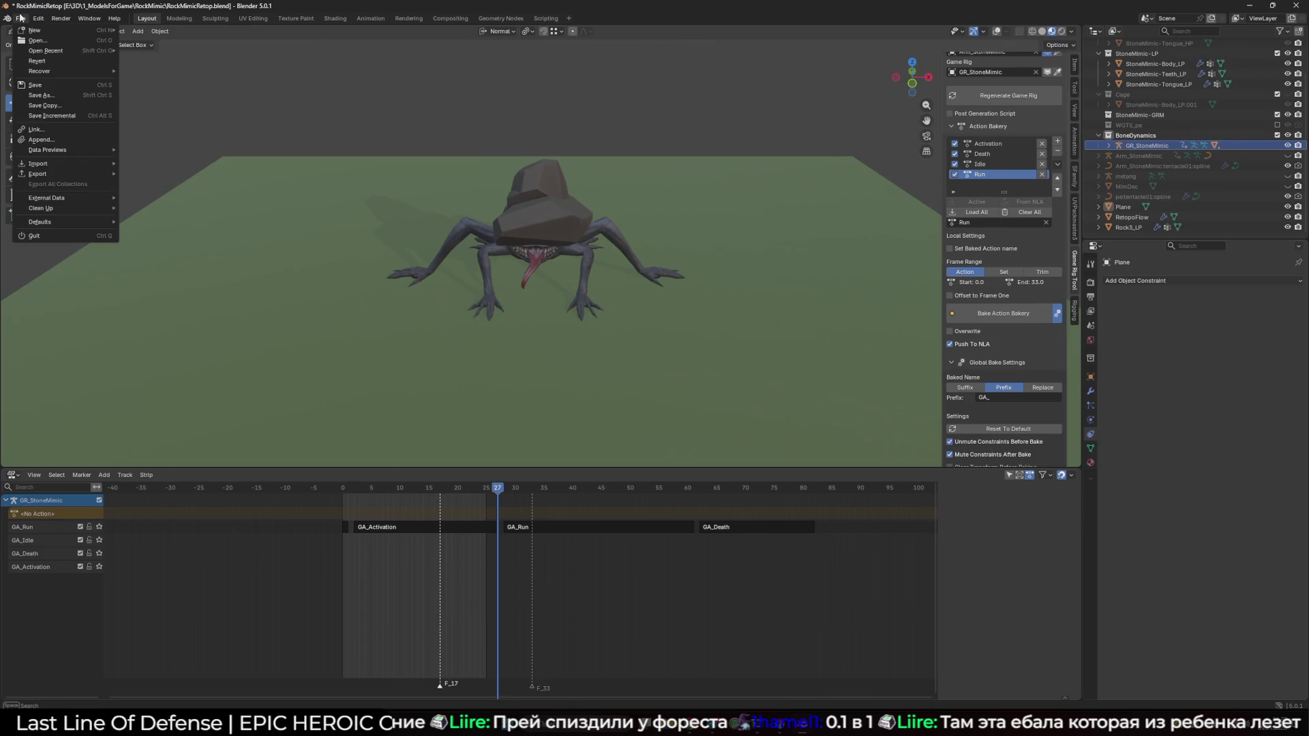
{"action": "mouse_move", "coordinate": [47, 53]}
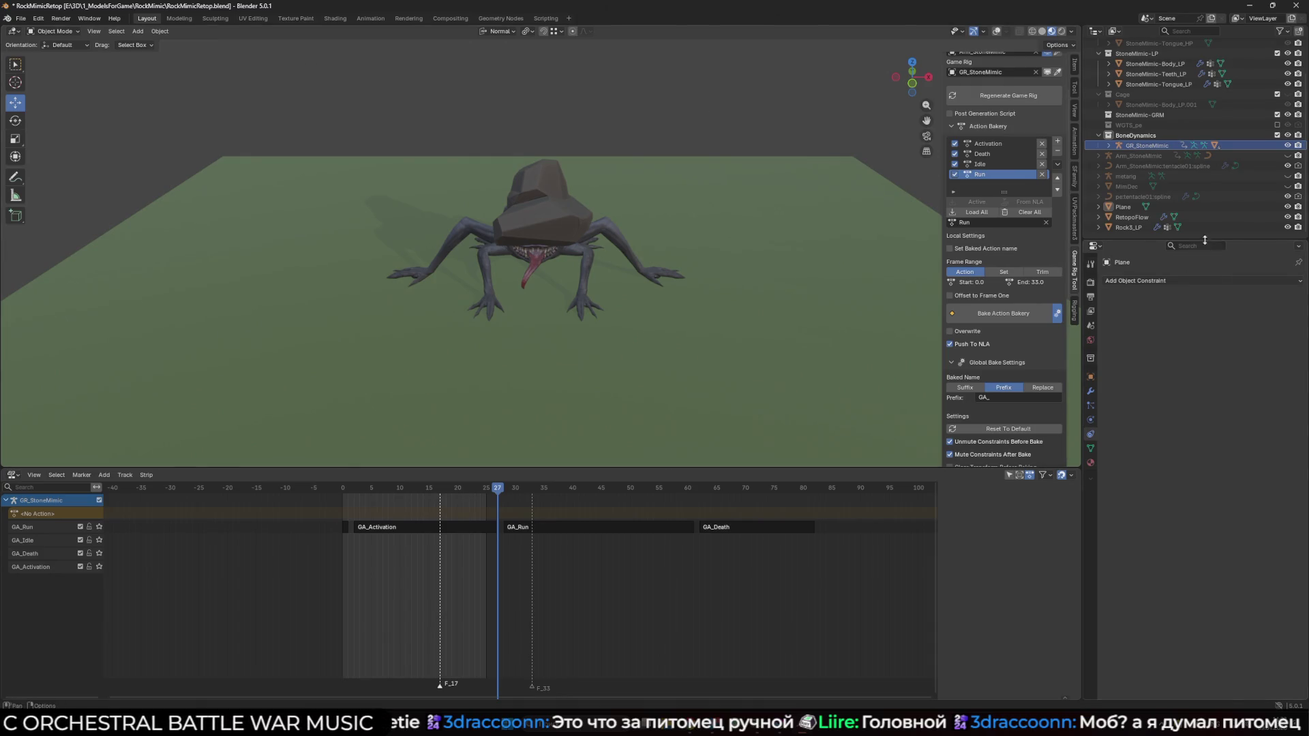
{"action": "left_click", "coordinate": [1288, 227]}
Scrub from frame 0 to 27 and play the emergence animation, viewing from a low side angle
{"action": "scroll", "coordinate": [664, 252], "scroll_direction": "up", "scroll_amount": 4}
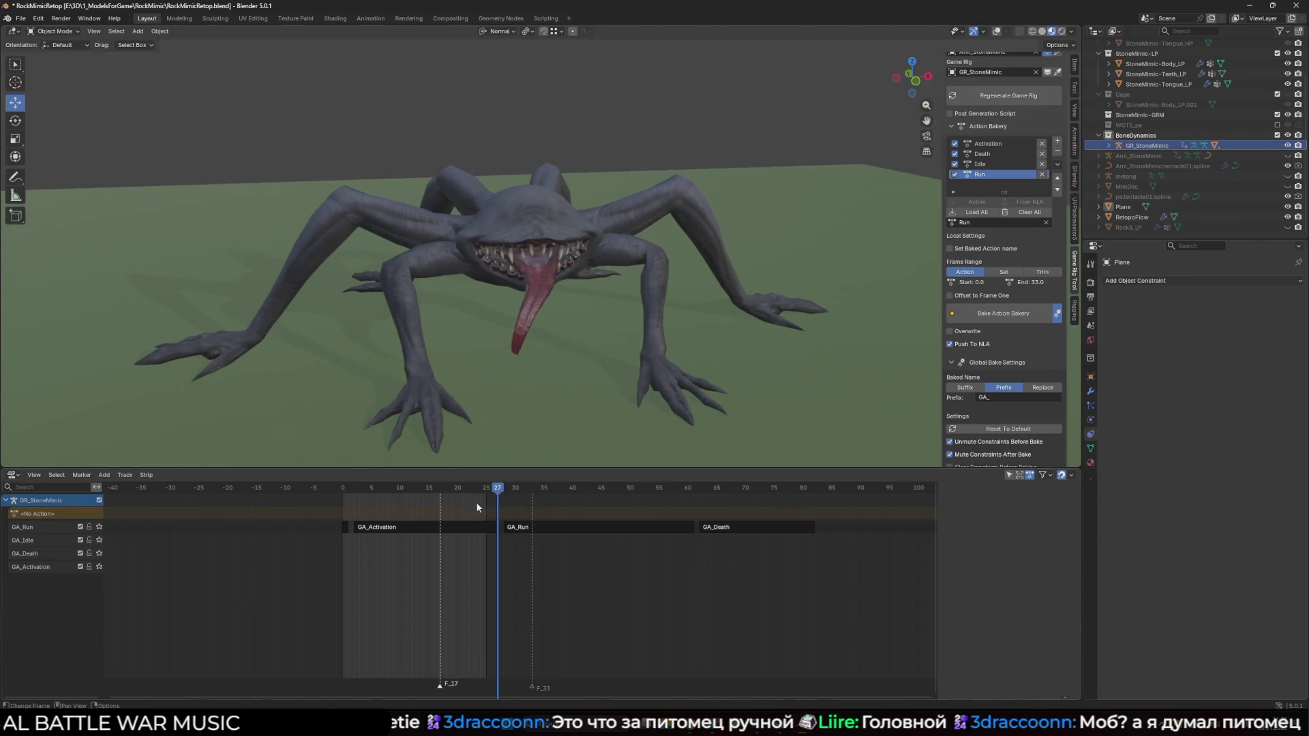
{"action": "left_click_drag", "start_coordinate": [500, 494], "coordinate": [342, 495]}
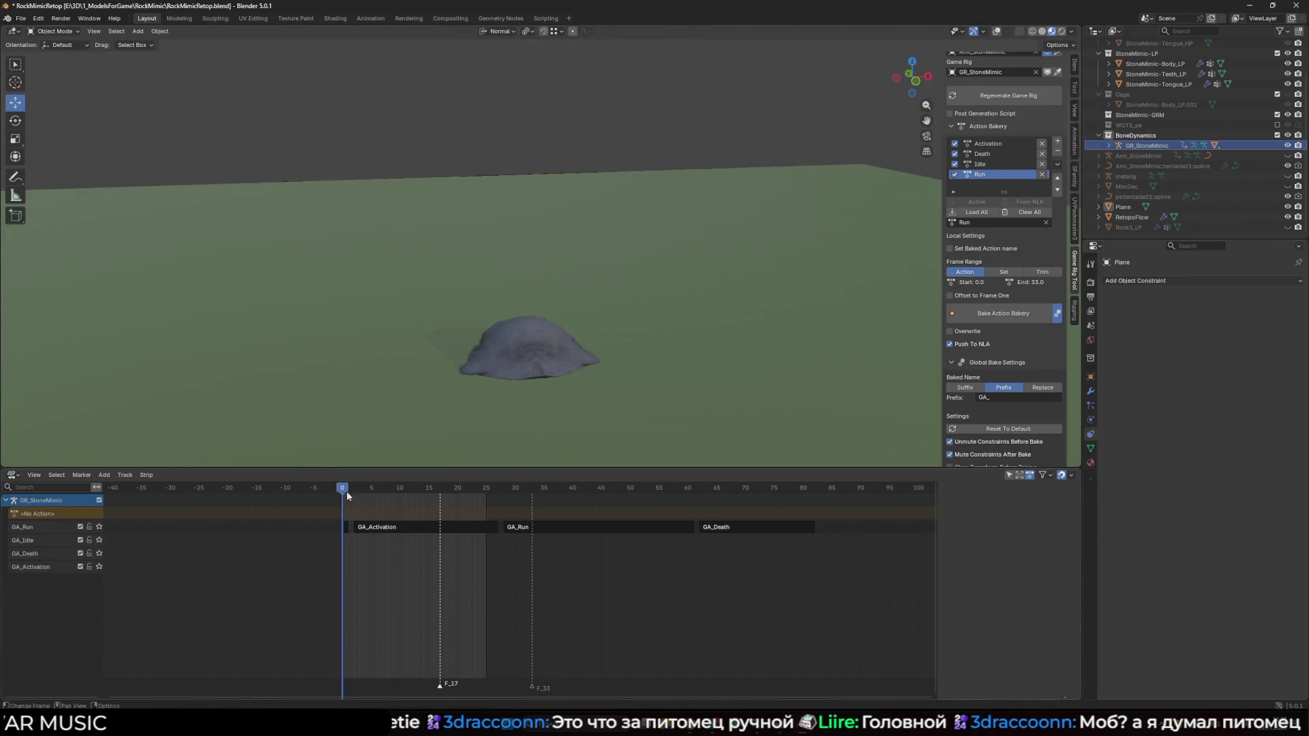
{"action": "left_click_drag", "start_coordinate": [495, 431], "coordinate": [488, 409]}
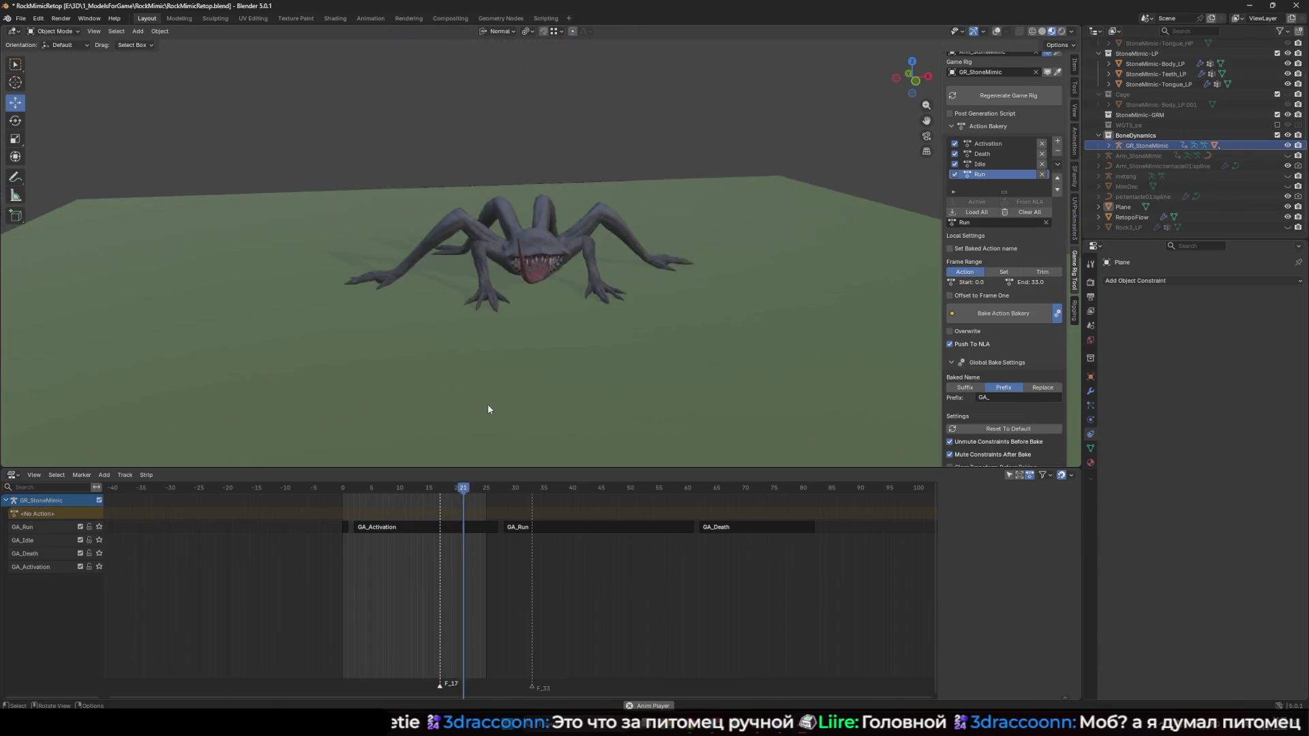
{"action": "key", "text": "Escape"}
{"action": "left_click", "coordinate": [498, 489]}
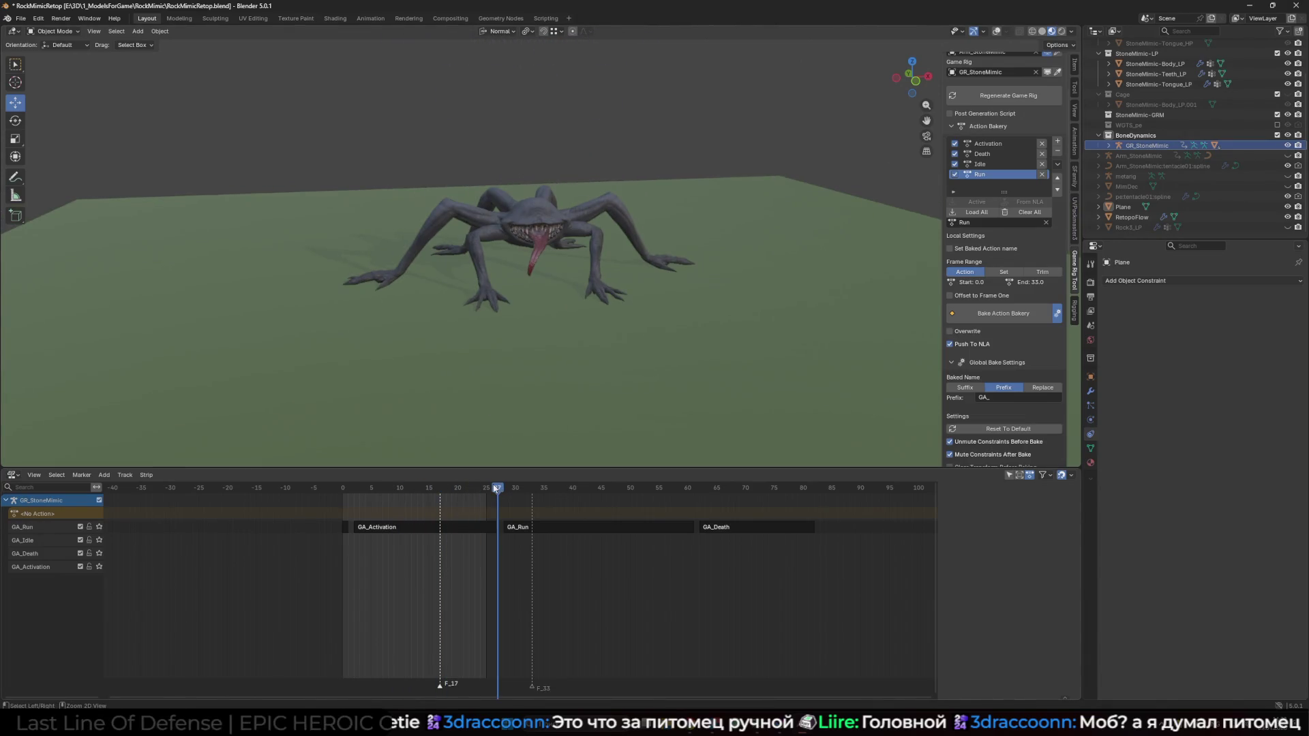
{"action": "key", "text": "space"}
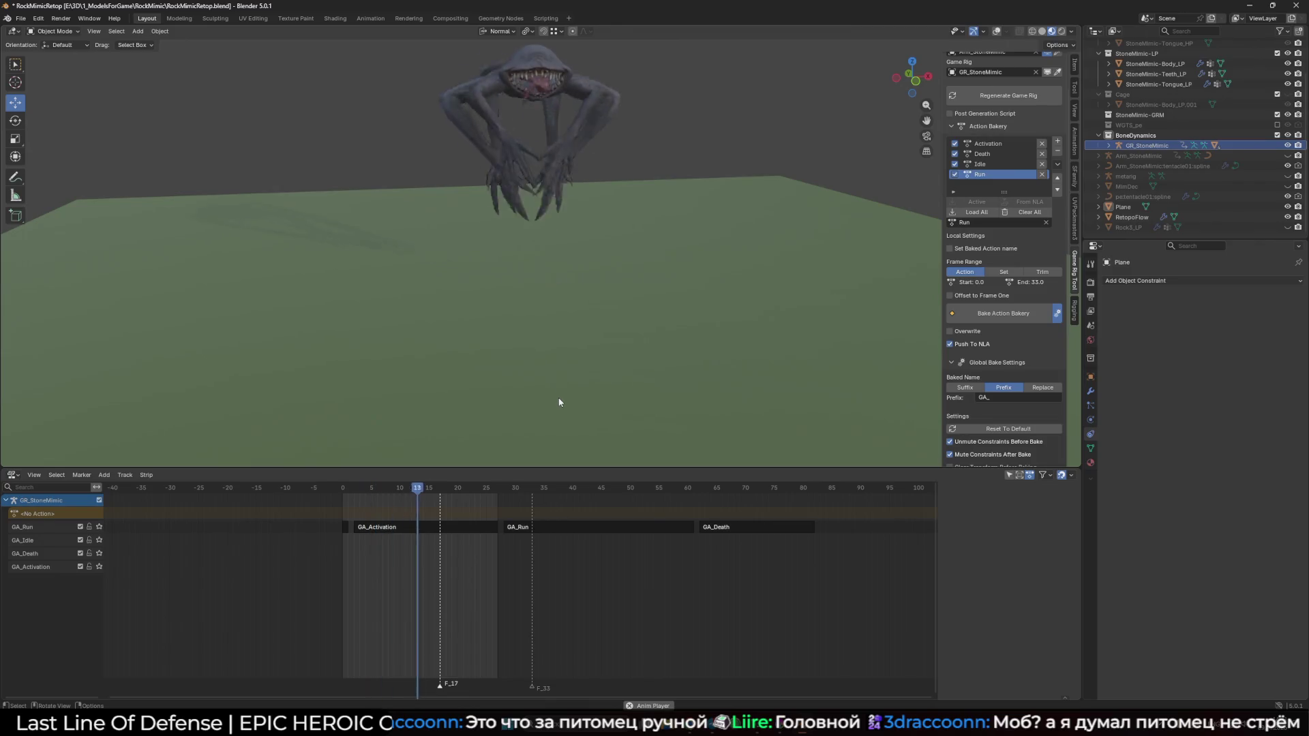
{"action": "key", "text": "Escape"}
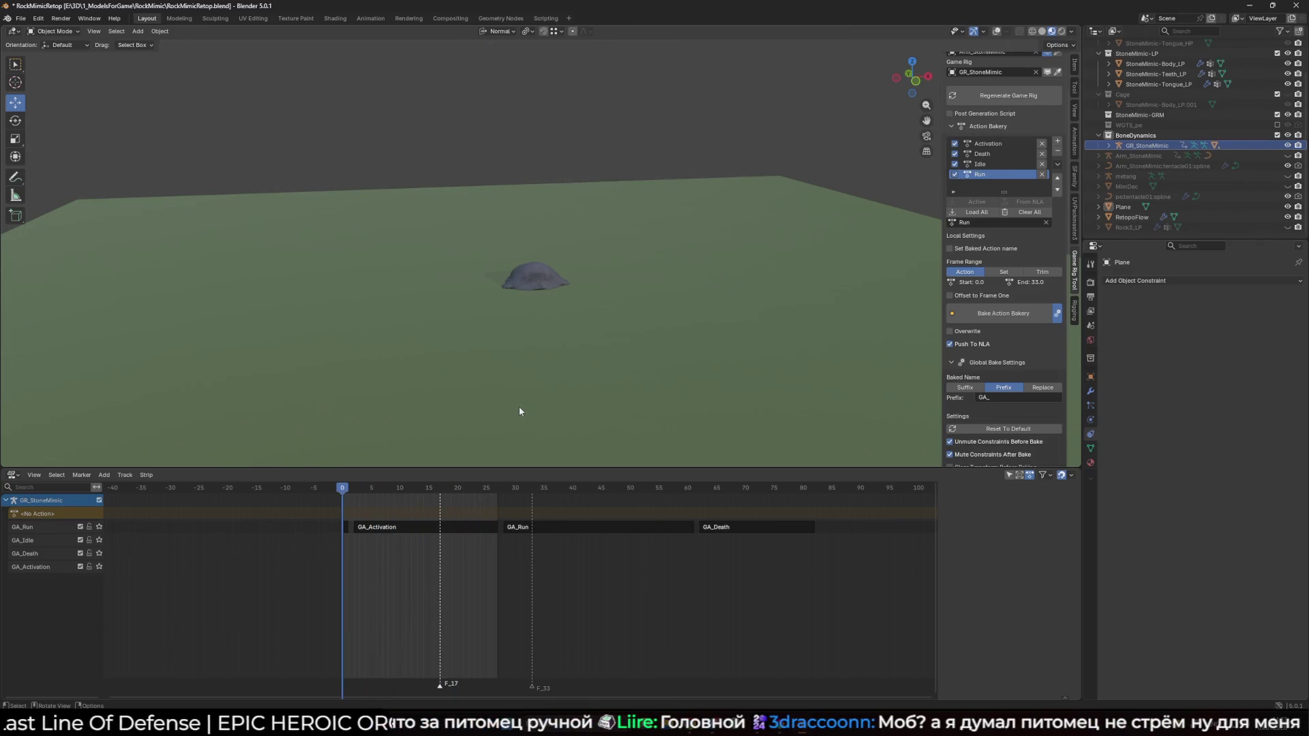
{"action": "mouse_move", "coordinate": [341, 489]}
{"action": "left_mouse_down"}
{"action": "mouse_move", "coordinate": [521, 526]}
{"action": "mouse_move", "coordinate": [618, 501]}
{"action": "mouse_move", "coordinate": [716, 522]}
{"action": "mouse_move", "coordinate": [498, 517]}
{"action": "left_mouse_up"}
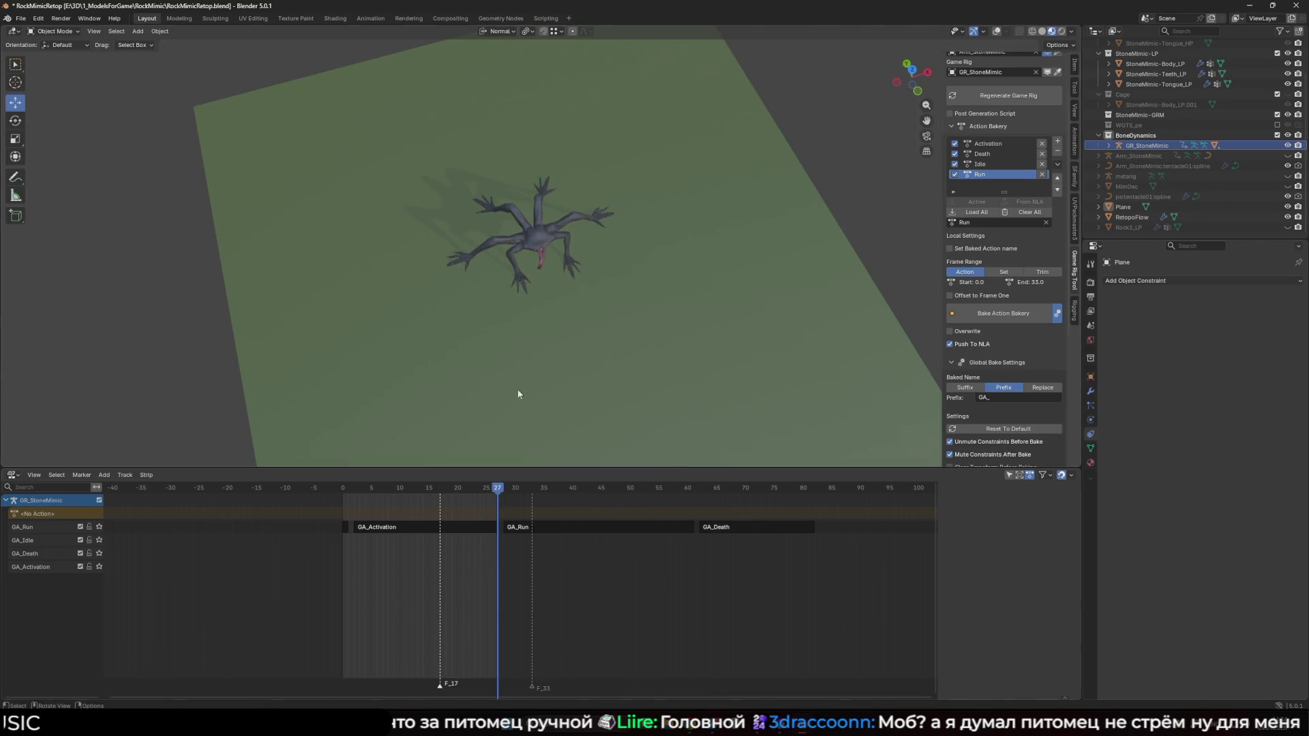
{"action": "left_click_drag", "start_coordinate": [519, 394], "coordinate": [513, 333]}
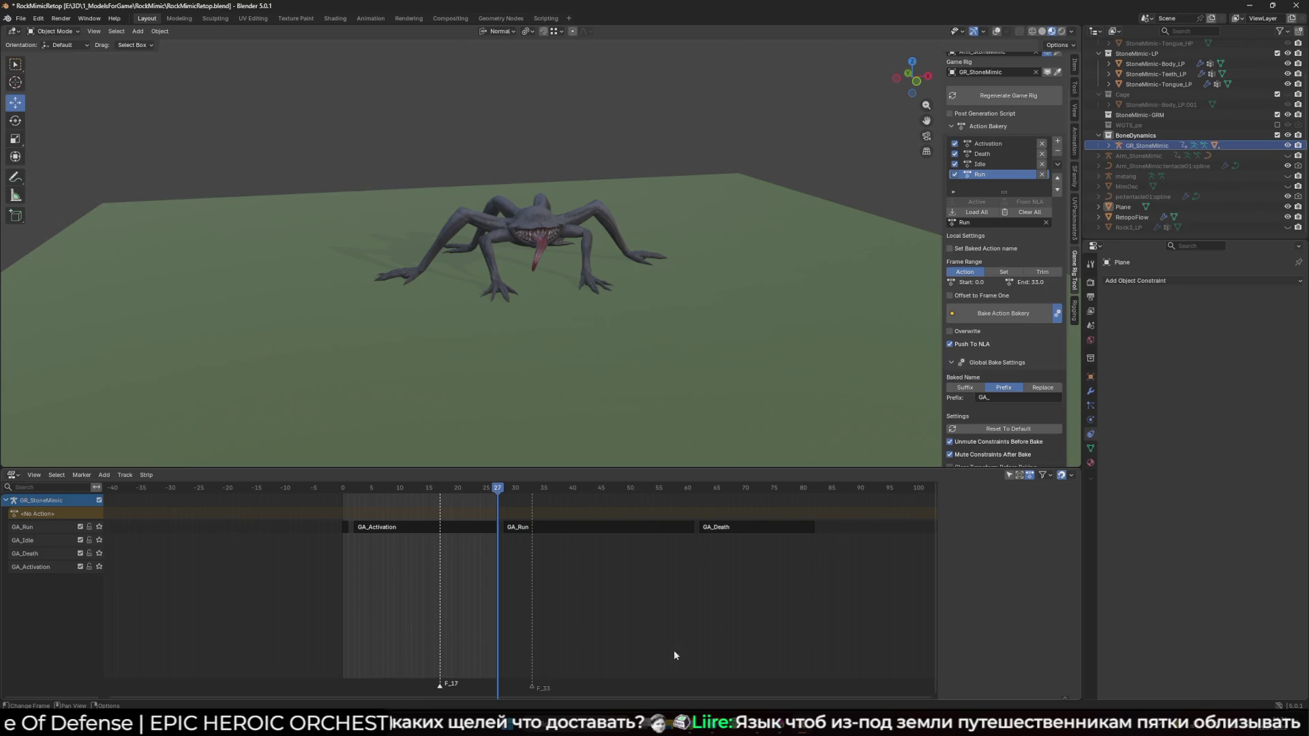
Launch PureRef from the Windows search and move its window to the lower-left corner
{"action": "key", "text": "super"}
{"action": "type", "text": "pureref"}
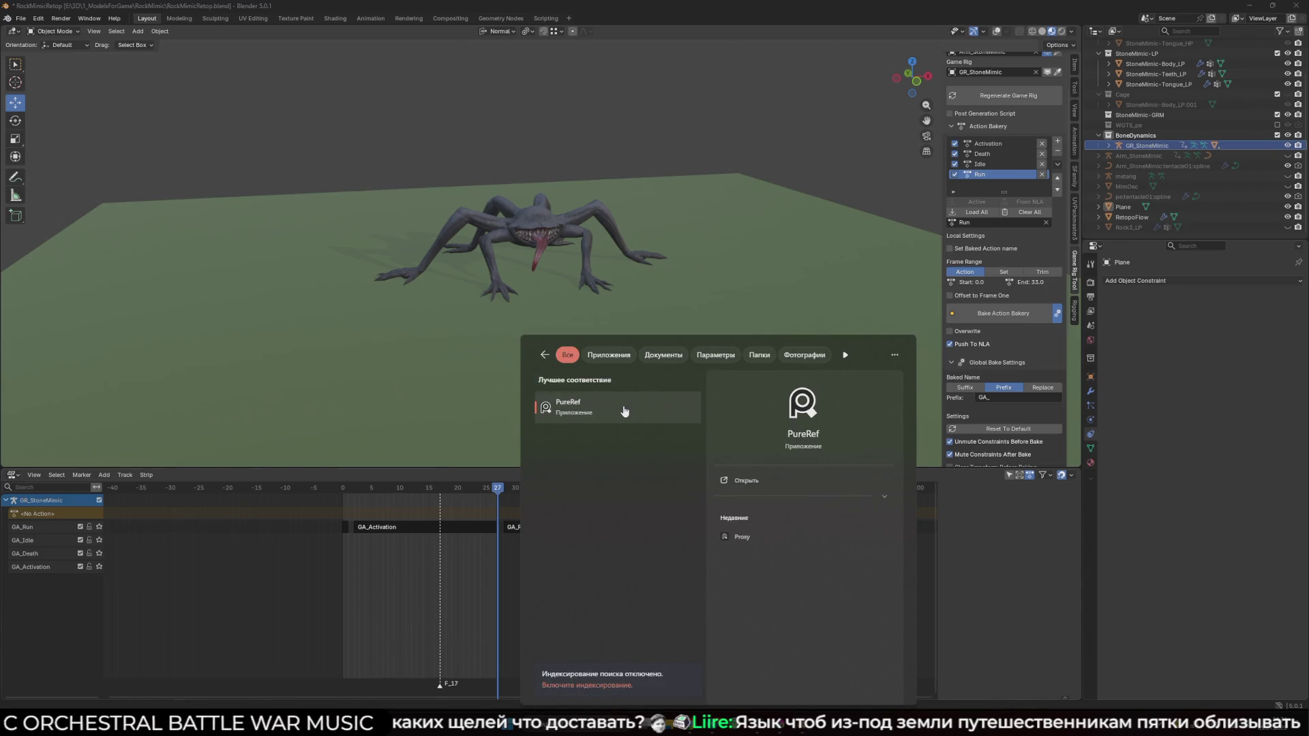
{"action": "left_click", "coordinate": [624, 411]}
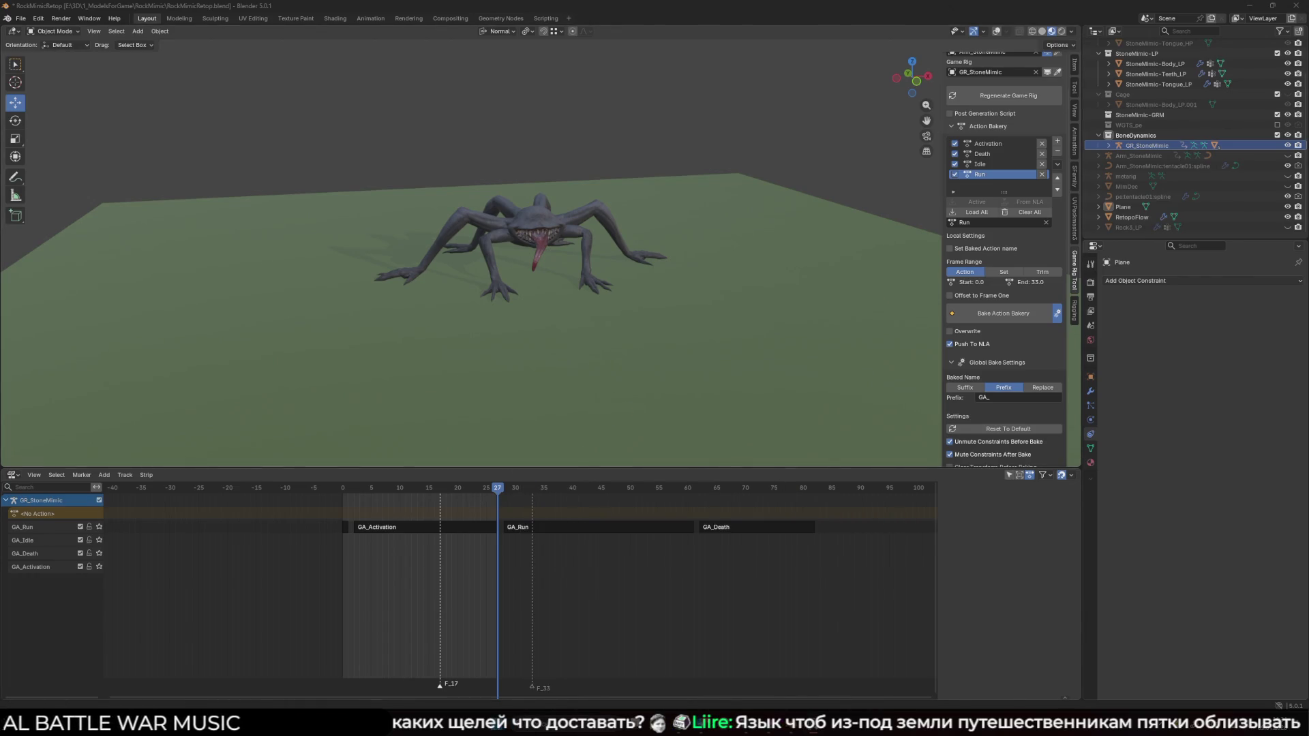
{"action": "mouse_move", "coordinate": [924, 460]}
{"action": "left_mouse_down"}
{"action": "mouse_move", "coordinate": [395, 516]}
{"action": "mouse_move", "coordinate": [216, 554]}
{"action": "left_mouse_up"}
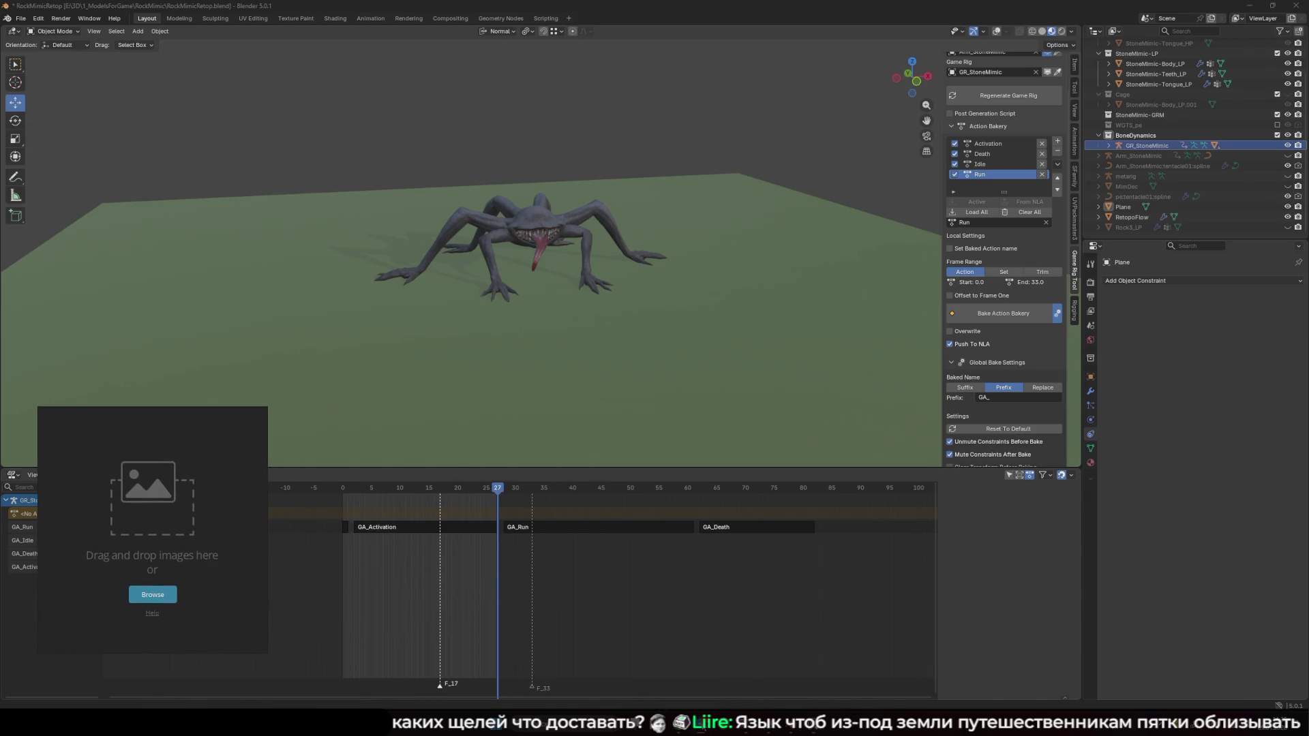
In Krita, toggle the top AI-generated layer on and off to compare the grassy cliff image
{"action": "mouse_move", "coordinate": [769, 702]}
{"action": "left_click", "coordinate": [785, 652]}
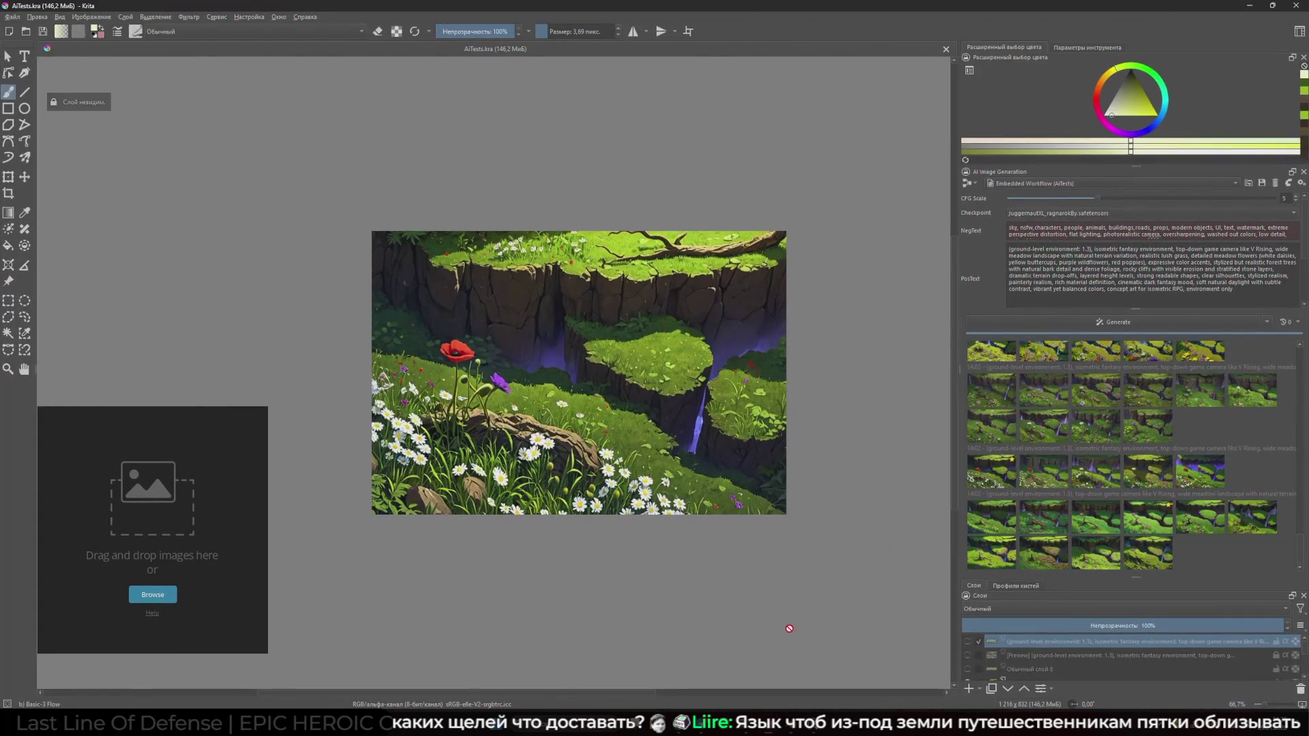
{"action": "scroll", "coordinate": [780, 611], "scroll_direction": "left", "scroll_amount": 1}
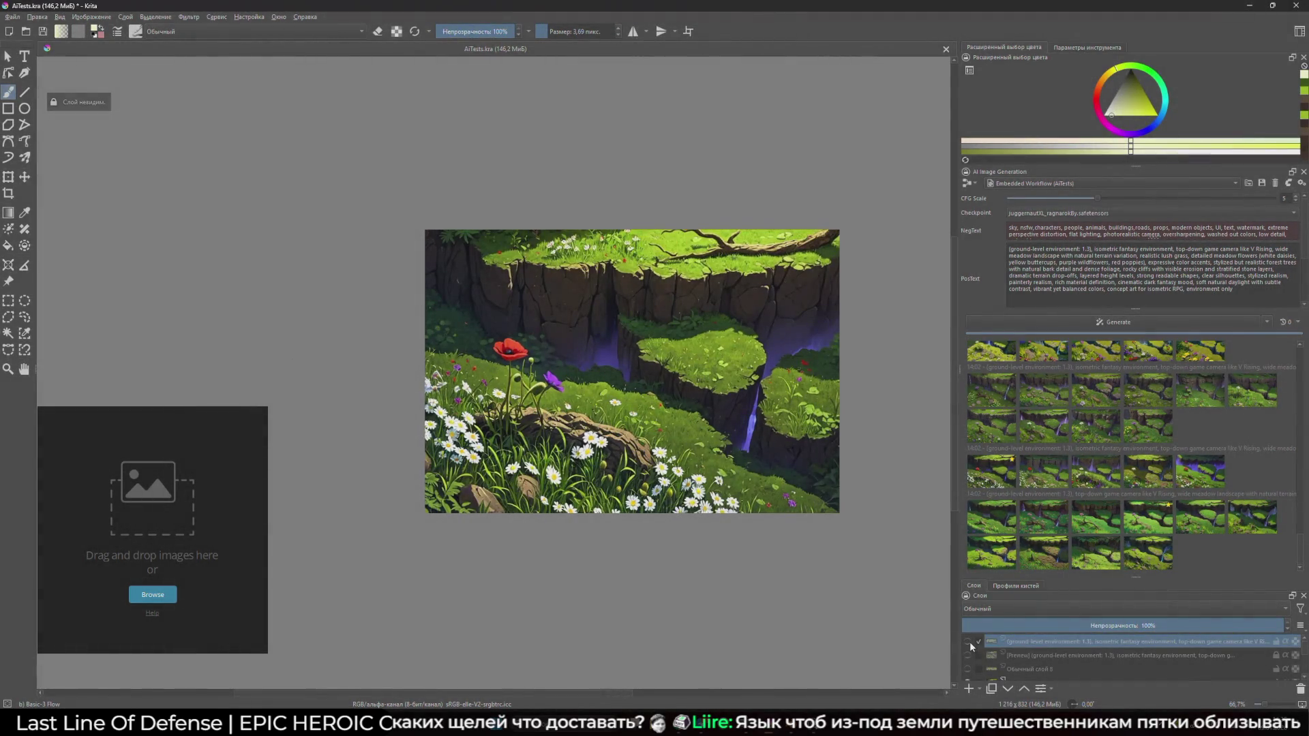
{"action": "left_click", "coordinate": [971, 643]}
{"action": "left_click", "coordinate": [971, 643]}
{"action": "left_click", "coordinate": [971, 643]}
{"action": "left_click", "coordinate": [971, 643]}
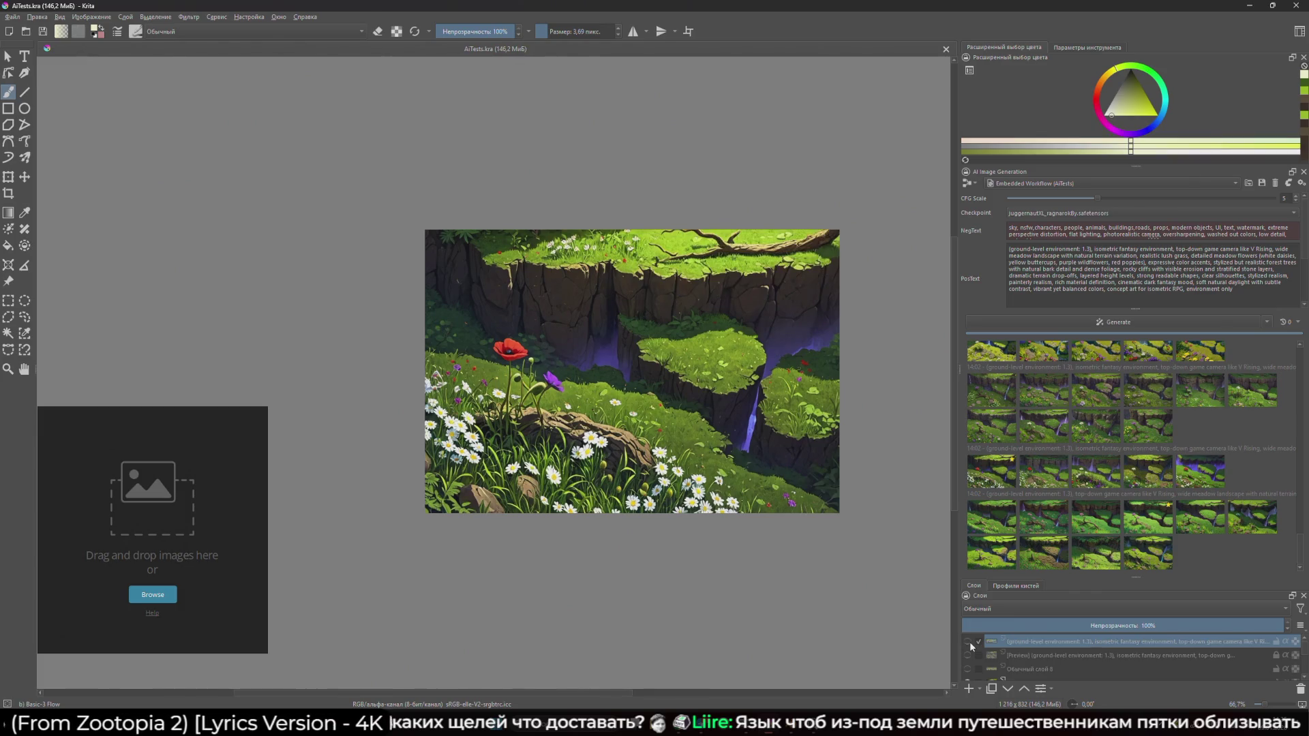
Snip the grassy cliff image, drop it onto the PureRef board, and return to Blender
{"action": "key", "text": "super+shift+s"}
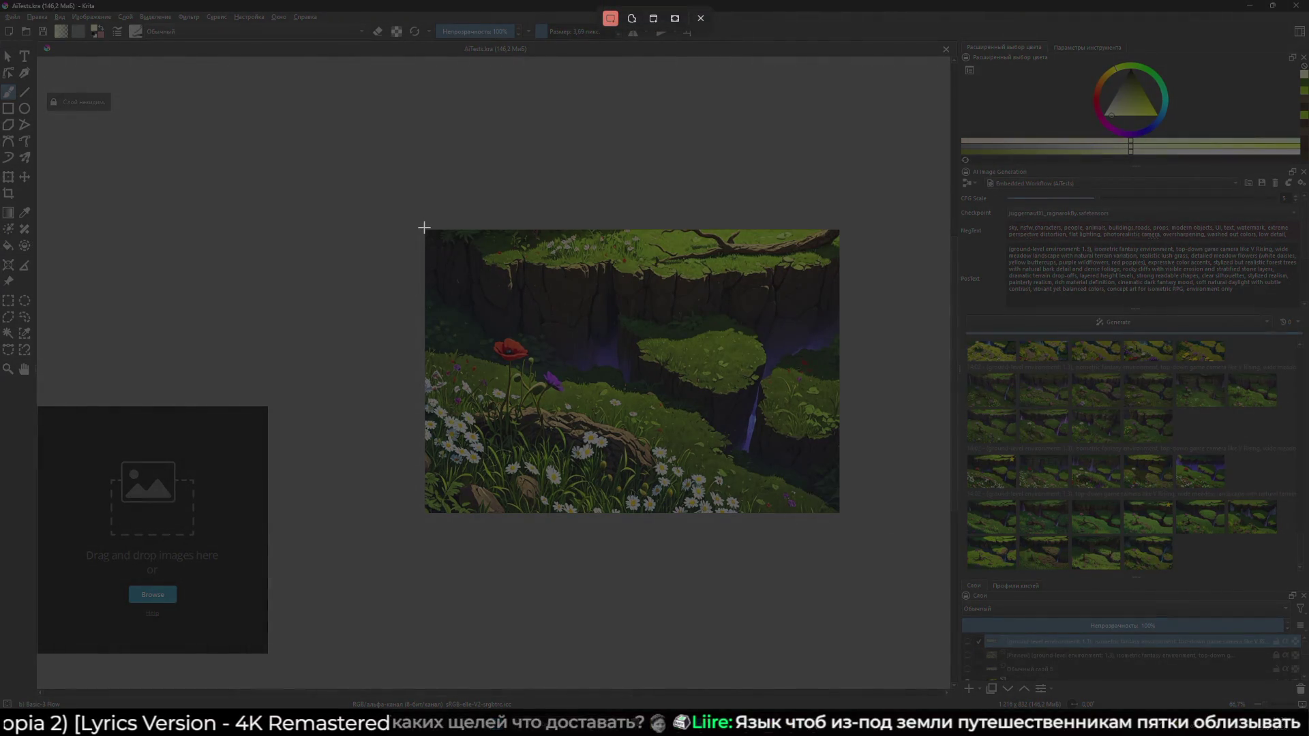
{"action": "mouse_move", "coordinate": [425, 229]}
{"action": "left_mouse_down"}
{"action": "mouse_move", "coordinate": [869, 525]}
{"action": "mouse_move", "coordinate": [844, 516]}
{"action": "left_mouse_up"}
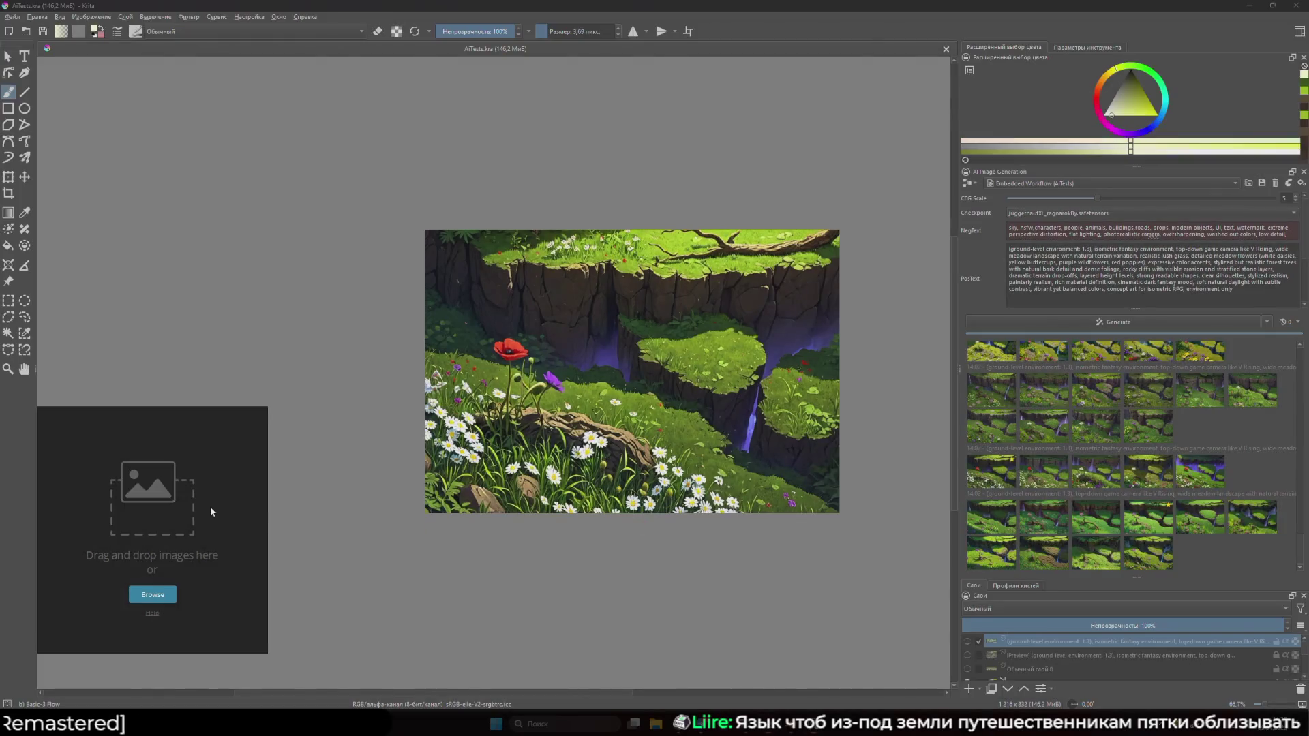
{"action": "key", "text": "ctrl+v"}
{"action": "left_click_drag", "start_coordinate": [502, 571], "coordinate": [205, 539]}
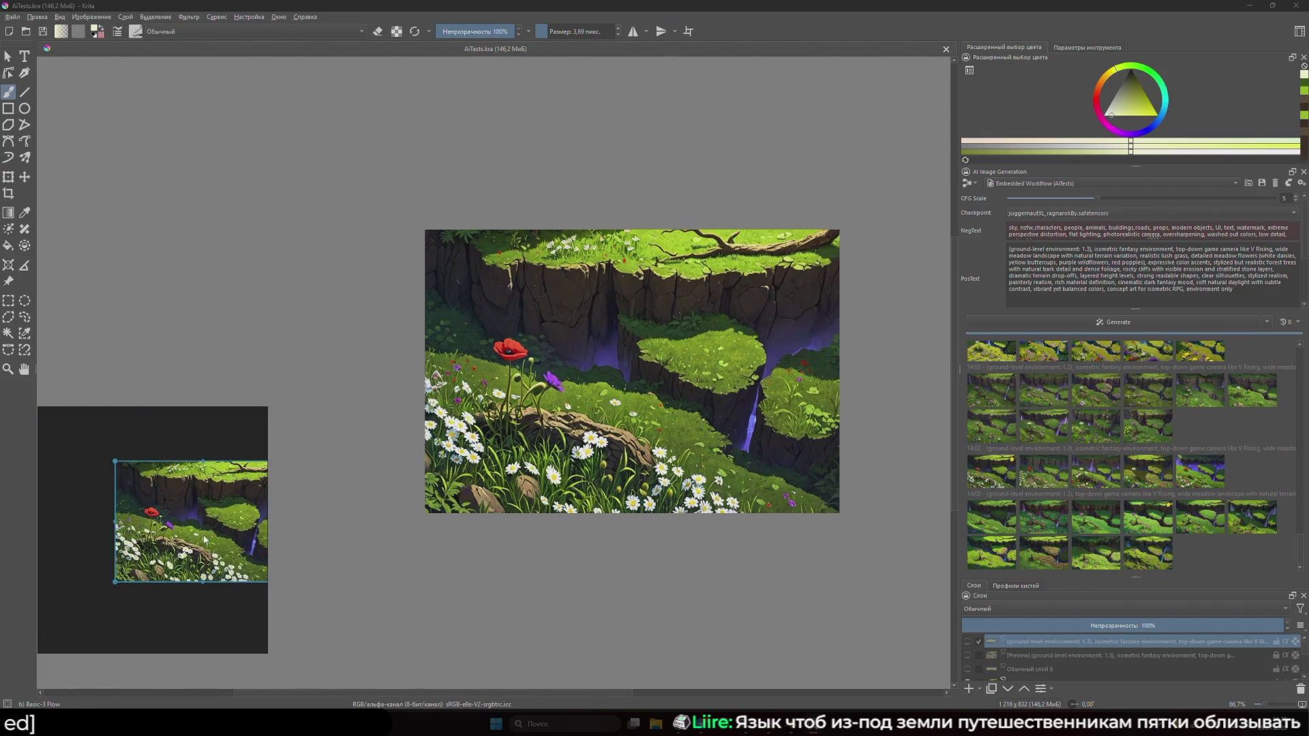
{"action": "mouse_move", "coordinate": [779, 730]}
{"action": "left_click", "coordinate": [789, 727]}
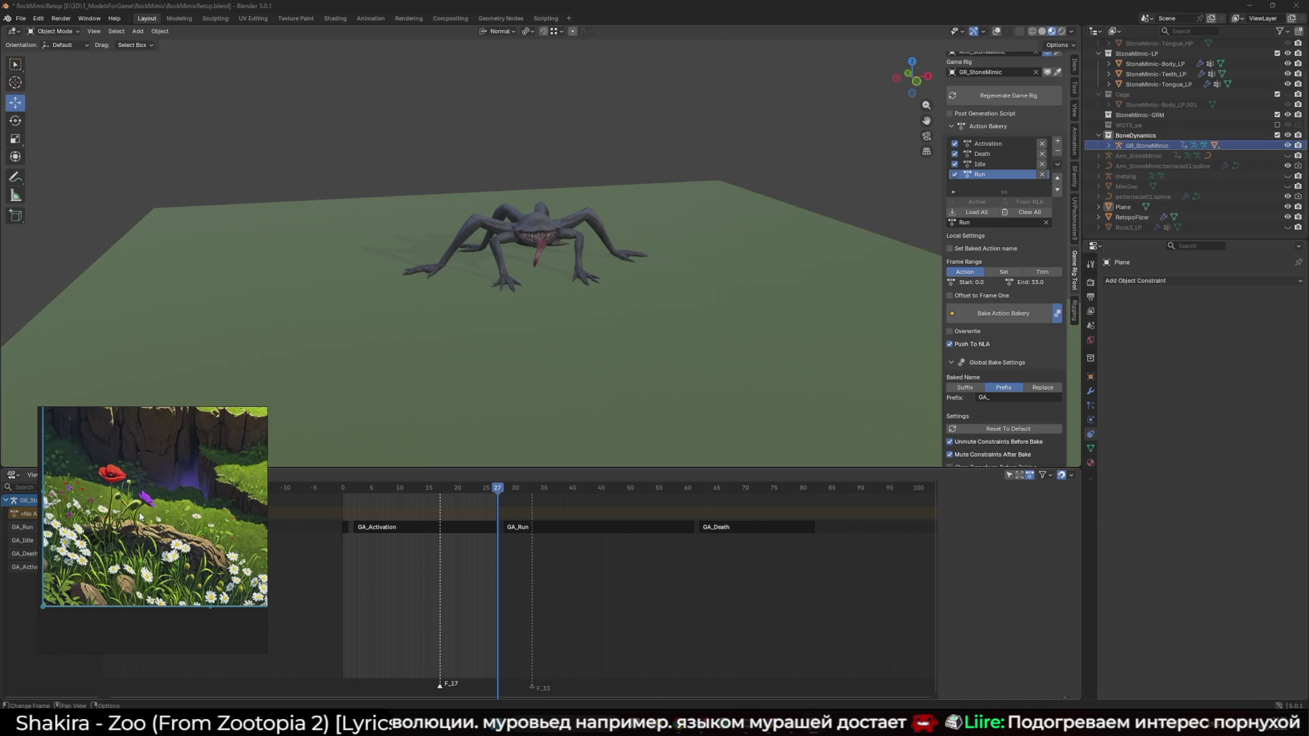
Show viewport overlays to reveal the bones and select the GR_StoneMimic game rig
{"action": "scroll", "coordinate": [612, 285], "scroll_direction": "up", "scroll_amount": 6}
{"action": "key", "text": "shift+alt+z"}
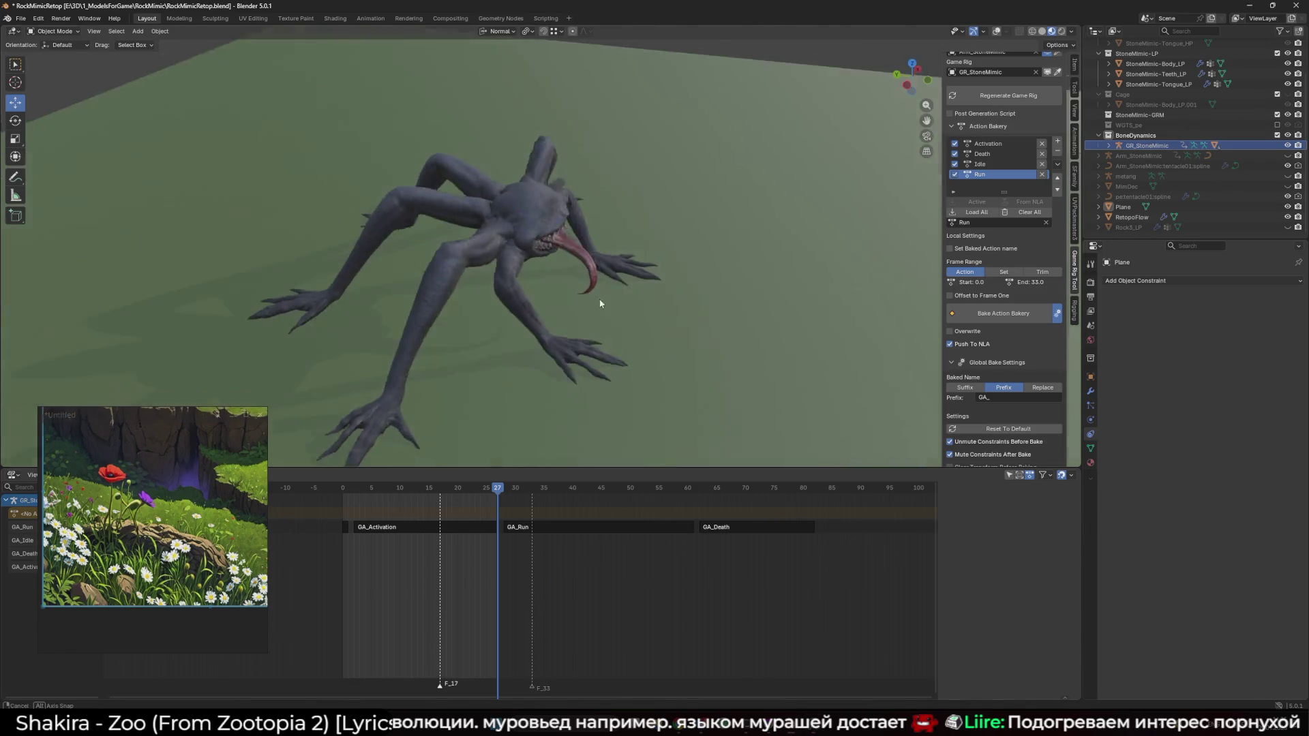
{"action": "left_click", "coordinate": [621, 280]}
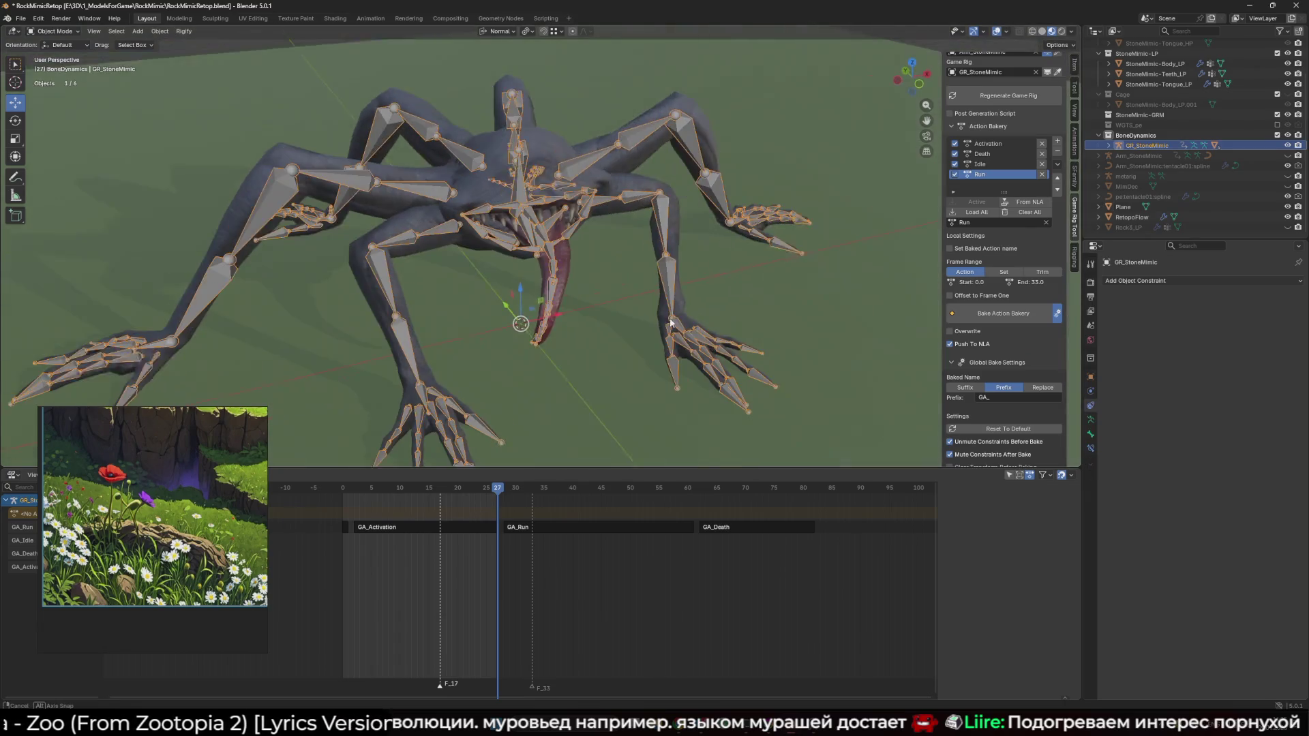
{"action": "scroll", "coordinate": [1003, 334], "scroll_direction": "up", "scroll_amount": 3}
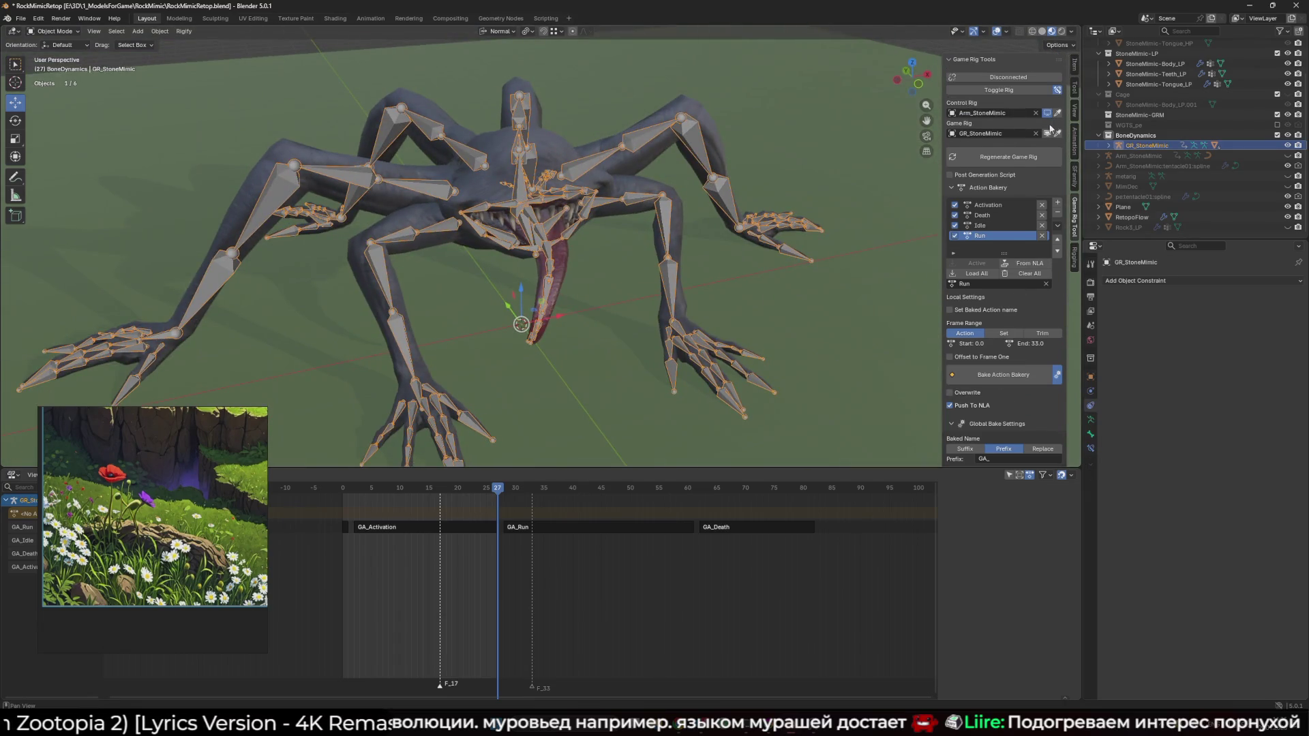
Link the game rig to its control rig, rewind to frame 0 and enter Pose Mode
{"action": "left_click", "coordinate": [1016, 78]}
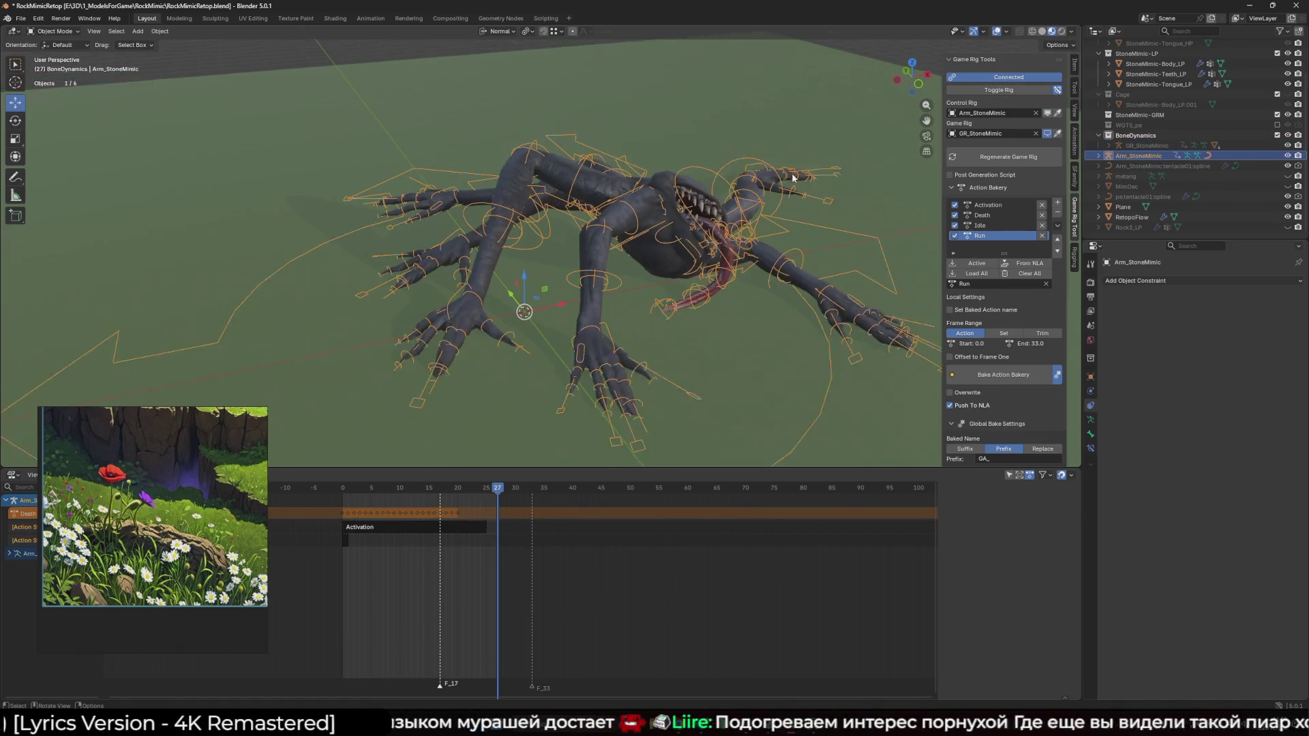
{"action": "left_click", "coordinate": [353, 492]}
{"action": "left_click_drag", "start_coordinate": [353, 492], "coordinate": [344, 492]}
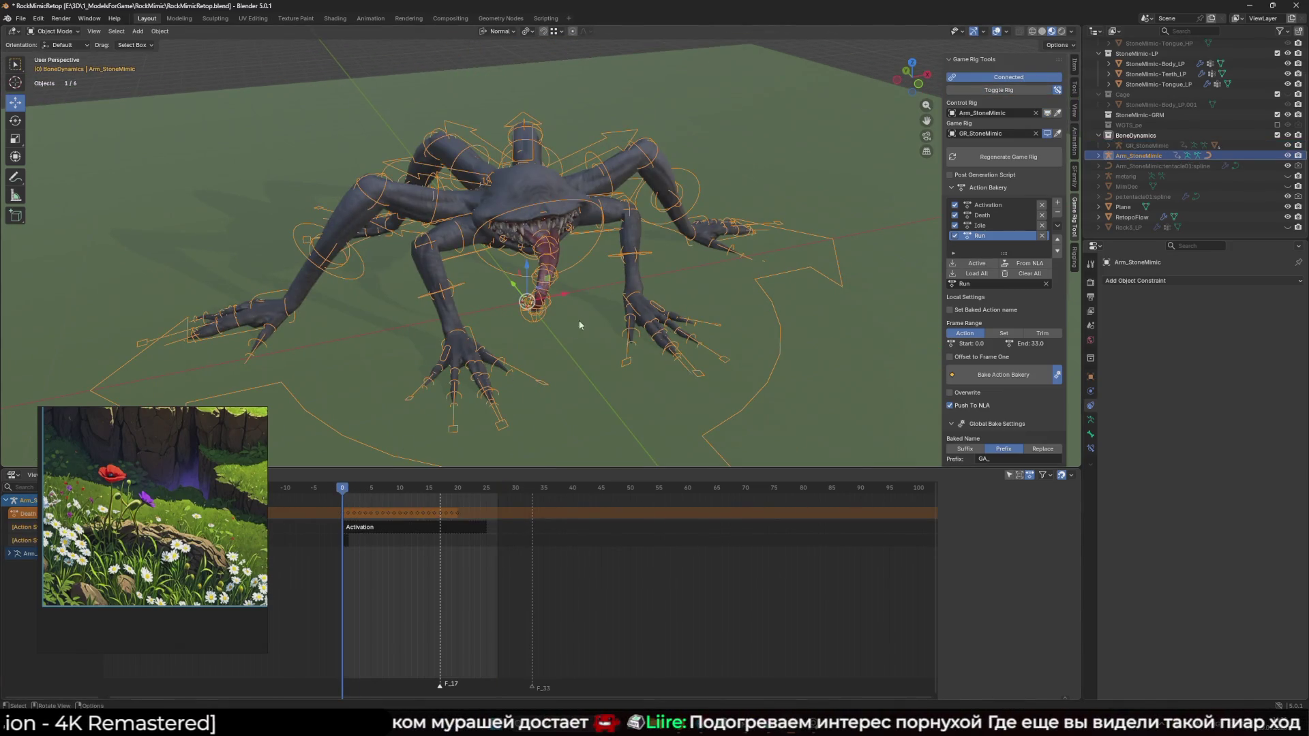
{"action": "key", "text": "ctrl+Tab"}
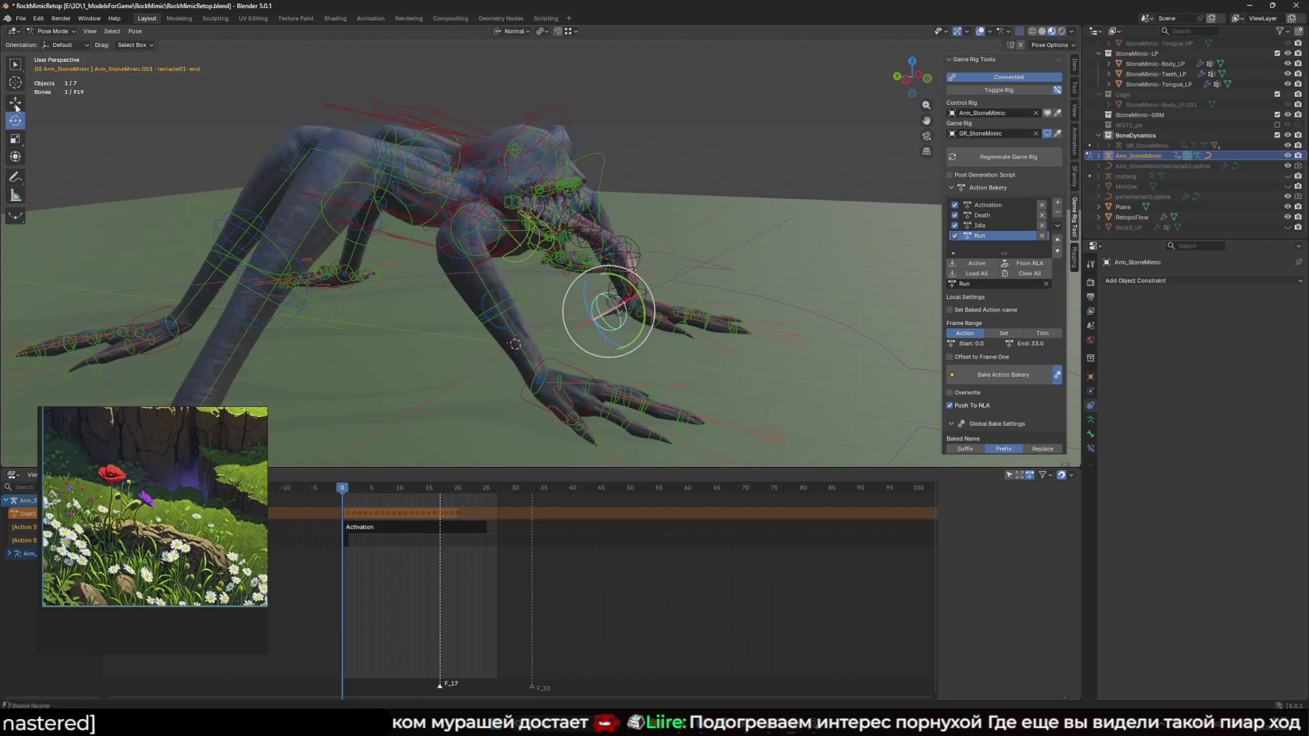
{"action": "key", "text": "shift+alt+z"}
Move the tongue bone along X and stretch it far out in front of the mouth
{"action": "key", "text": "g"}
{"action": "key", "text": "x"}
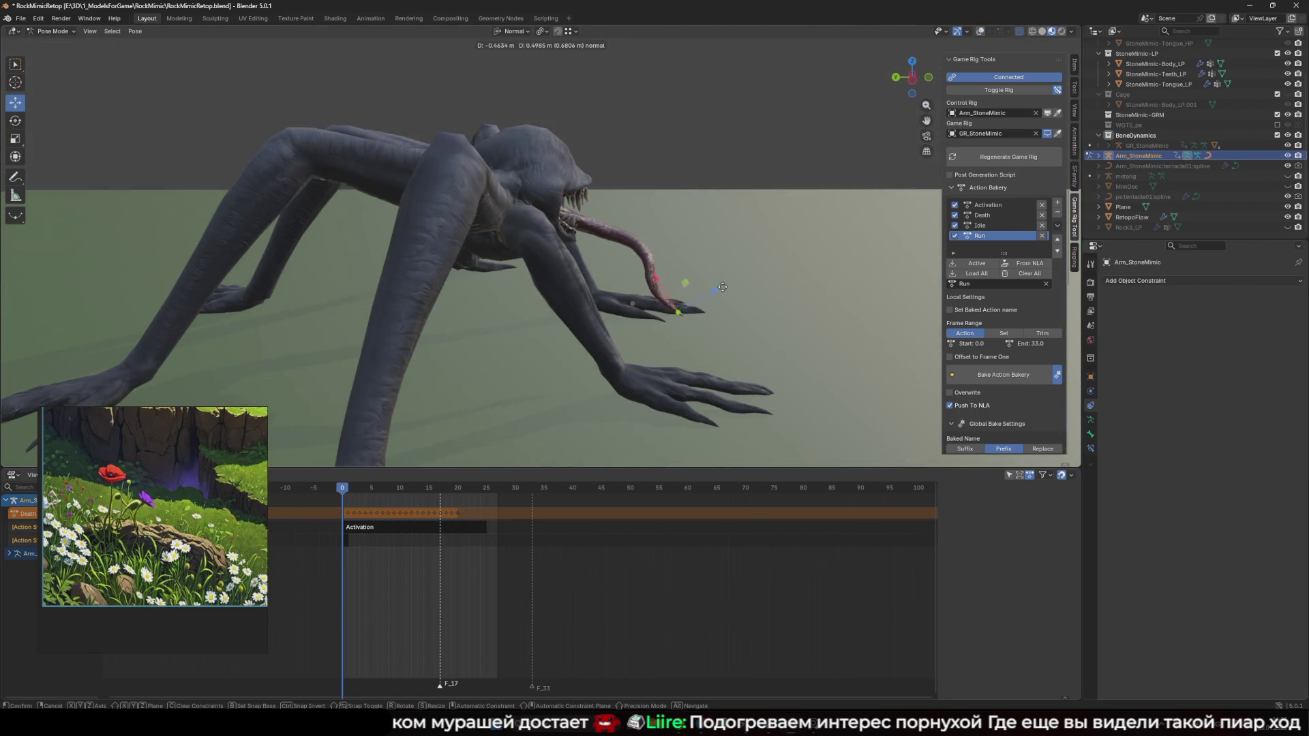
{"action": "left_click", "coordinate": [831, 227]}
{"action": "scroll", "coordinate": [830, 227], "scroll_direction": "down", "scroll_amount": 3}
{"action": "key", "text": "g"}
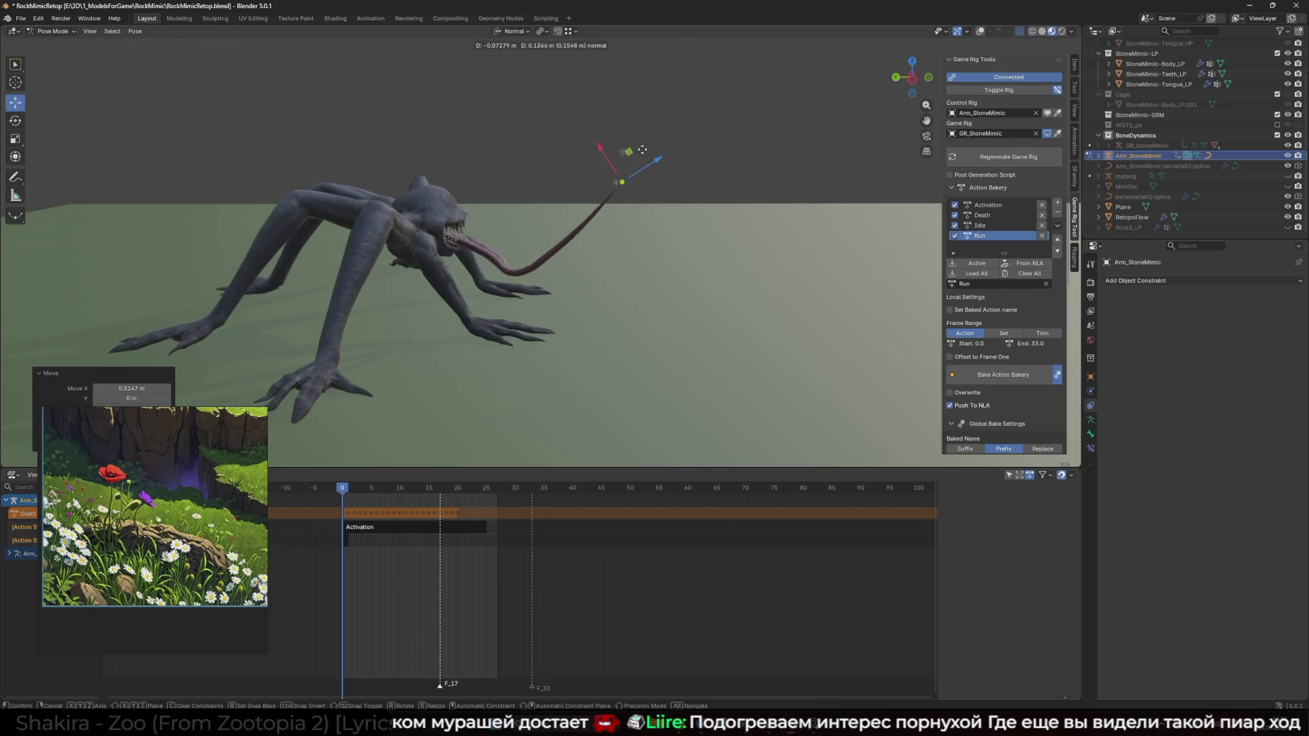
{"action": "left_click", "coordinate": [680, 265]}
{"action": "key", "text": "shift+alt+z"}
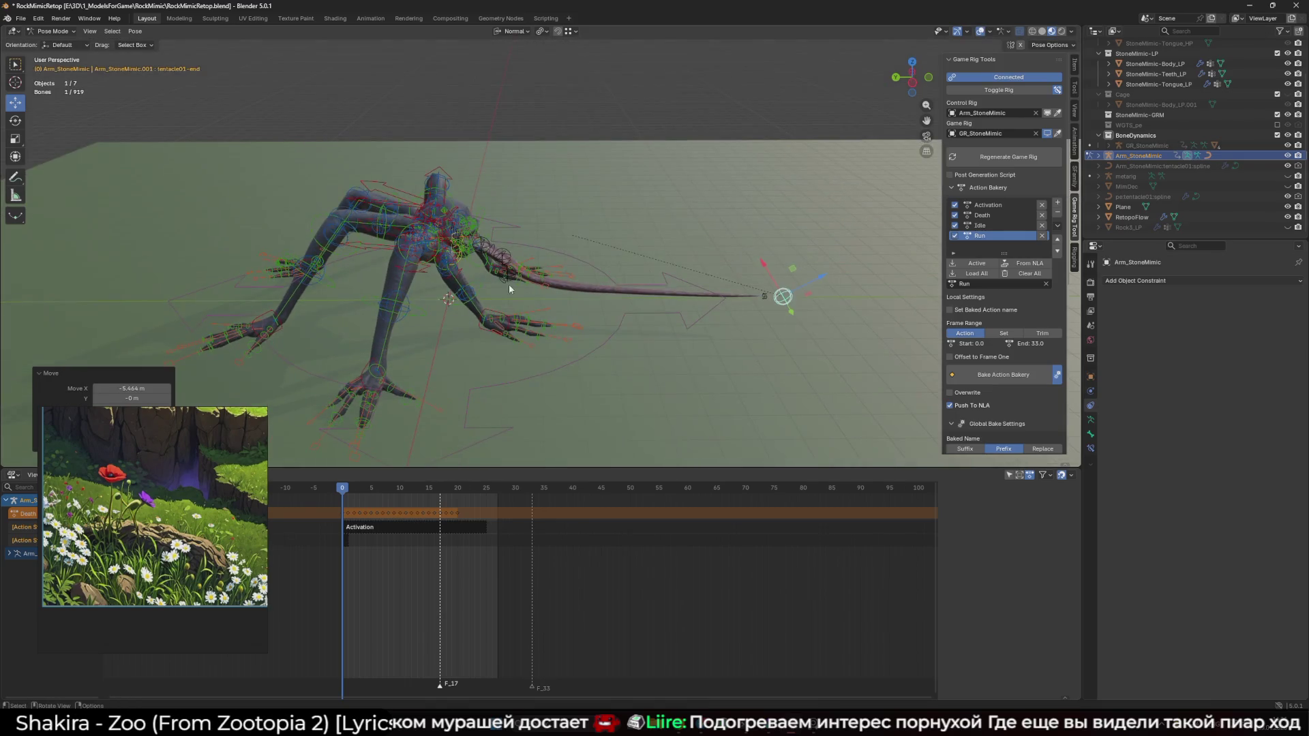
Select a bone near the mouth and lift it along the Y axis twice
{"action": "left_click", "coordinate": [523, 259]}
{"action": "key", "text": "shift+alt+z"}
{"action": "key", "text": "g"}
{"action": "key", "text": "y"}
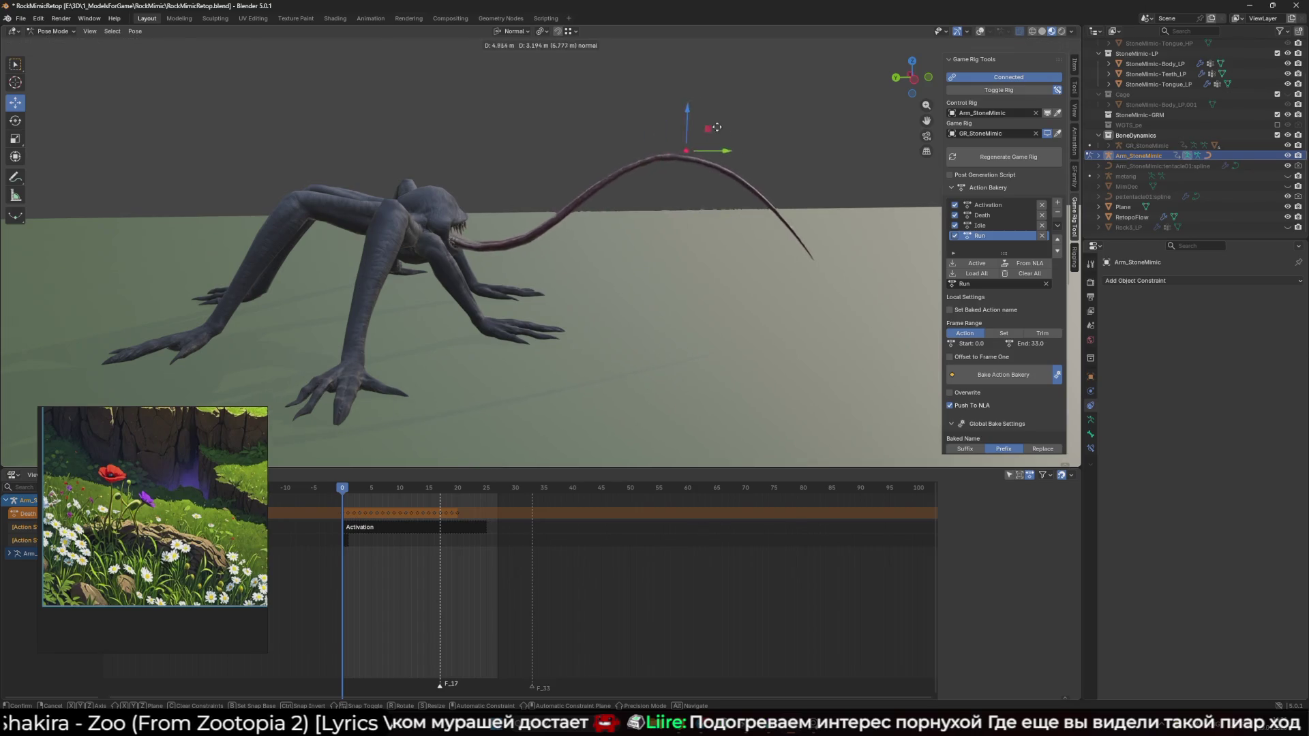
{"action": "left_click", "coordinate": [507, 260]}
{"action": "key", "text": "shift+alt+z"}
{"action": "key", "text": "shift+alt+z"}
{"action": "key", "text": "g"}
{"action": "key", "text": "y"}
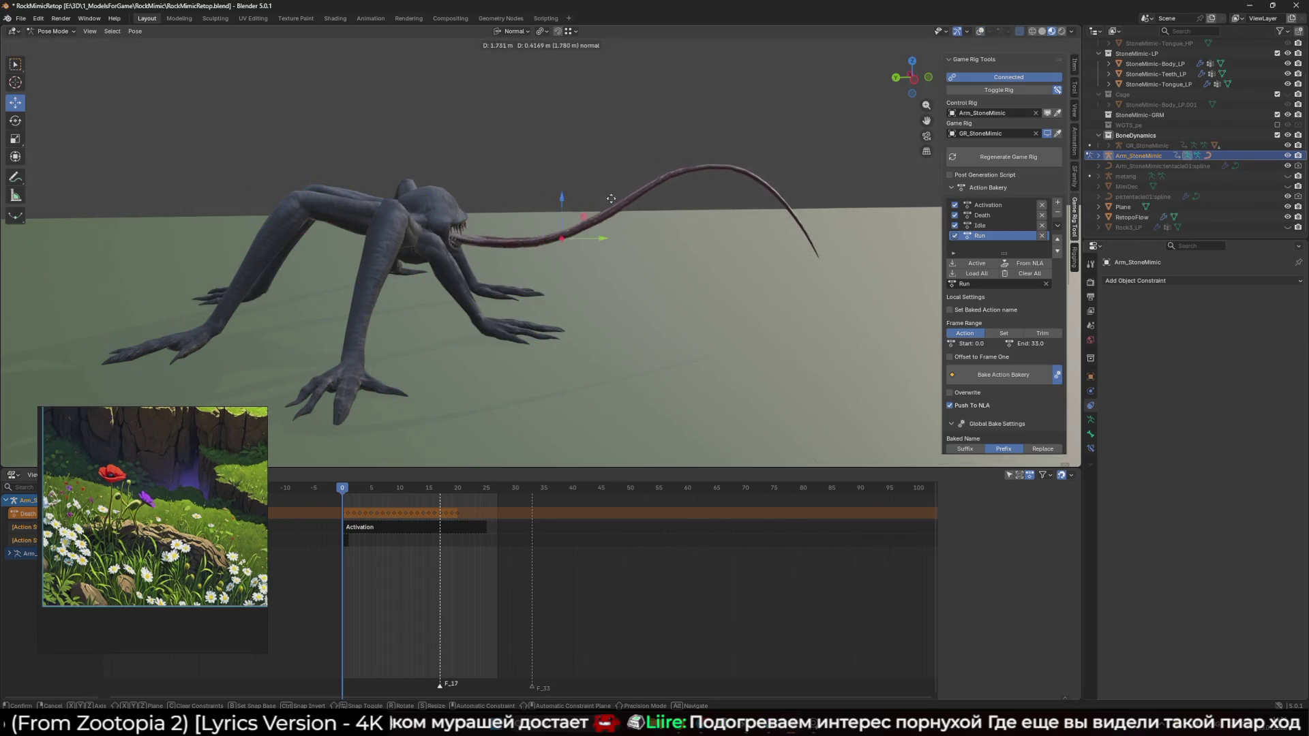
{"action": "left_click", "coordinate": [541, 242]}
{"action": "mouse_move", "coordinate": [542, 246]}
{"action": "left_mouse_down"}
{"action": "mouse_move", "coordinate": [477, 264]}
{"action": "mouse_move", "coordinate": [539, 293]}
{"action": "left_mouse_up"}
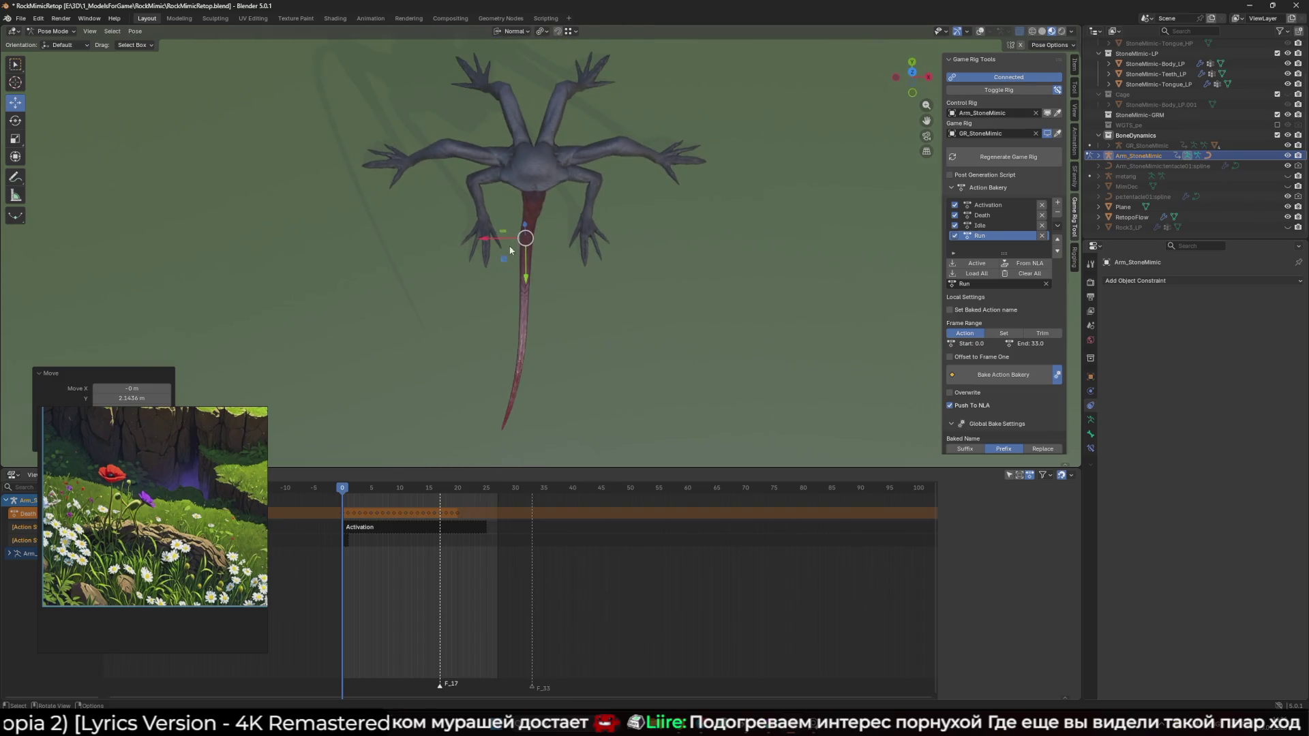
Reposition the tail bone twice using Shift+Z constrained moves
{"action": "key", "text": "g"}
{"action": "key", "text": "shift+z"}
{"action": "left_click", "coordinate": [559, 382]}
{"action": "key", "text": "shift+alt+z"}
{"action": "left_click_drag", "start_coordinate": [615, 199], "coordinate": [519, 334]}
{"action": "key", "text": "shift+alt+z"}
{"action": "key", "text": "g"}
{"action": "key", "text": "shift+z"}
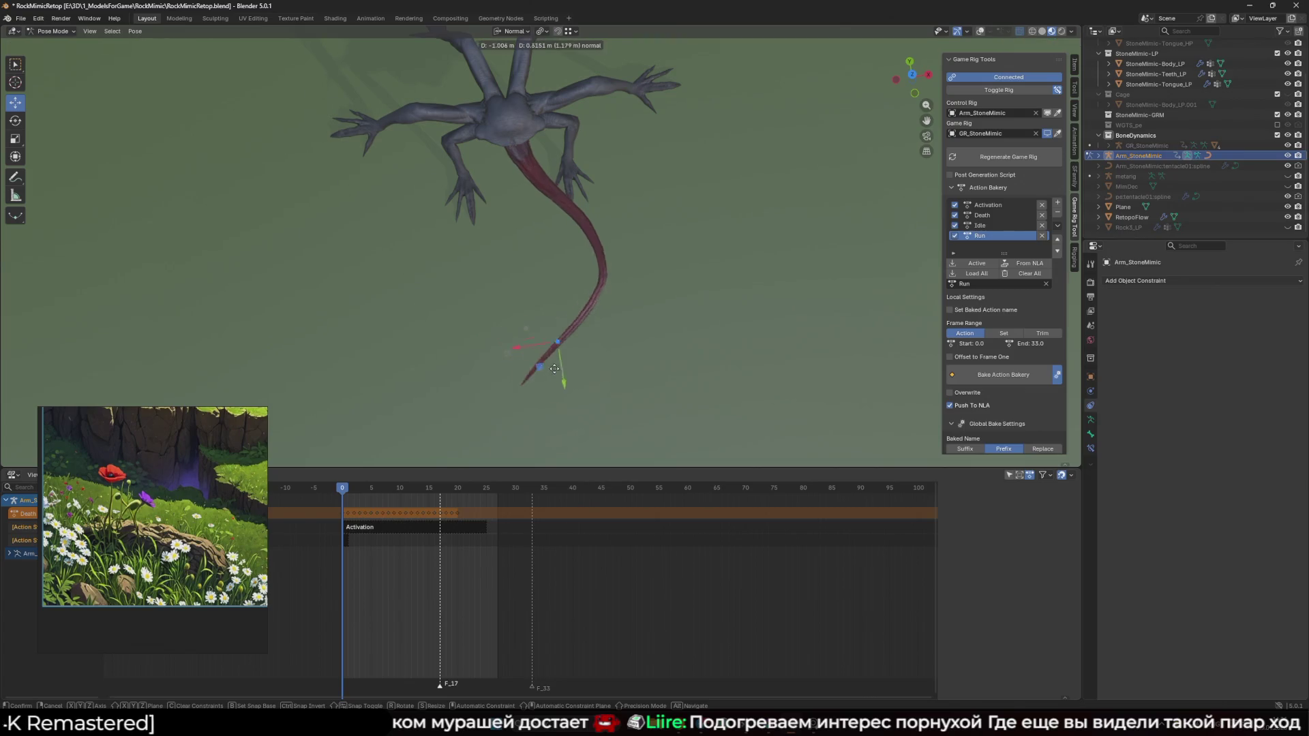
{"action": "left_click", "coordinate": [559, 403]}
{"action": "key", "text": "shift+alt+z"}
Move the tentacle tip bone with a Shift+Z constrained move and select its twist control
{"action": "left_click", "coordinate": [509, 400]}
{"action": "scroll", "coordinate": [525, 382], "scroll_direction": "up", "scroll_amount": 3}
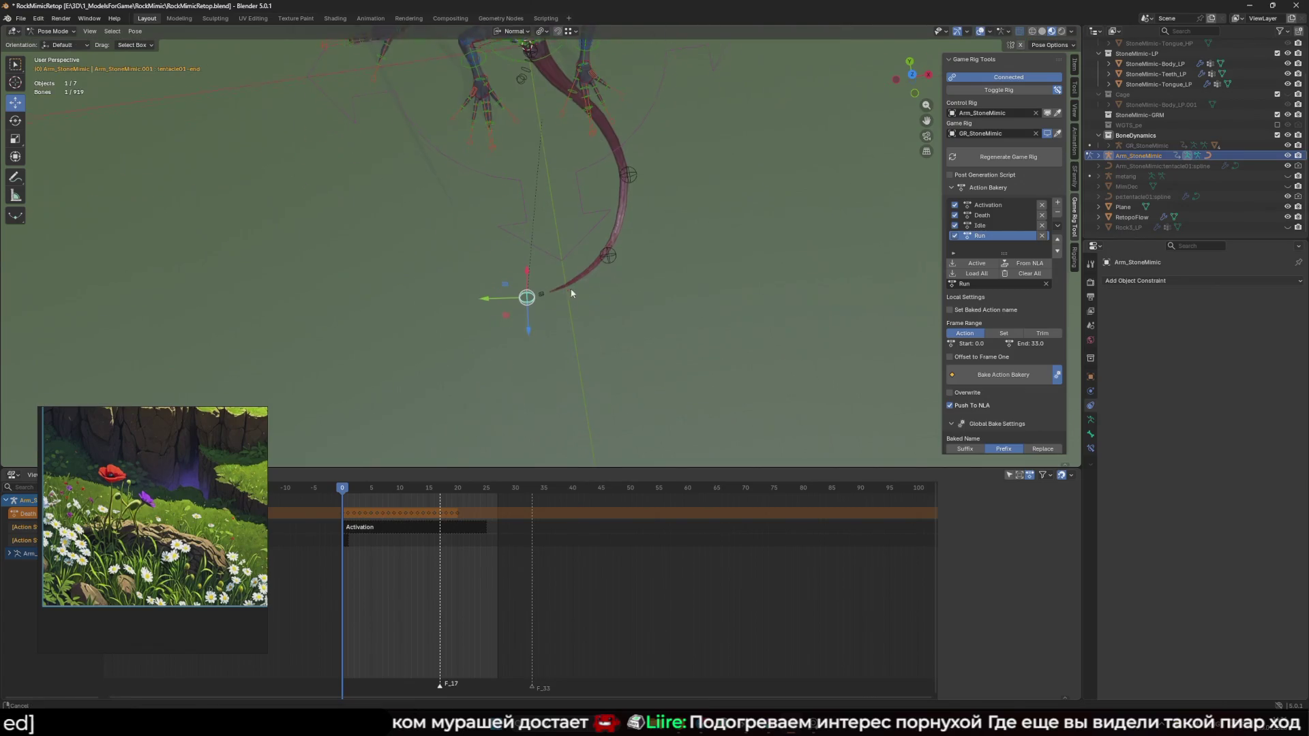
{"action": "key", "text": "g"}
{"action": "key", "text": "shift+z"}
{"action": "left_click", "coordinate": [549, 436]}
{"action": "scroll", "coordinate": [555, 381], "scroll_direction": "down", "scroll_amount": 4}
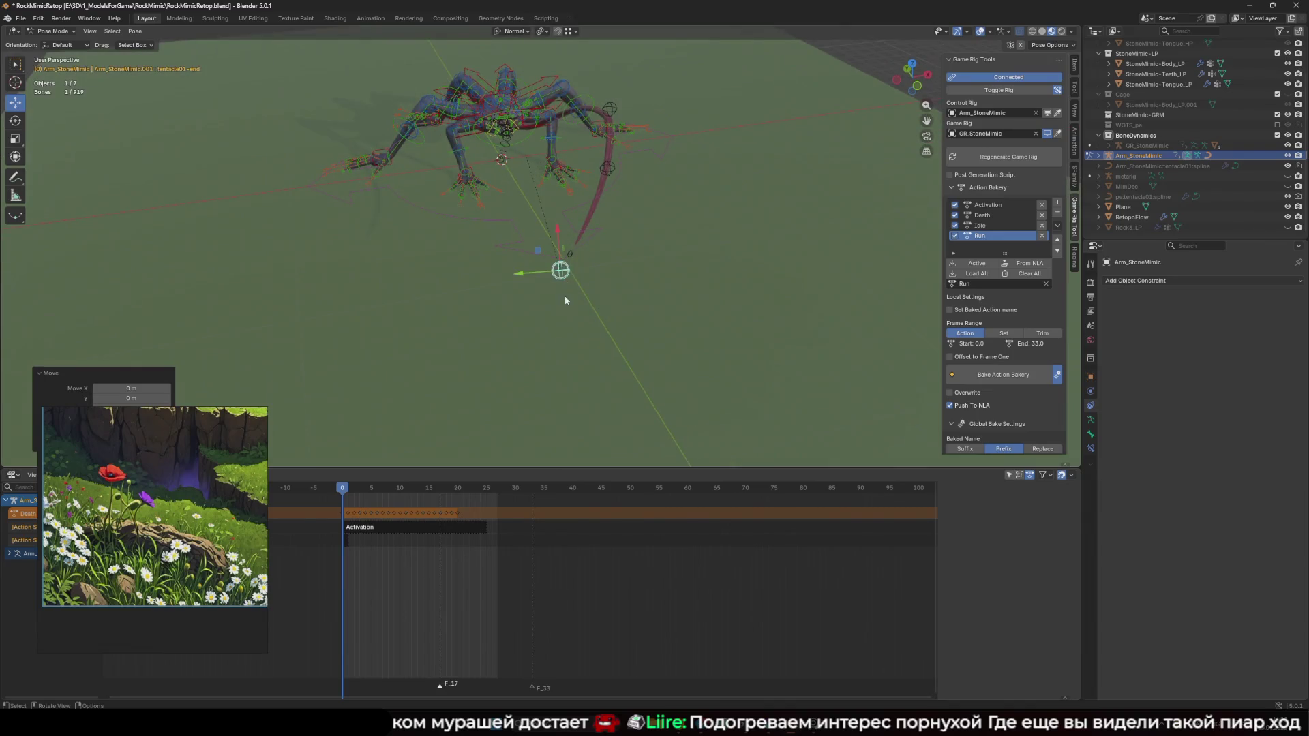
{"action": "left_click", "coordinate": [572, 256]}
{"action": "key", "text": "shift+alt+z"}
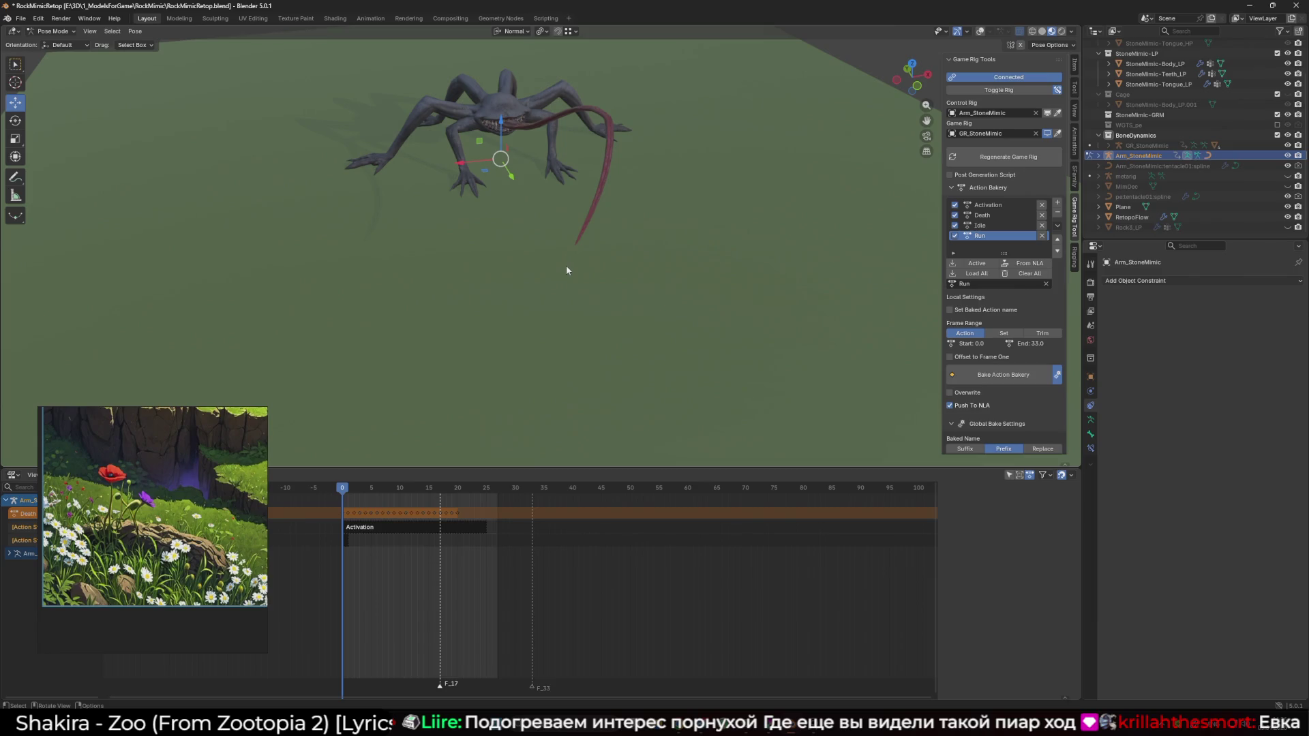
{"action": "key", "text": "shift+alt+z"}
Raise the middle tentacle bone, move the tentacle end control, and pull a middle bone up-right
{"action": "left_click_drag", "start_coordinate": [596, 289], "coordinate": [539, 235]}
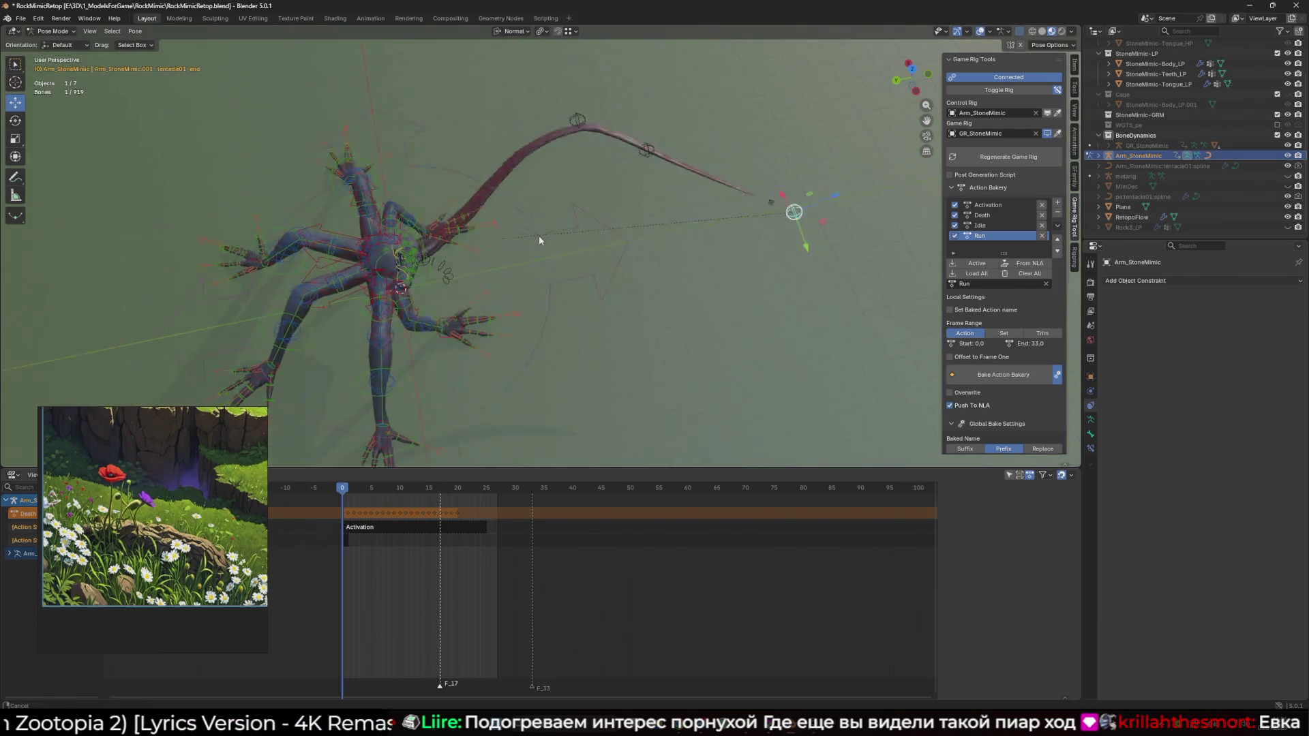
{"action": "scroll", "coordinate": [452, 269], "scroll_direction": "up", "scroll_amount": 3}
{"action": "left_click_drag", "start_coordinate": [501, 289], "coordinate": [416, 218]}
{"action": "key", "text": "g"}
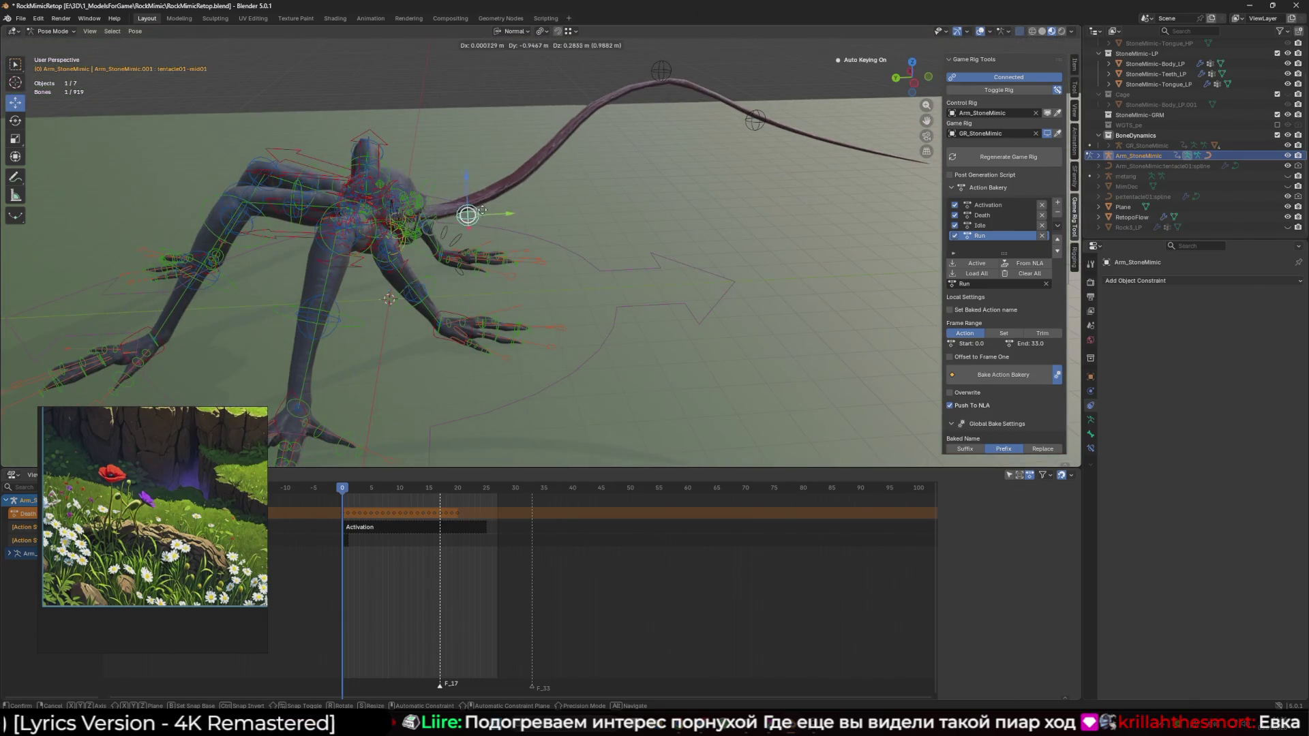
{"action": "left_click", "coordinate": [603, 75]}
{"action": "scroll", "coordinate": [440, 204], "scroll_direction": "down", "scroll_amount": 2}
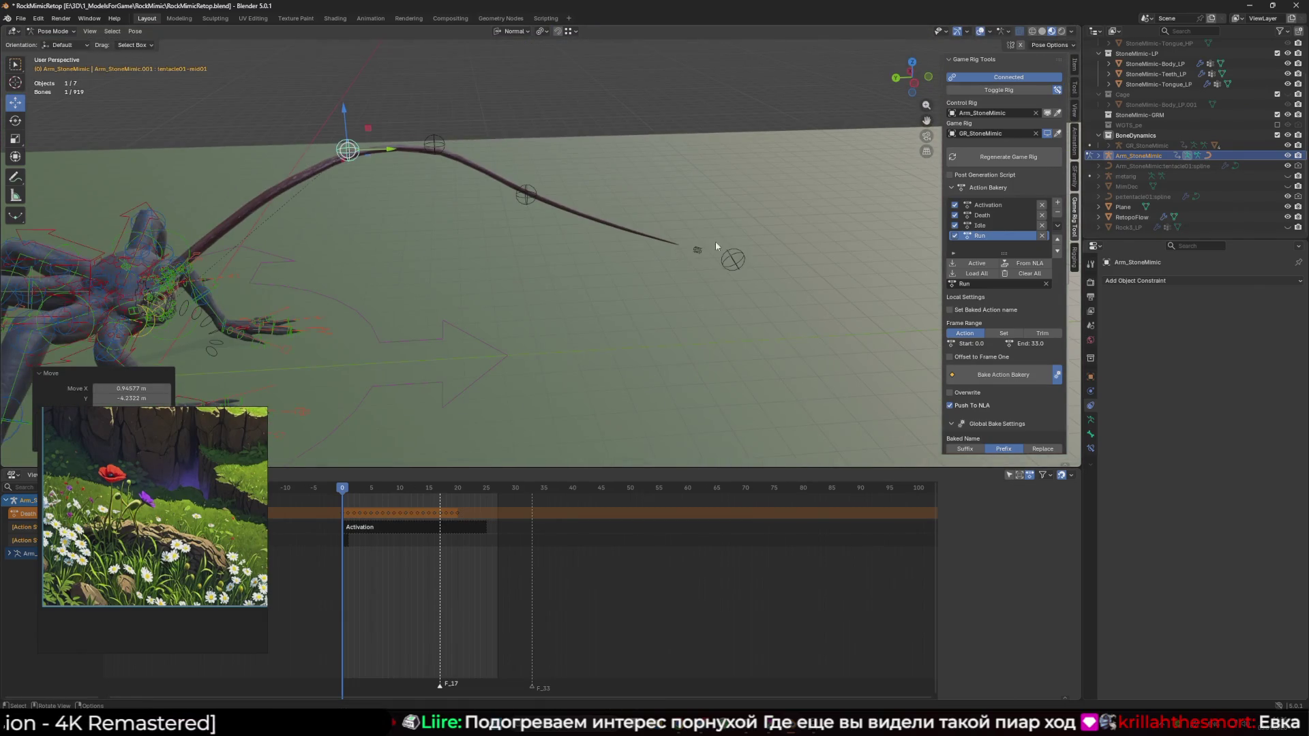
{"action": "left_click", "coordinate": [735, 257]}
{"action": "key", "text": "g"}
{"action": "left_click", "coordinate": [889, 278]}
{"action": "left_click", "coordinate": [526, 194]}
{"action": "mouse_move", "coordinate": [526, 194]}
{"action": "left_mouse_down"}
{"action": "mouse_move", "coordinate": [711, 208]}
{"action": "mouse_move", "coordinate": [757, 172]}
{"action": "left_mouse_up"}
Move the tentacle bone down and to the right, then lower it further
{"action": "key", "text": "shift+alt+z"}
{"action": "mouse_move", "coordinate": [407, 137]}
{"action": "left_mouse_down"}
{"action": "mouse_move", "coordinate": [468, 198]}
{"action": "mouse_move", "coordinate": [436, 211]}
{"action": "mouse_move", "coordinate": [473, 239]}
{"action": "left_mouse_up"}
{"action": "key", "text": "g"}
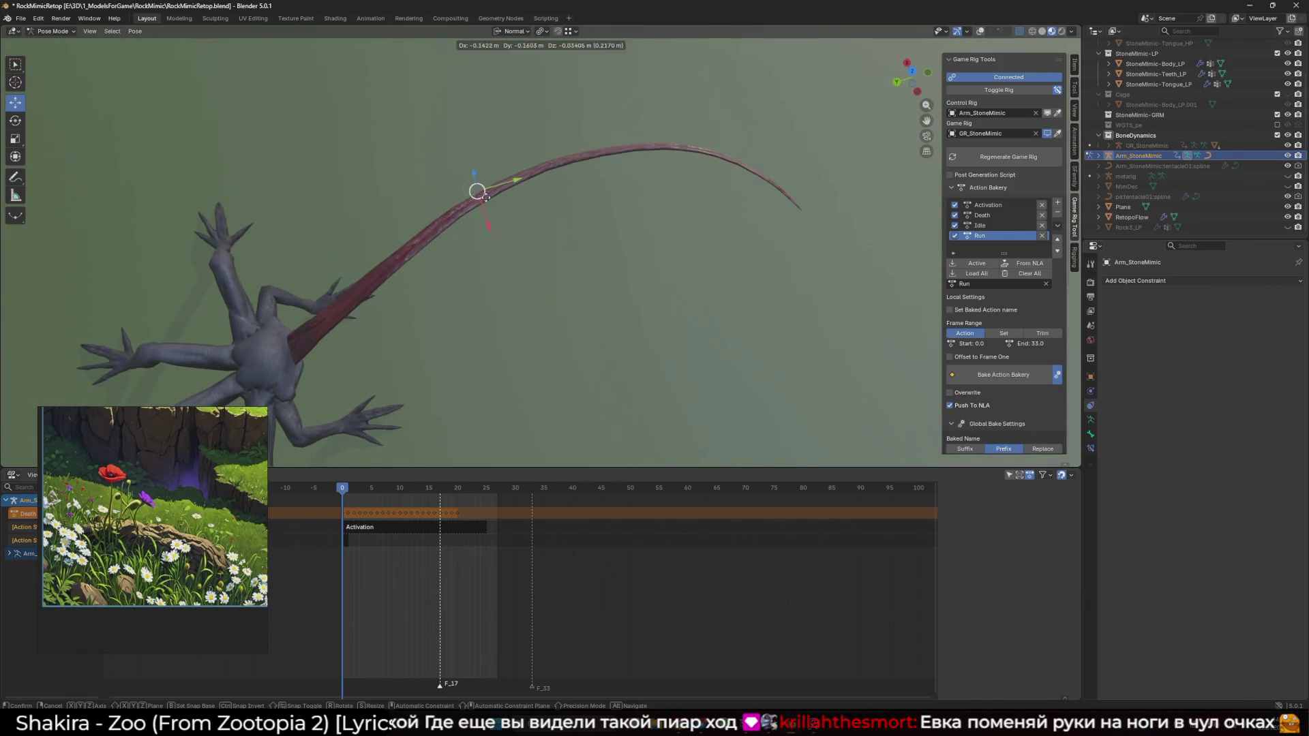
{"action": "left_click", "coordinate": [401, 262]}
{"action": "key", "text": "shift+alt+z"}
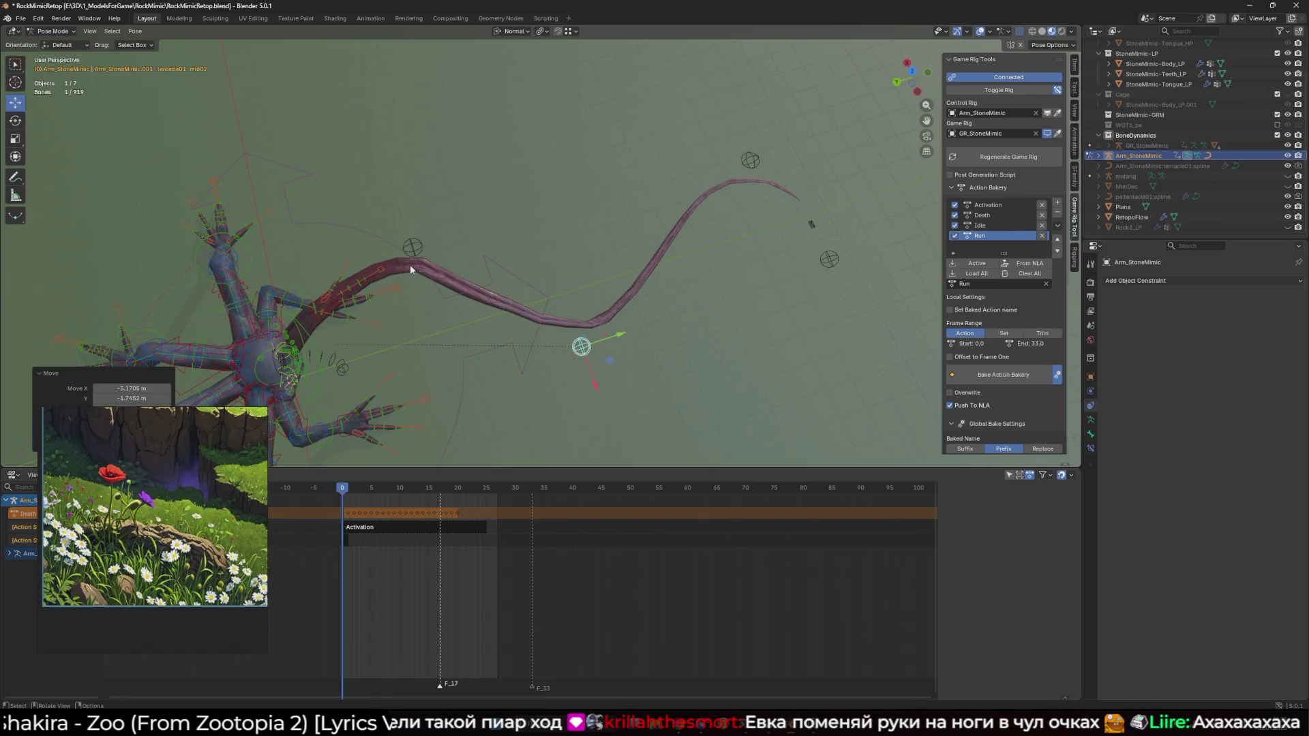
{"action": "key", "text": "shift+alt+z"}
{"action": "key", "text": "g"}
{"action": "left_click", "coordinate": [454, 355]}
{"action": "mouse_move", "coordinate": [454, 355]}
{"action": "left_mouse_down"}
{"action": "mouse_move", "coordinate": [554, 244]}
{"action": "mouse_move", "coordinate": [539, 167]}
{"action": "left_mouse_up"}
Make a final tentacle bone adjustment and inspect the arcing tongue from above and up close
{"action": "key", "text": "g"}
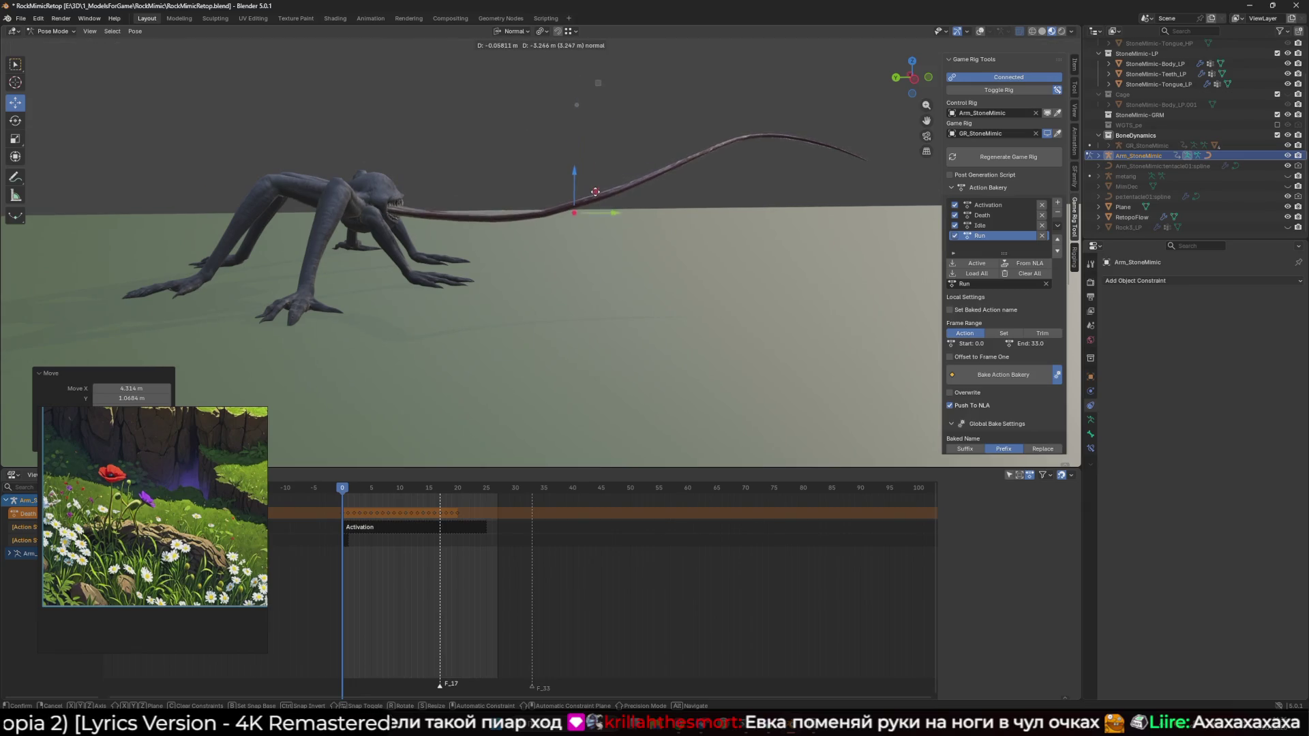
{"action": "key", "text": "shift+alt+z"}
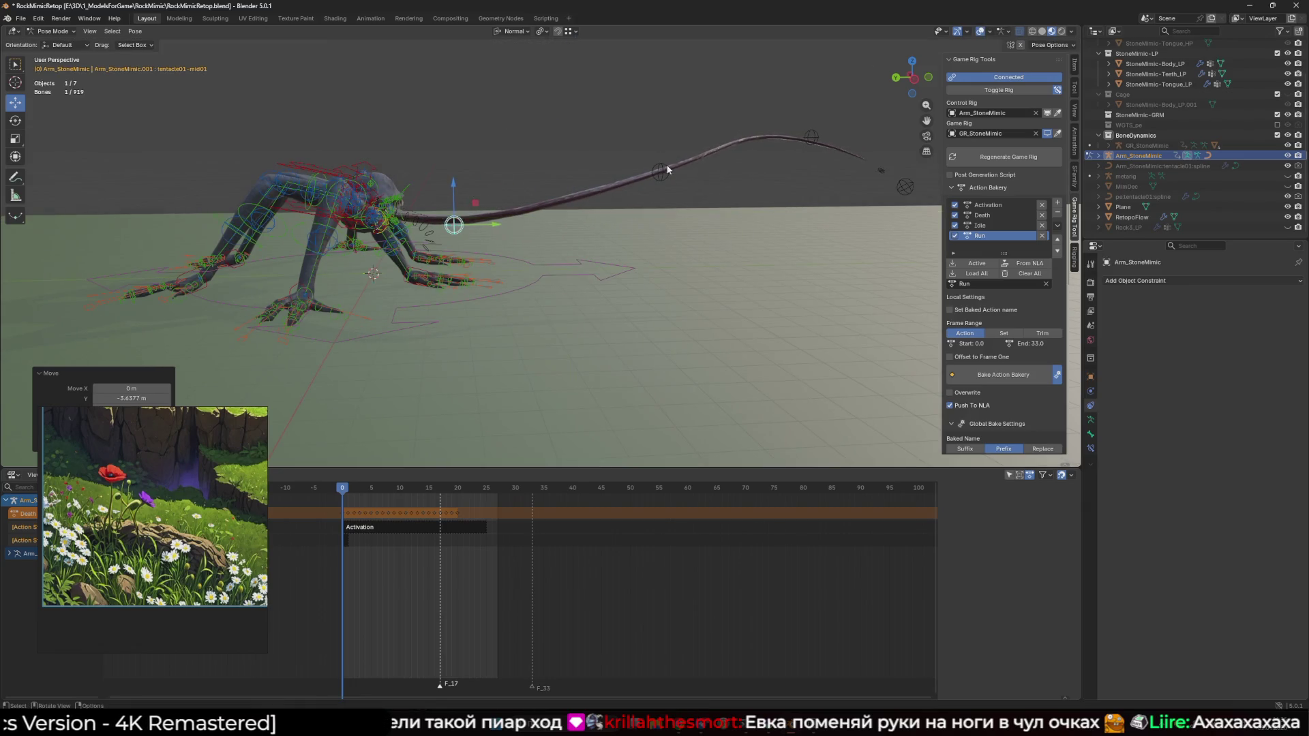
{"action": "key", "text": "shift+alt+z"}
{"action": "left_click", "coordinate": [636, 102]}
{"action": "mouse_move", "coordinate": [656, 89]}
{"action": "left_mouse_down"}
{"action": "mouse_move", "coordinate": [592, 210]}
{"action": "mouse_move", "coordinate": [568, 183]}
{"action": "left_mouse_up"}
{"action": "scroll", "coordinate": [568, 183], "scroll_direction": "up", "scroll_amount": 5}
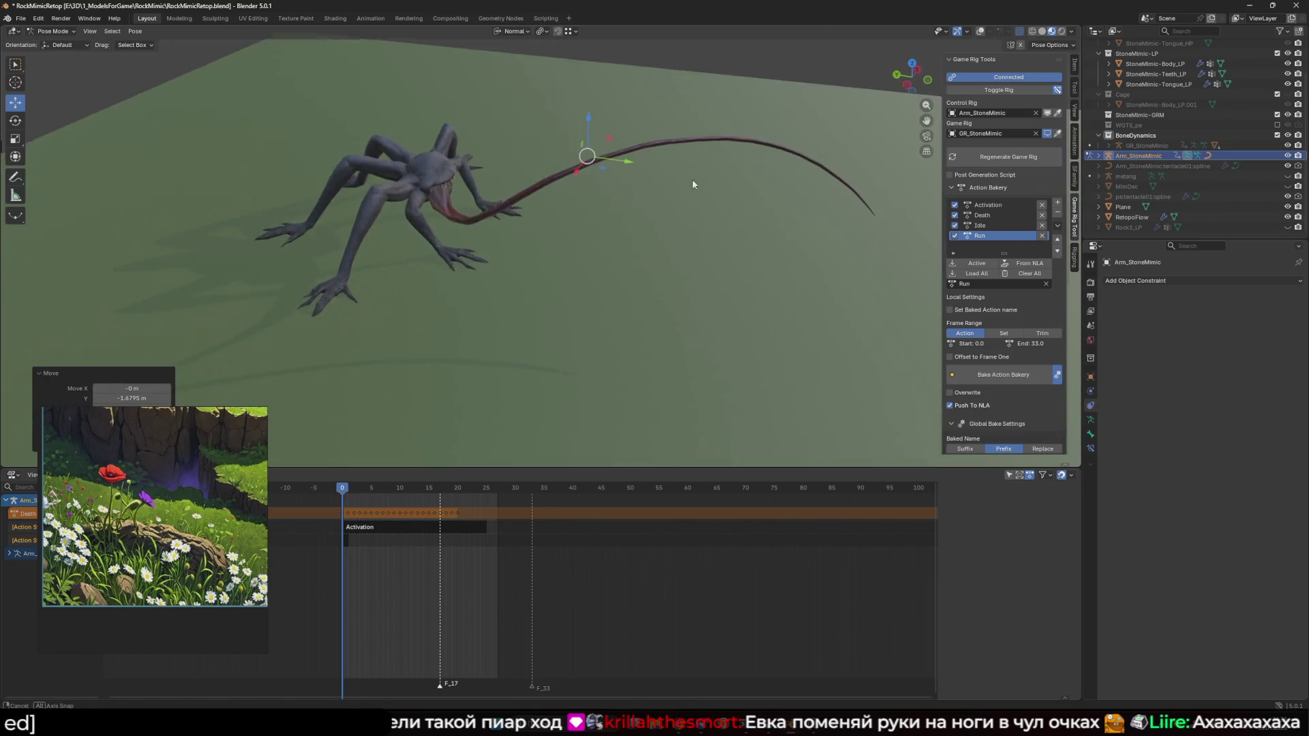
{"action": "key", "text": "shift+alt+z"}
{"action": "key", "text": "shift+alt+z"}
{"action": "mouse_move", "coordinate": [866, 108]}
{"action": "left_mouse_down"}
{"action": "mouse_move", "coordinate": [706, 169]}
{"action": "mouse_move", "coordinate": [666, 220]}
{"action": "left_mouse_up"}
{"action": "scroll", "coordinate": [705, 170], "scroll_direction": "up", "scroll_amount": 5}
{"action": "scroll", "coordinate": [666, 220], "scroll_direction": "down", "scroll_amount": 8}
In wireframe view, delete the Subdivision modifier from the StoneMimic-Tongue_LP mesh, leaving Armature.001
{"action": "key", "text": "shift+alt+z"}
{"action": "left_click", "coordinate": [616, 284]}
{"action": "key", "text": "shift+alt+z"}
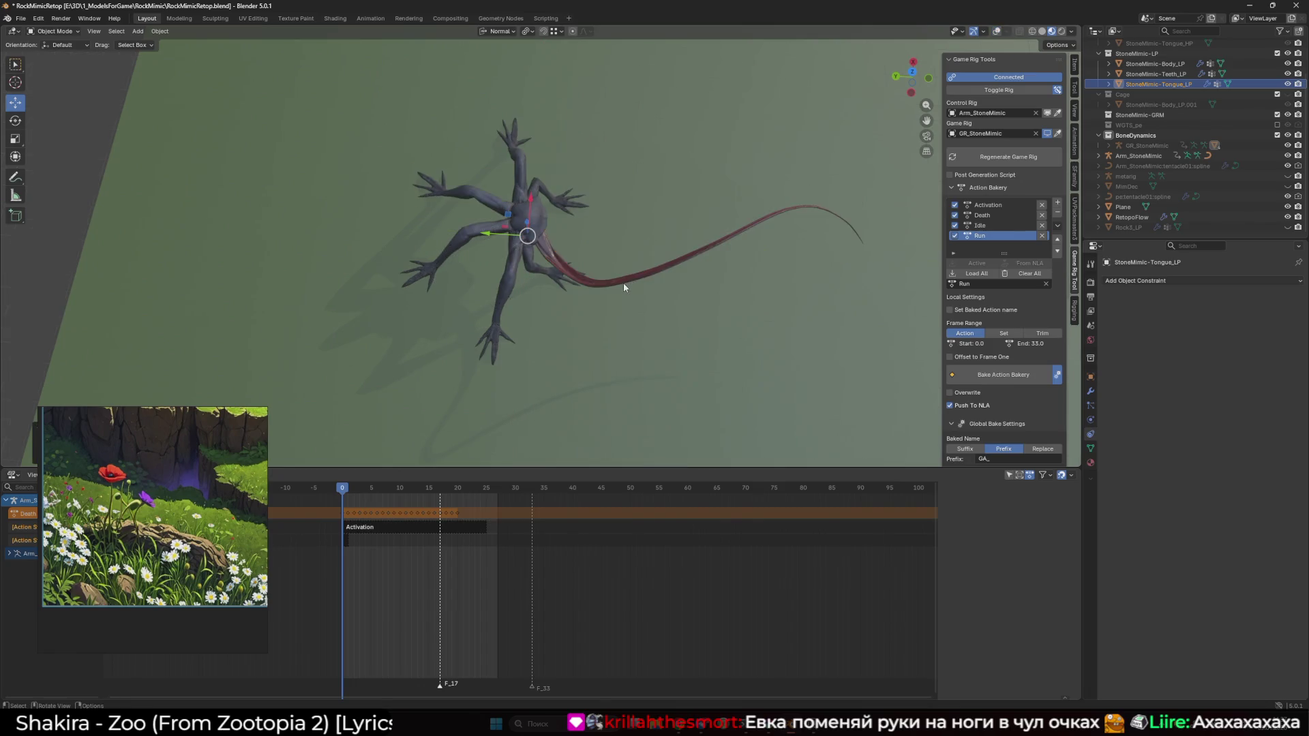
{"action": "scroll", "coordinate": [624, 282], "scroll_direction": "up", "scroll_amount": 5}
{"action": "scroll", "coordinate": [604, 305], "scroll_direction": "down", "scroll_amount": 3}
{"action": "mouse_move", "coordinate": [592, 293]}
{"action": "left_mouse_down"}
{"action": "mouse_move", "coordinate": [557, 330]}
{"action": "mouse_move", "coordinate": [594, 272]}
{"action": "mouse_move", "coordinate": [675, 257]}
{"action": "mouse_move", "coordinate": [626, 284]}
{"action": "mouse_move", "coordinate": [567, 267]}
{"action": "mouse_move", "coordinate": [710, 257]}
{"action": "mouse_move", "coordinate": [725, 268]}
{"action": "mouse_move", "coordinate": [660, 284]}
{"action": "mouse_move", "coordinate": [515, 262]}
{"action": "left_mouse_up"}
{"action": "scroll", "coordinate": [556, 330], "scroll_direction": "down", "scroll_amount": 2}
{"action": "left_click", "coordinate": [1031, 30]}
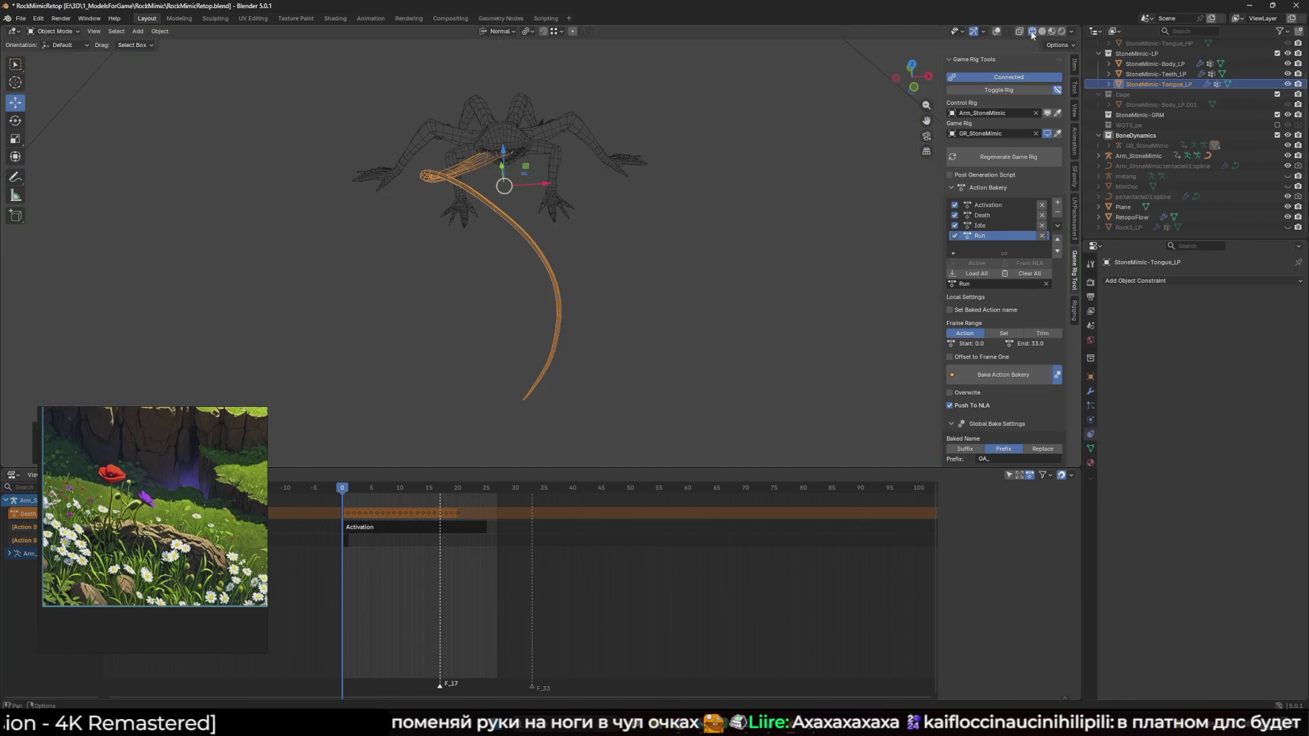
{"action": "left_click", "coordinate": [1091, 390]}
{"action": "left_click", "coordinate": [1284, 389]}
Return to Material Preview, scrub to frame 4, and put the armature into Pose Mode
{"action": "mouse_move", "coordinate": [655, 273]}
{"action": "left_mouse_down"}
{"action": "mouse_move", "coordinate": [755, 404]}
{"action": "mouse_move", "coordinate": [694, 361]}
{"action": "mouse_move", "coordinate": [800, 270]}
{"action": "mouse_move", "coordinate": [513, 387]}
{"action": "mouse_move", "coordinate": [698, 275]}
{"action": "mouse_move", "coordinate": [690, 265]}
{"action": "left_mouse_up"}
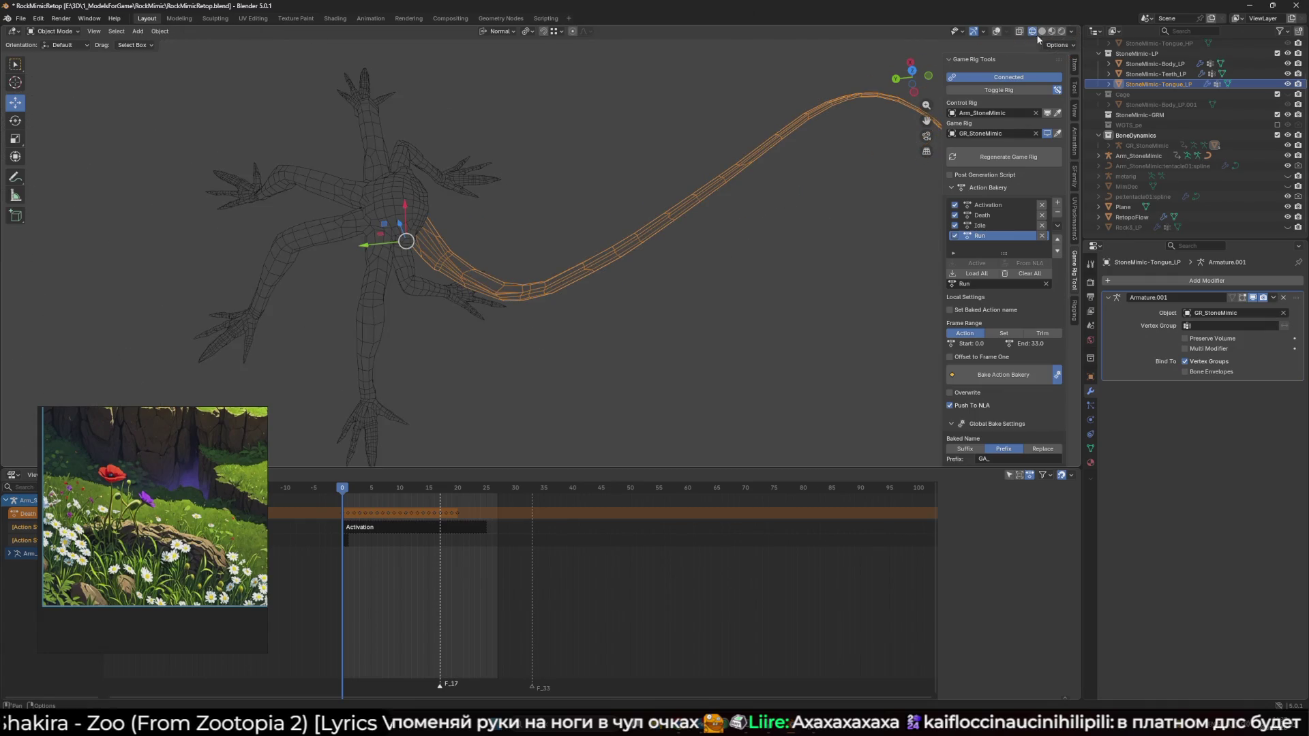
{"action": "left_click", "coordinate": [1042, 30]}
{"action": "left_click", "coordinate": [1052, 30]}
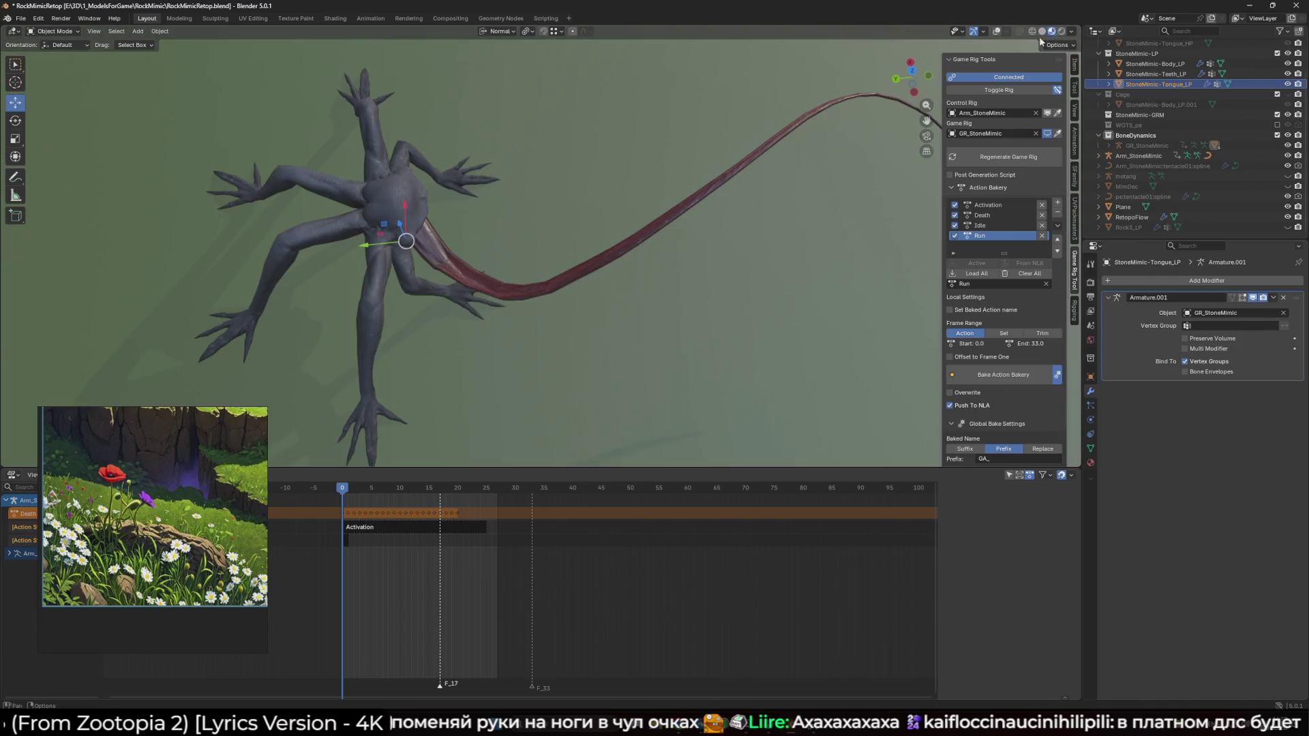
{"action": "scroll", "coordinate": [660, 206], "scroll_direction": "down", "scroll_amount": 4}
{"action": "left_click_drag", "start_coordinate": [354, 490], "coordinate": [342, 493]}
{"action": "mouse_move", "coordinate": [123, 413]}
{"action": "left_mouse_down"}
{"action": "mouse_move", "coordinate": [659, 432]}
{"action": "mouse_move", "coordinate": [235, 428]}
{"action": "left_mouse_up"}
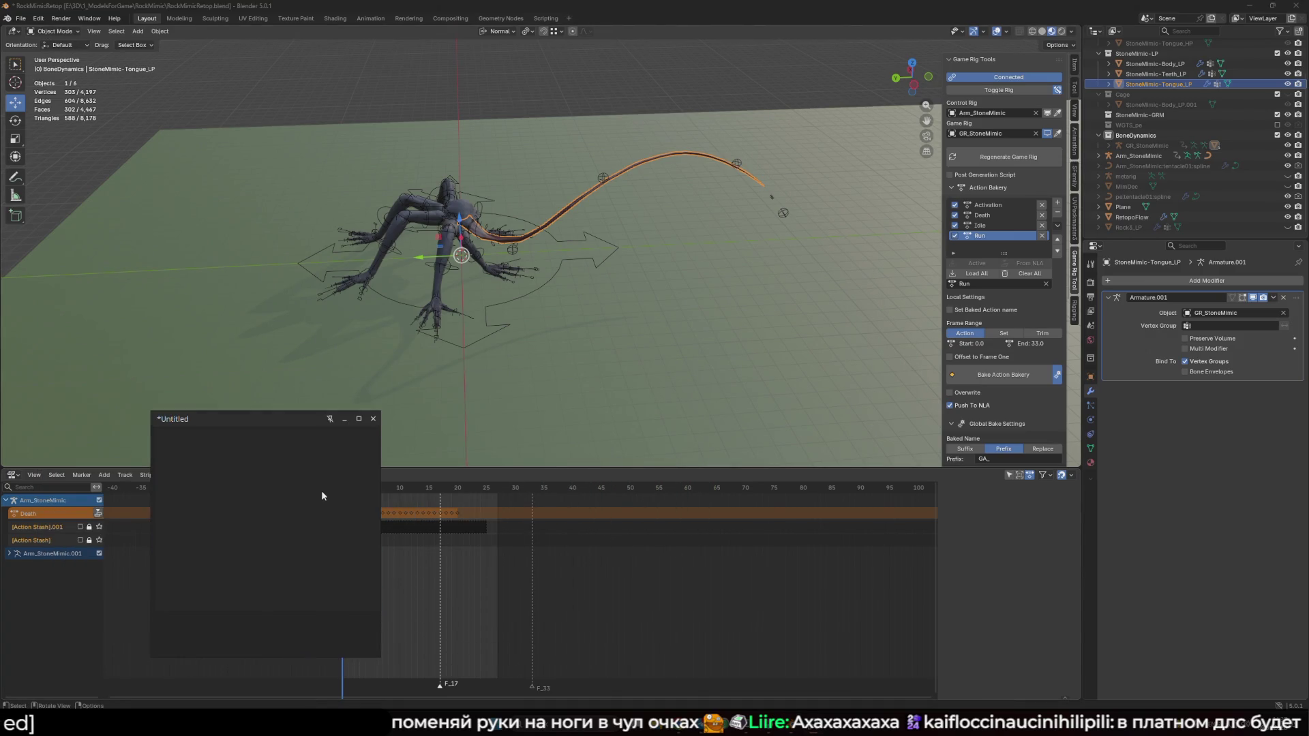
{"action": "right_click", "coordinate": [477, 225]}
{"action": "left_click_drag", "start_coordinate": [648, 225], "coordinate": [680, 221]}
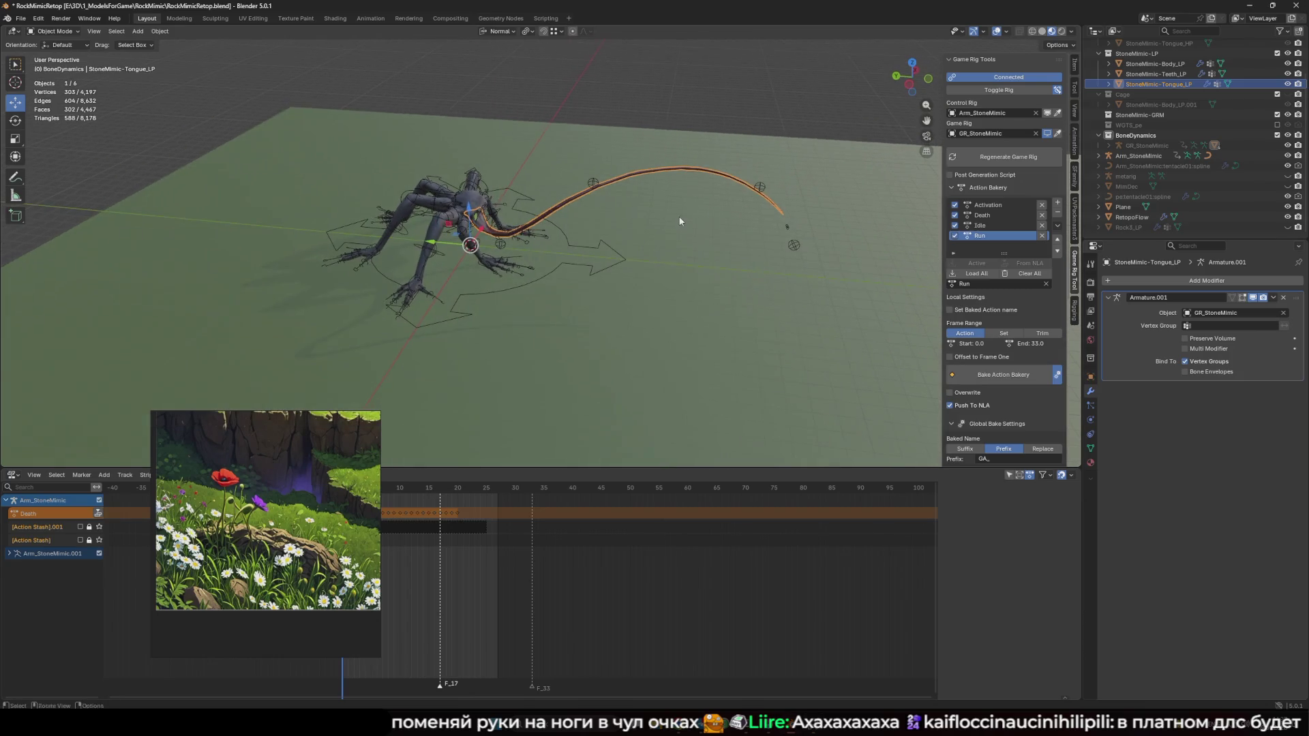
{"action": "key", "text": "ctrl+Tab"}
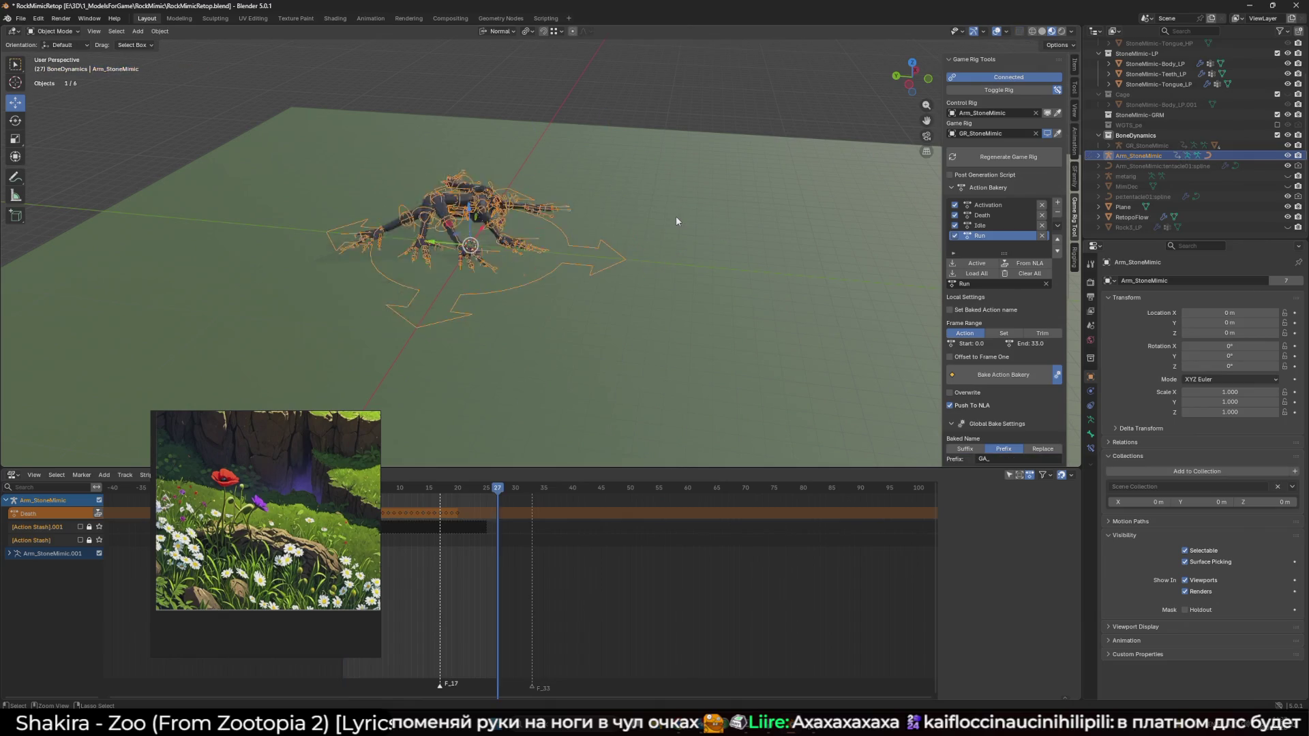
Watch the GA_ actions play with overlays hidden, then quit Blender through the save prompt
{"action": "key", "text": "shift+alt+z"}
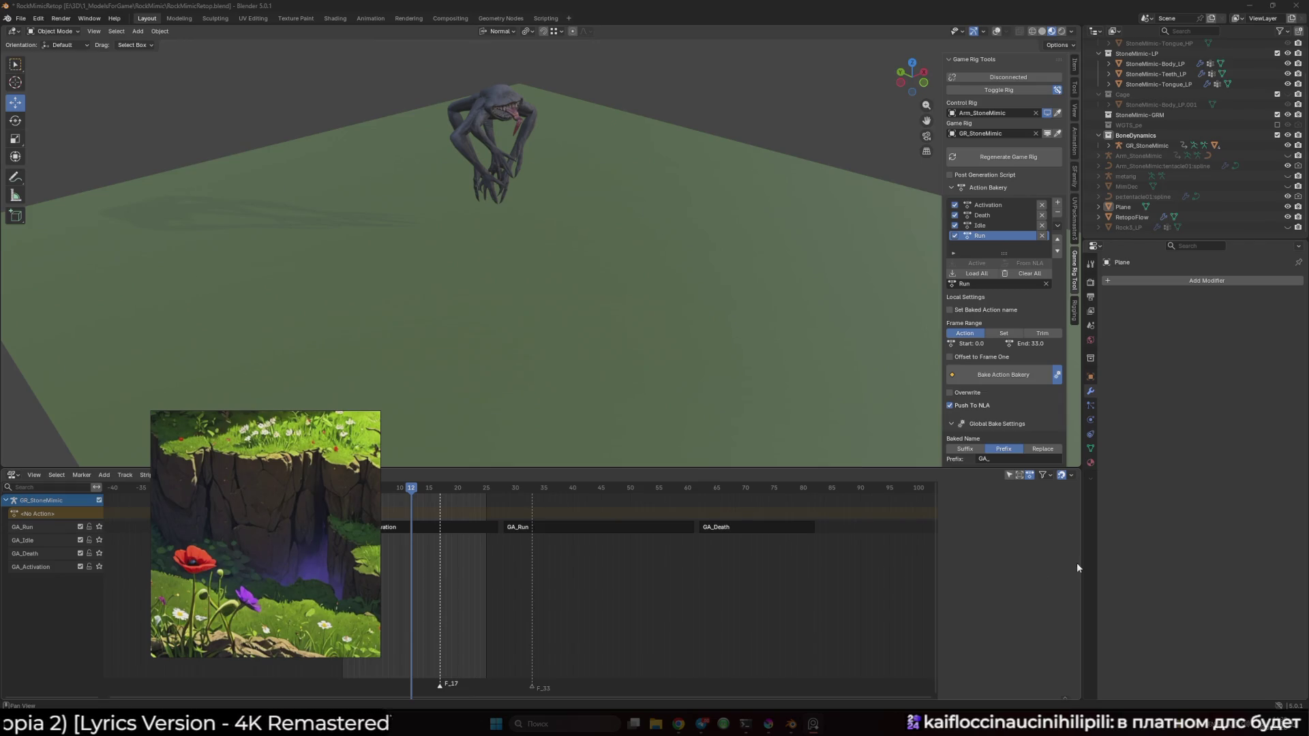
{"action": "left_click", "coordinate": [783, 187]}
{"action": "key", "text": "ctrl+q"}
{"action": "left_click", "coordinate": [668, 379]}
Minimise Krita, launch Unity Hub from the desktop and go to its project list
{"action": "left_click", "coordinate": [1244, 7]}
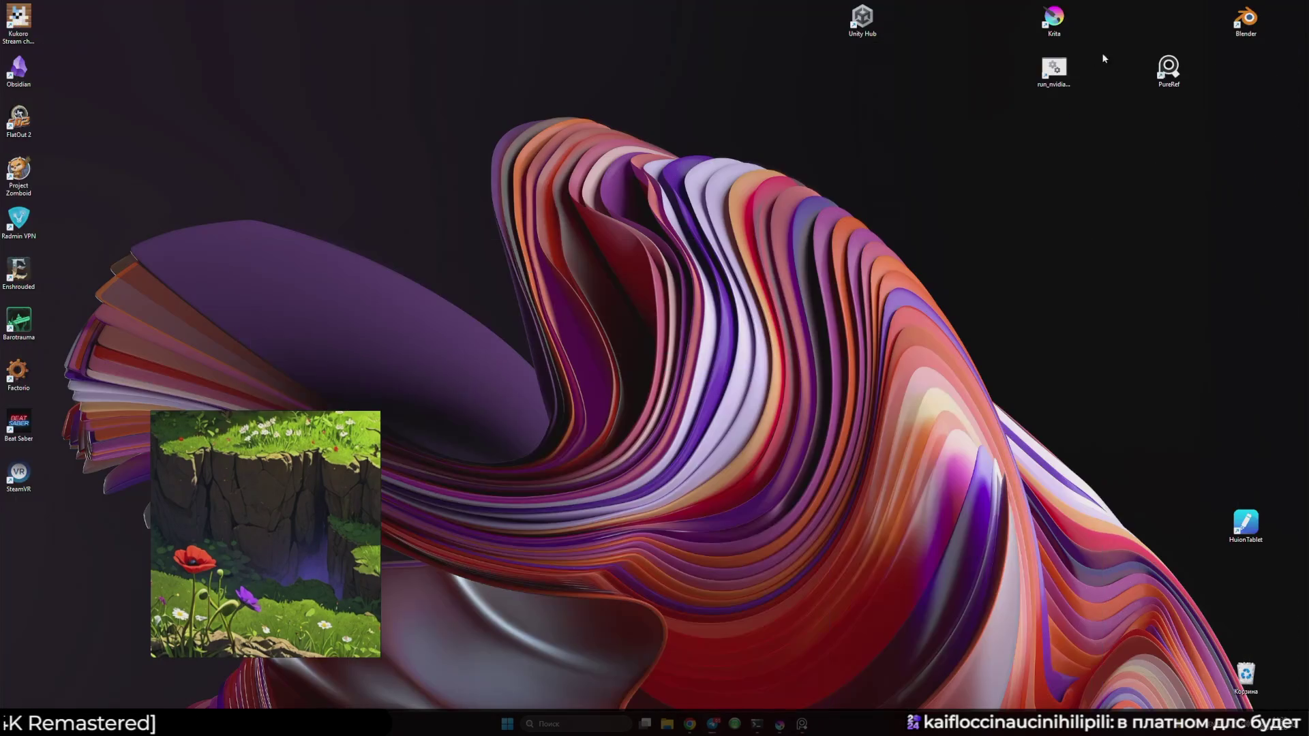
{"action": "double_click", "coordinate": [861, 20]}
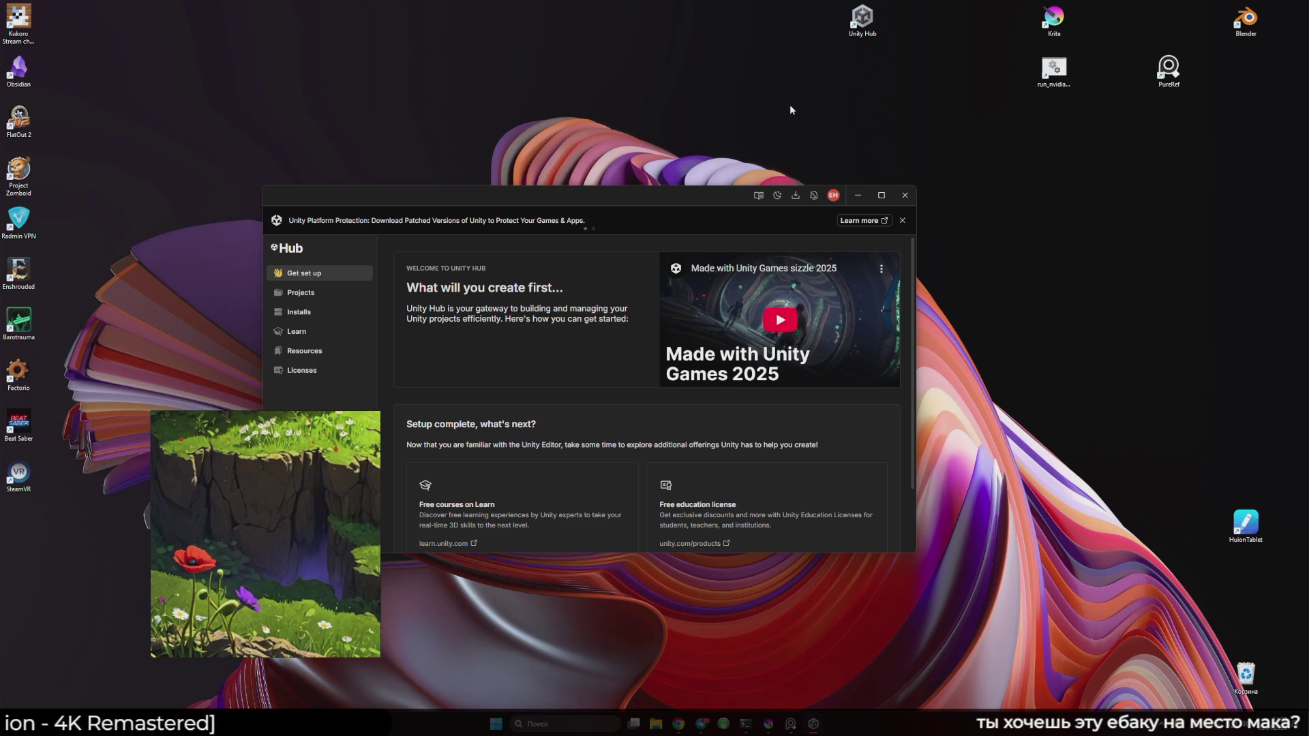
{"action": "left_click", "coordinate": [300, 293]}
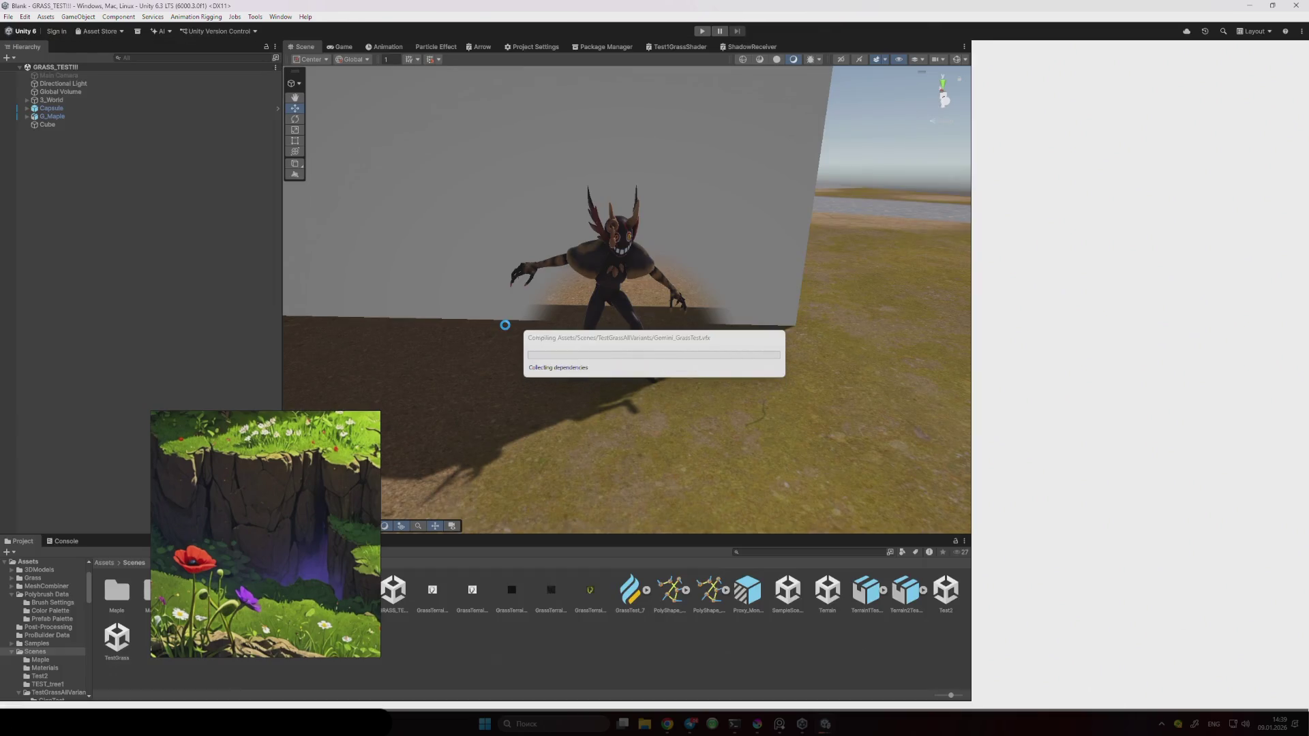
Pull the Scene camera back over the grass and frame the 3_World terrain
{"action": "mouse_move", "coordinate": [412, 101]}
{"action": "left_mouse_down"}
{"action": "mouse_move", "coordinate": [464, 225]}
{"action": "mouse_move", "coordinate": [520, 269]}
{"action": "mouse_move", "coordinate": [489, 273]}
{"action": "mouse_move", "coordinate": [593, 266]}
{"action": "mouse_move", "coordinate": [511, 283]}
{"action": "mouse_move", "coordinate": [498, 309]}
{"action": "mouse_move", "coordinate": [649, 345]}
{"action": "mouse_move", "coordinate": [678, 315]}
{"action": "mouse_move", "coordinate": [676, 330]}
{"action": "mouse_move", "coordinate": [589, 339]}
{"action": "left_mouse_up"}
{"action": "left_click", "coordinate": [643, 345]}
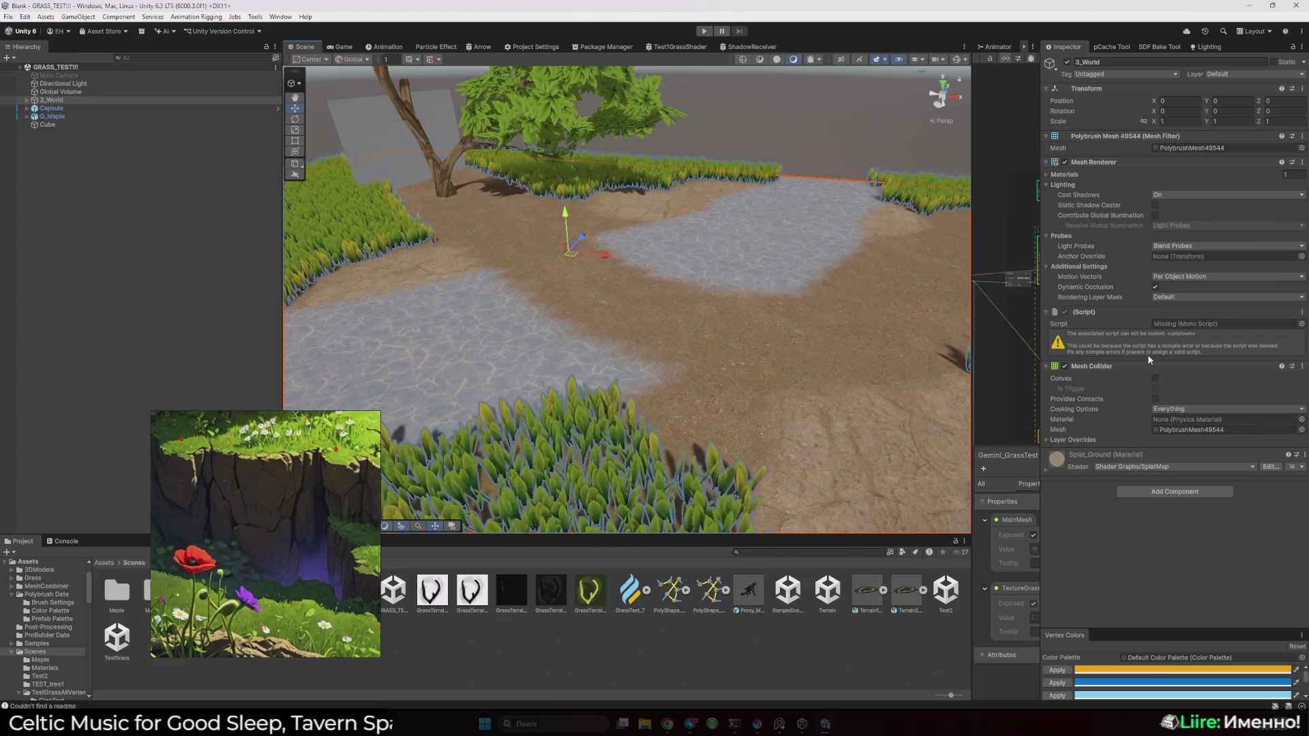
{"action": "mouse_move", "coordinate": [710, 316]}
{"action": "left_mouse_down"}
{"action": "mouse_move", "coordinate": [605, 301]}
{"action": "mouse_move", "coordinate": [688, 297]}
{"action": "left_mouse_up"}
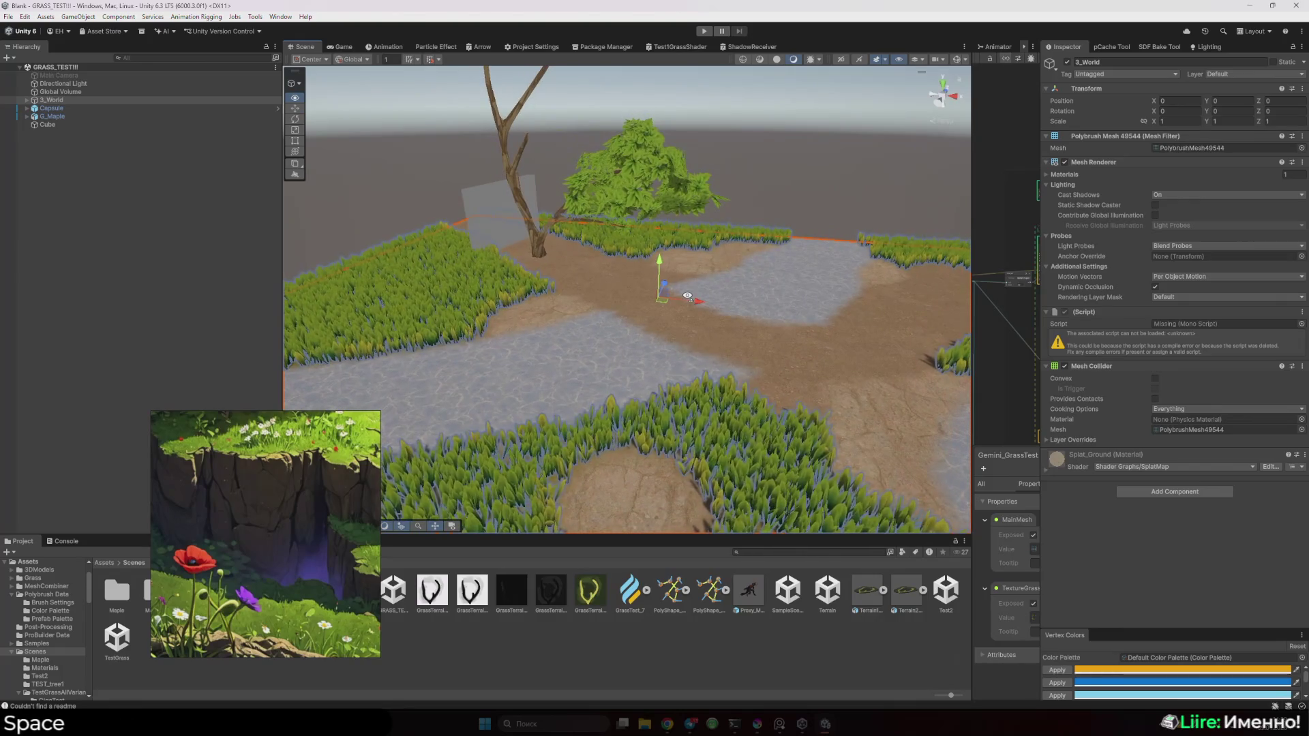
{"action": "mouse_move", "coordinate": [667, 724]}
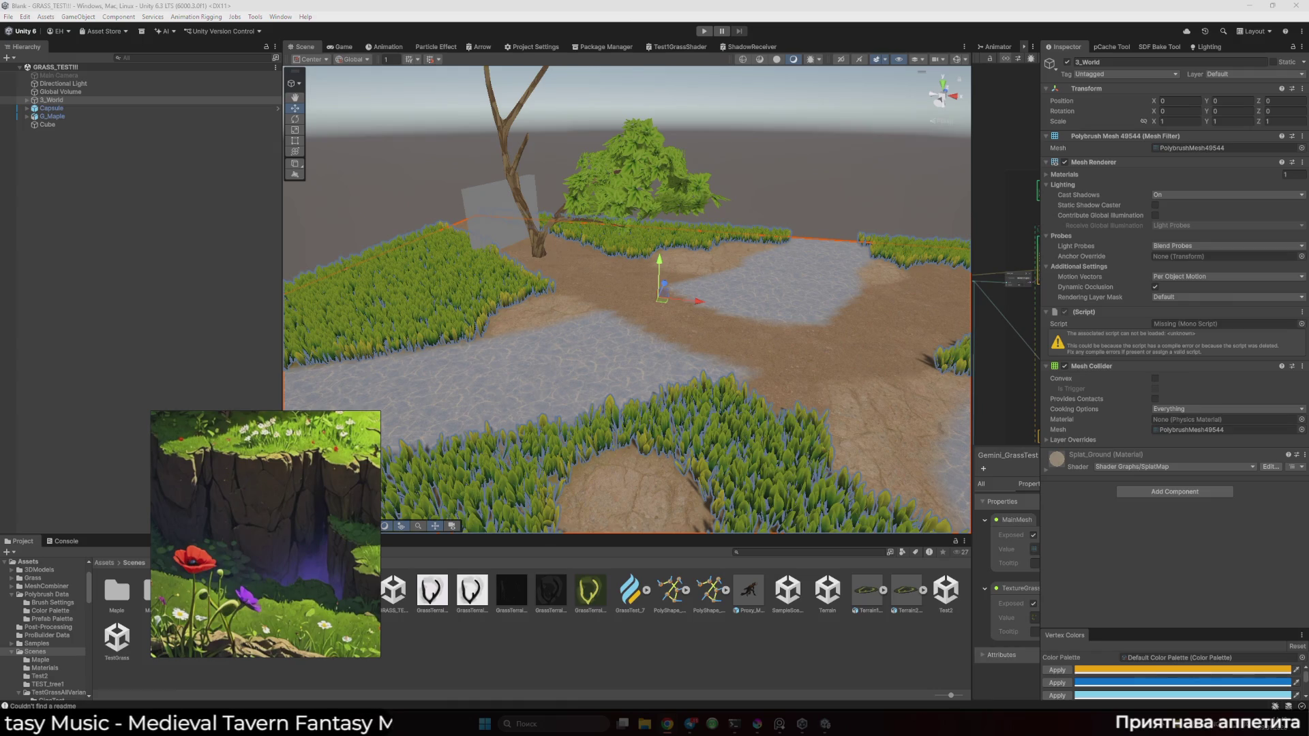
{"action": "key", "text": "alt+Tab"}
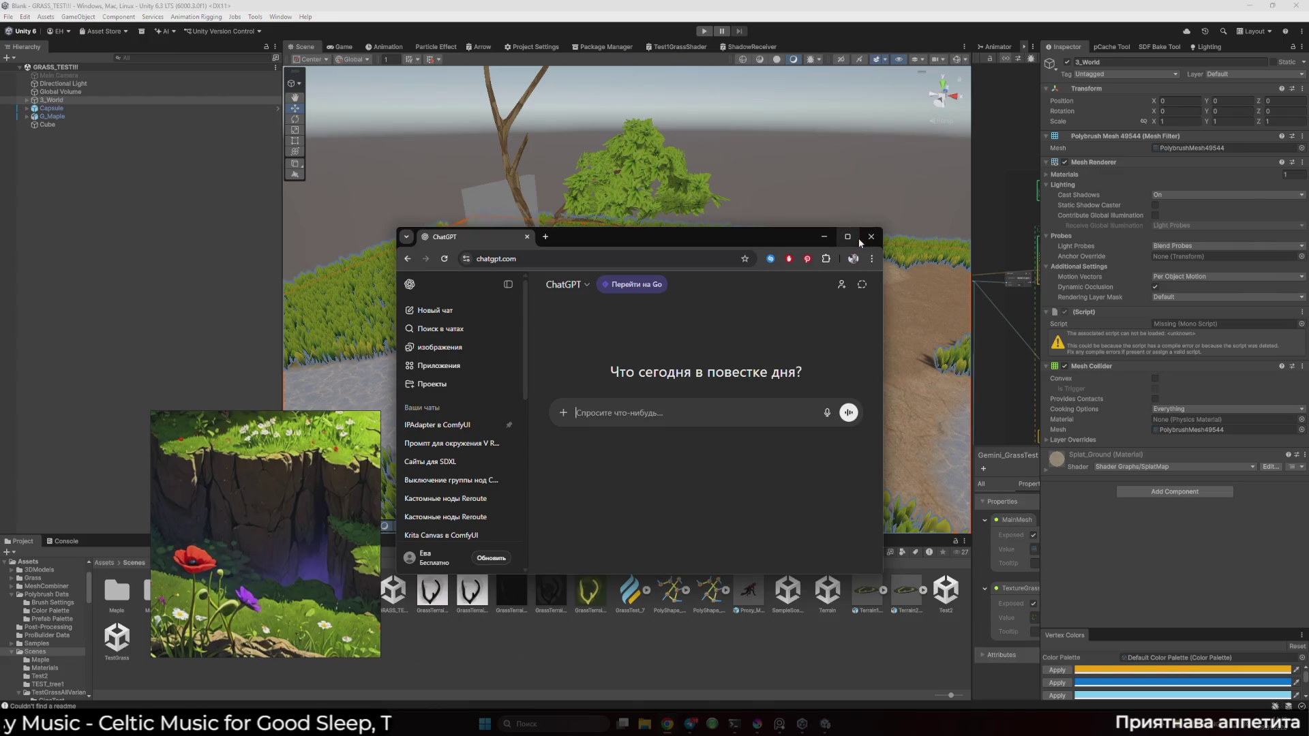
In maximised Chrome, send ChatGPT 'Подскажи аналоги Polybrush для Unity 6.3'
{"action": "left_click", "coordinate": [848, 237]}
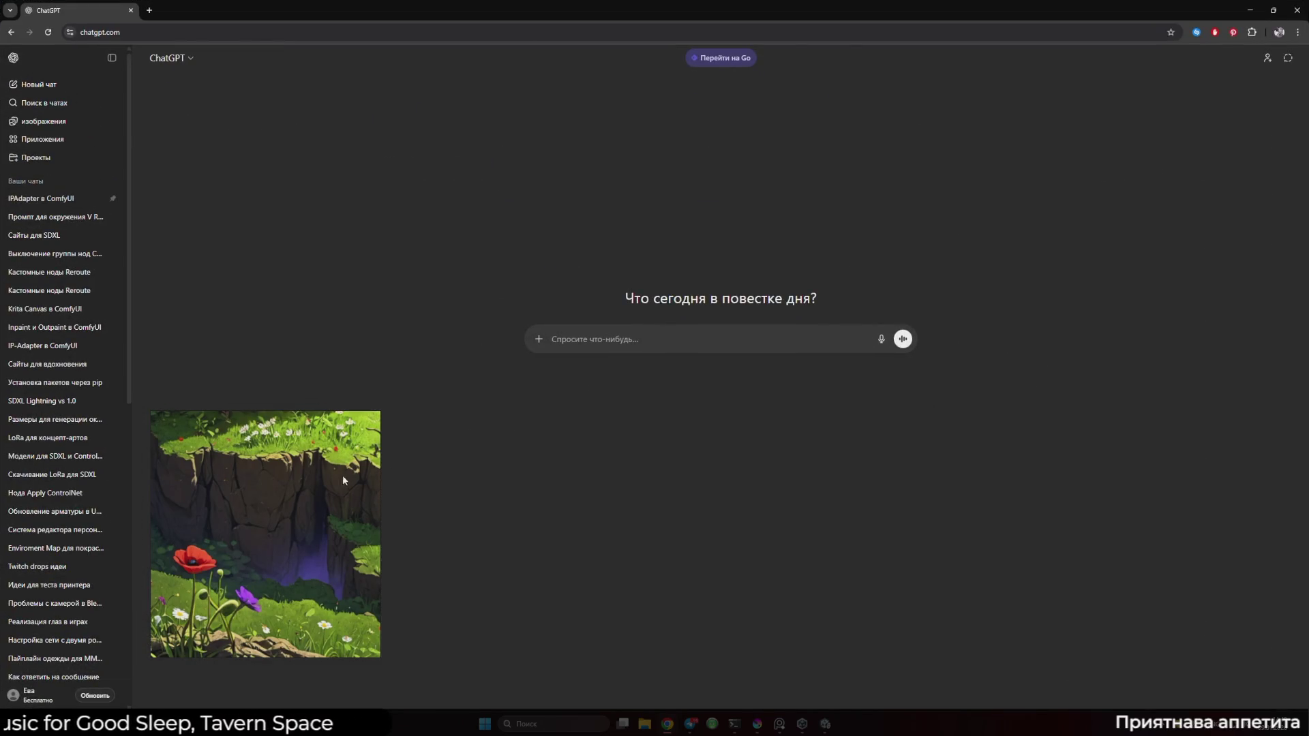
{"action": "mouse_move", "coordinate": [247, 545]}
{"action": "left_mouse_down"}
{"action": "mouse_move", "coordinate": [193, 520]}
{"action": "mouse_move", "coordinate": [0, 491]}
{"action": "left_mouse_up"}
{"action": "type", "text": "Подска"}
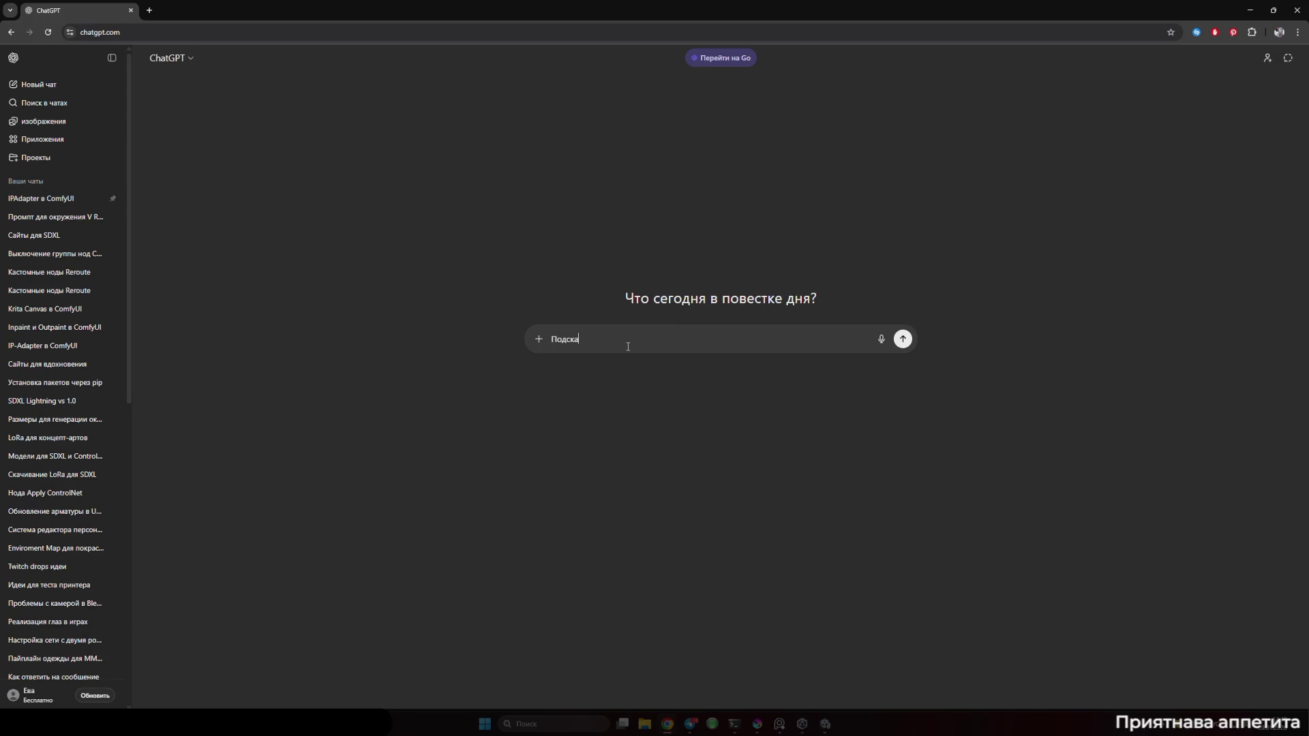
{"action": "type", "text": "жи аналоги Polybrush для Unity"}
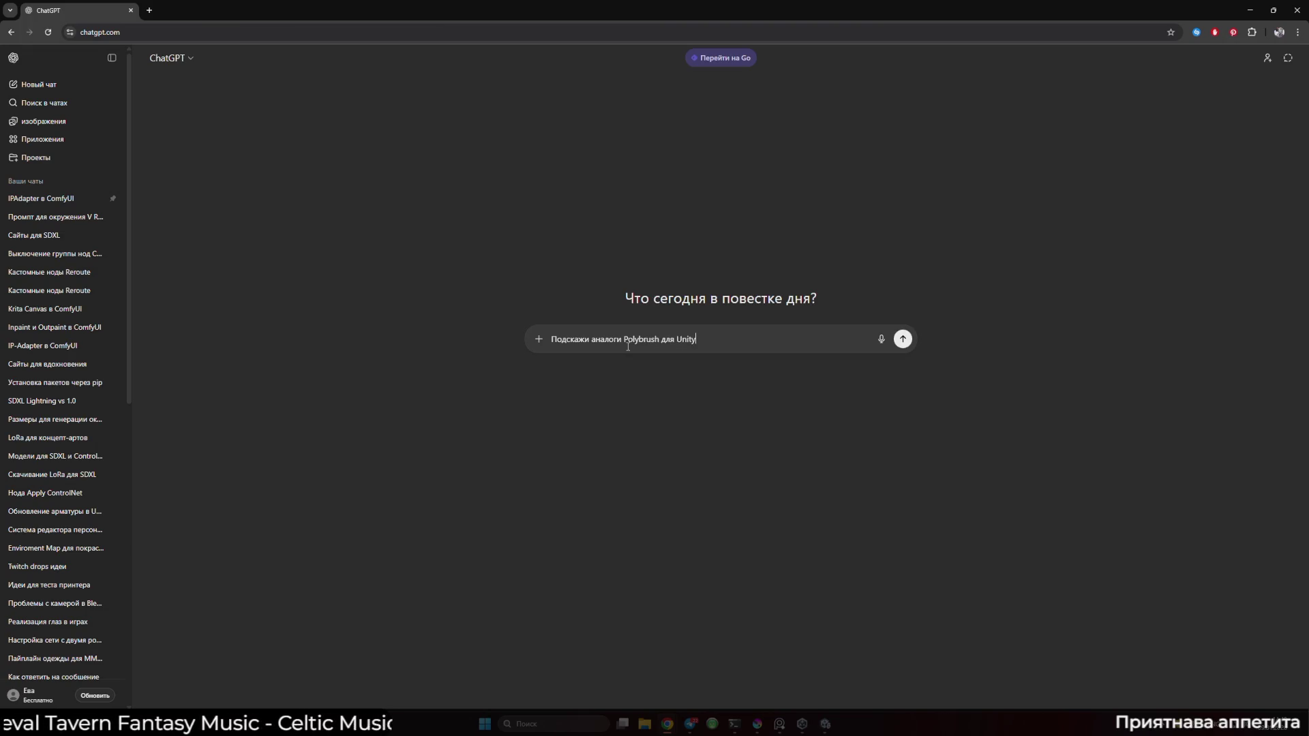
{"action": "key", "text": "alt+Tab"}
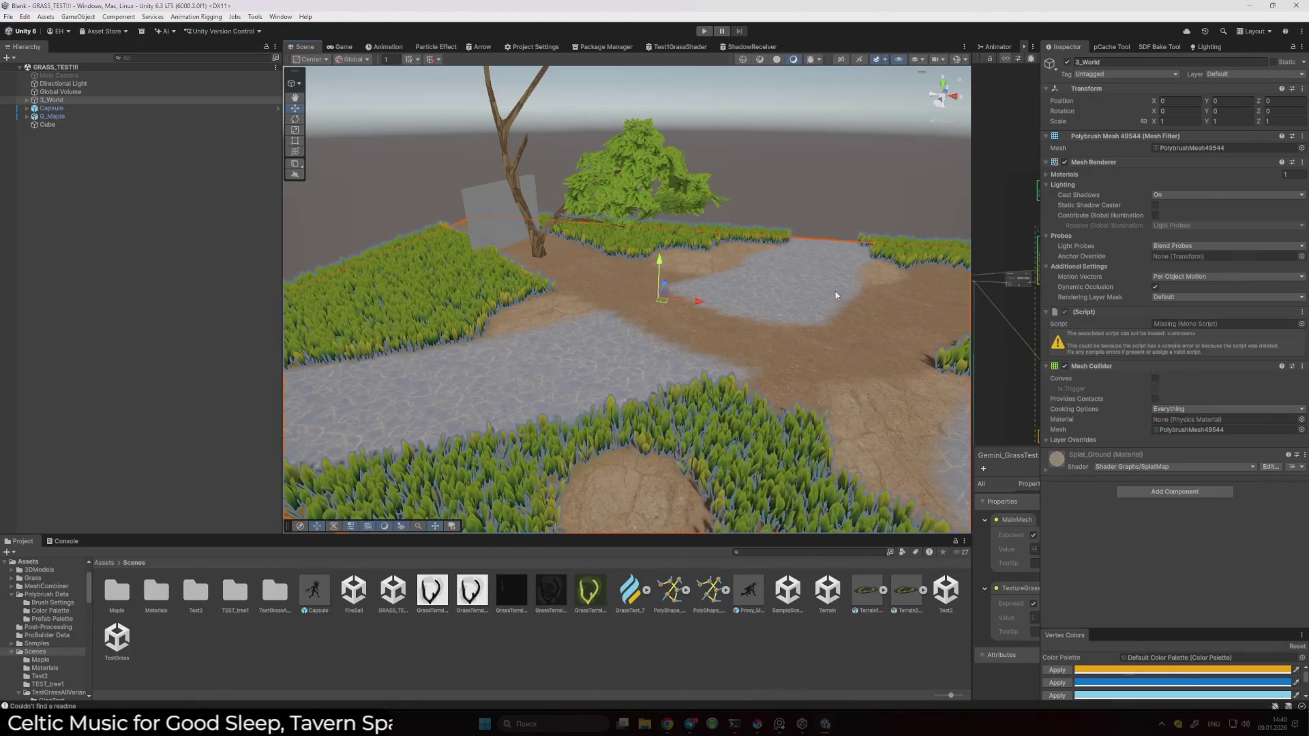
{"action": "key", "text": "alt+Tab"}
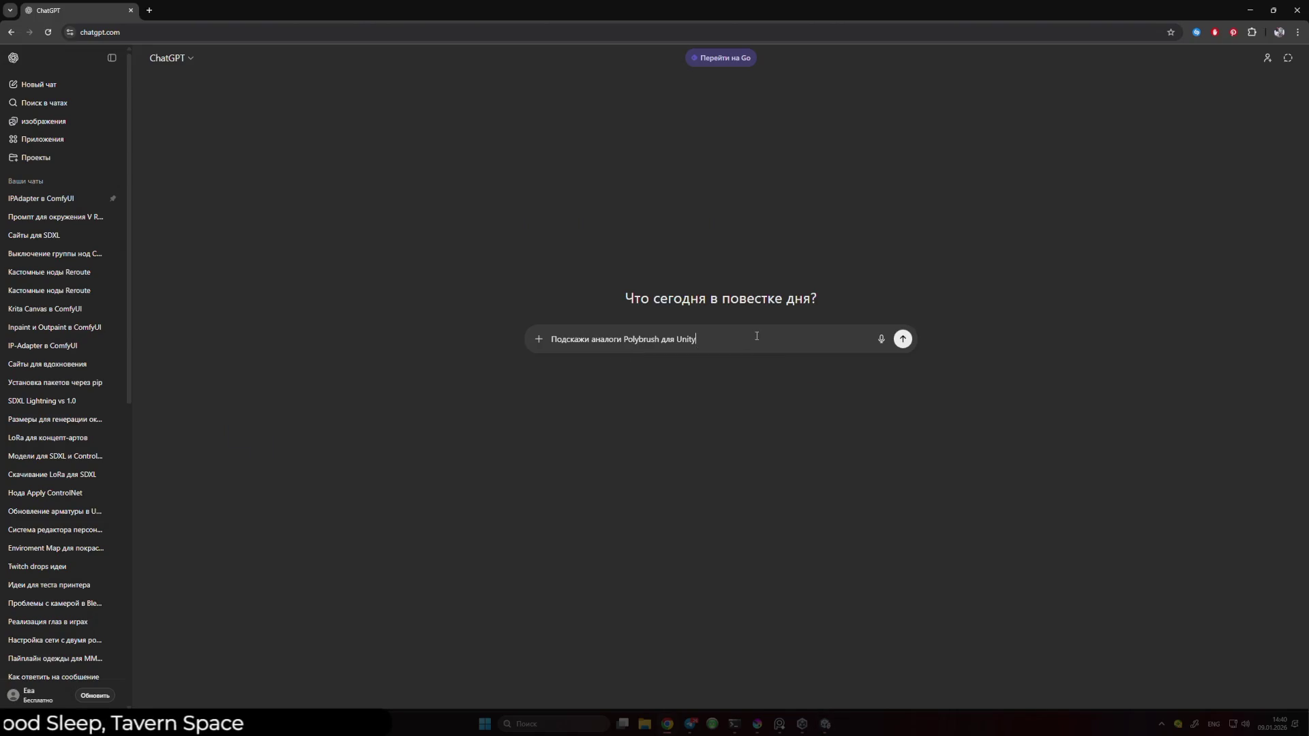
{"action": "type", "text": "6.3"}
{"action": "key", "text": "Return"}
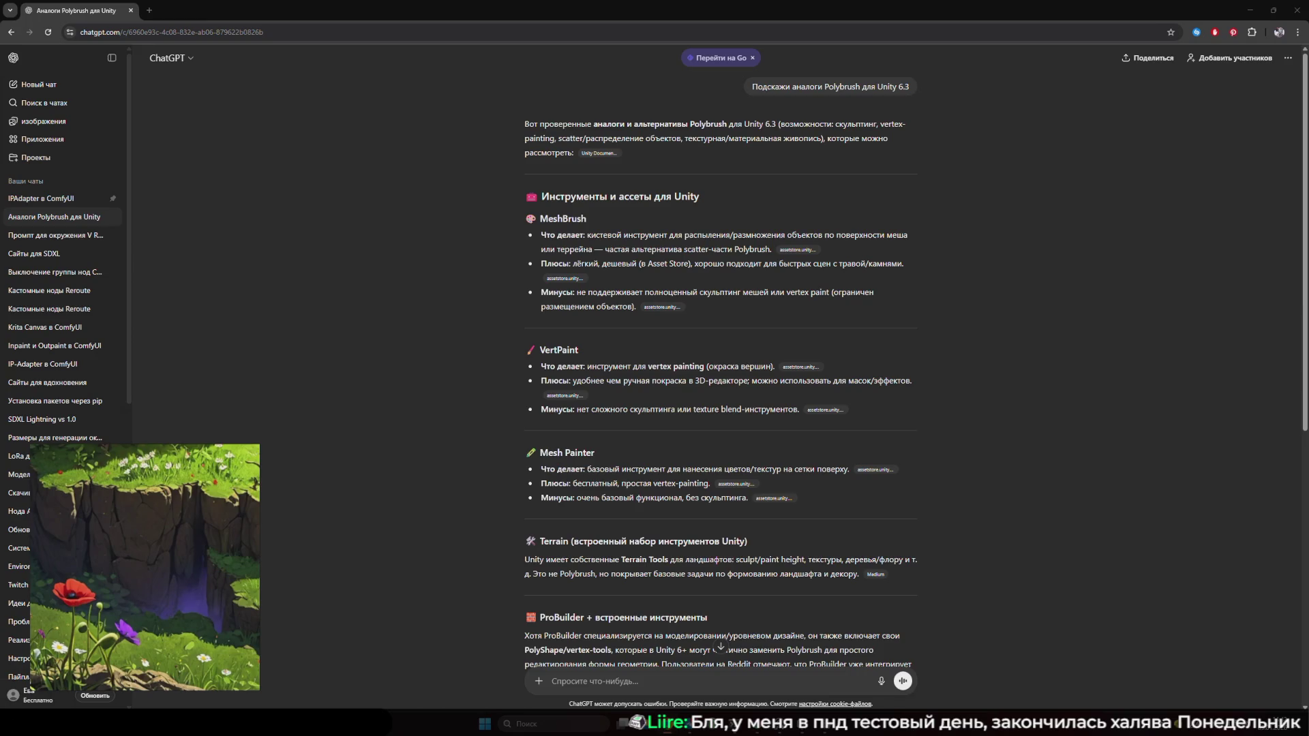
Let ChatGPT finish its answer describing MeshBrush, VertPaint and Mesh Painter with pros and cons
{"action": "mouse_move", "coordinate": [1277, 724]}
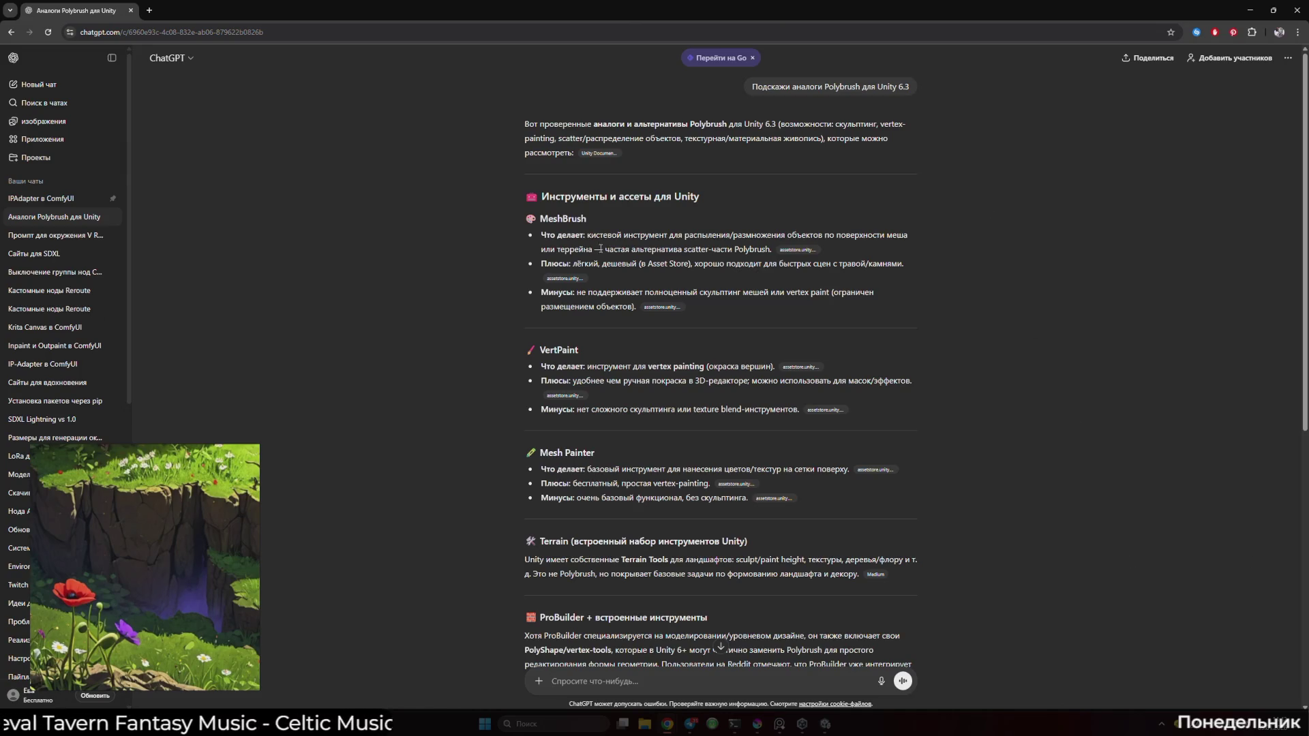
{"action": "left_click_drag", "start_coordinate": [587, 218], "coordinate": [540, 219]}
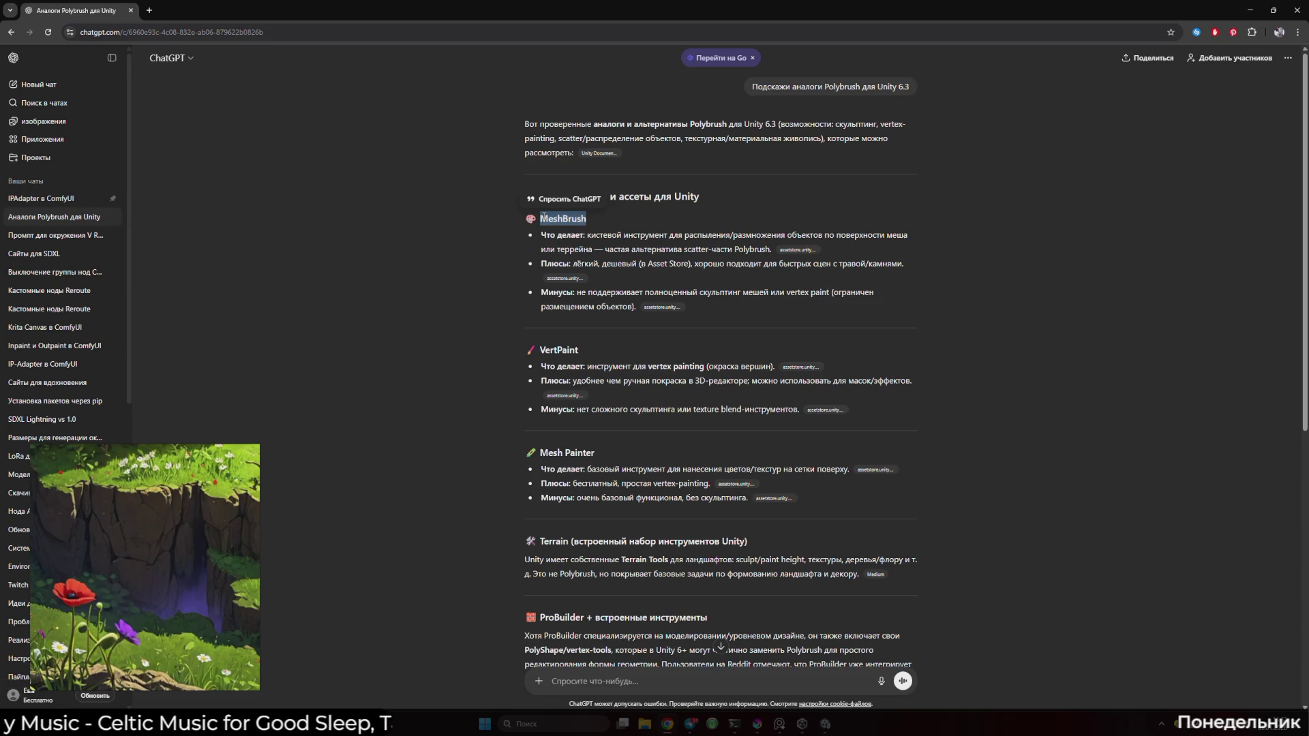
{"action": "left_click", "coordinate": [438, 433]}
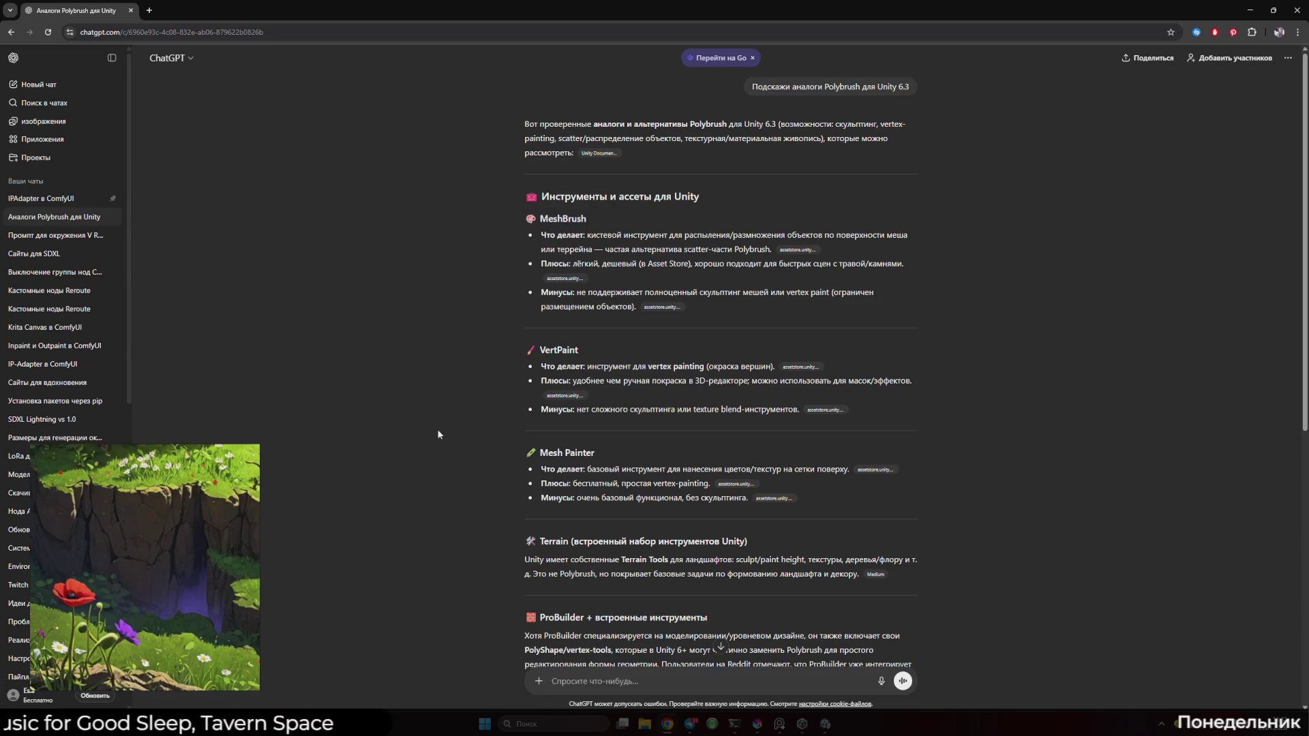
{"action": "scroll", "coordinate": [442, 438], "scroll_direction": "down", "scroll_amount": 3}
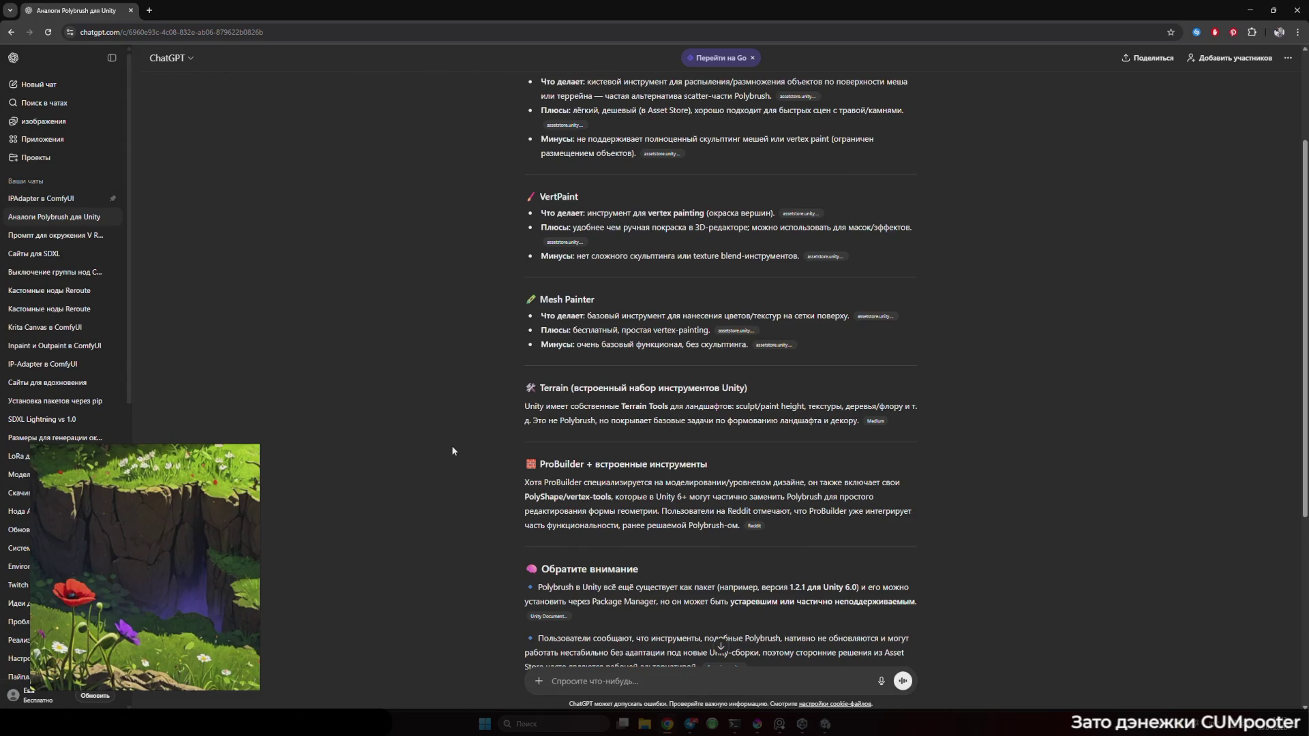
{"action": "scroll", "coordinate": [453, 447], "scroll_direction": "down", "scroll_amount": 2}
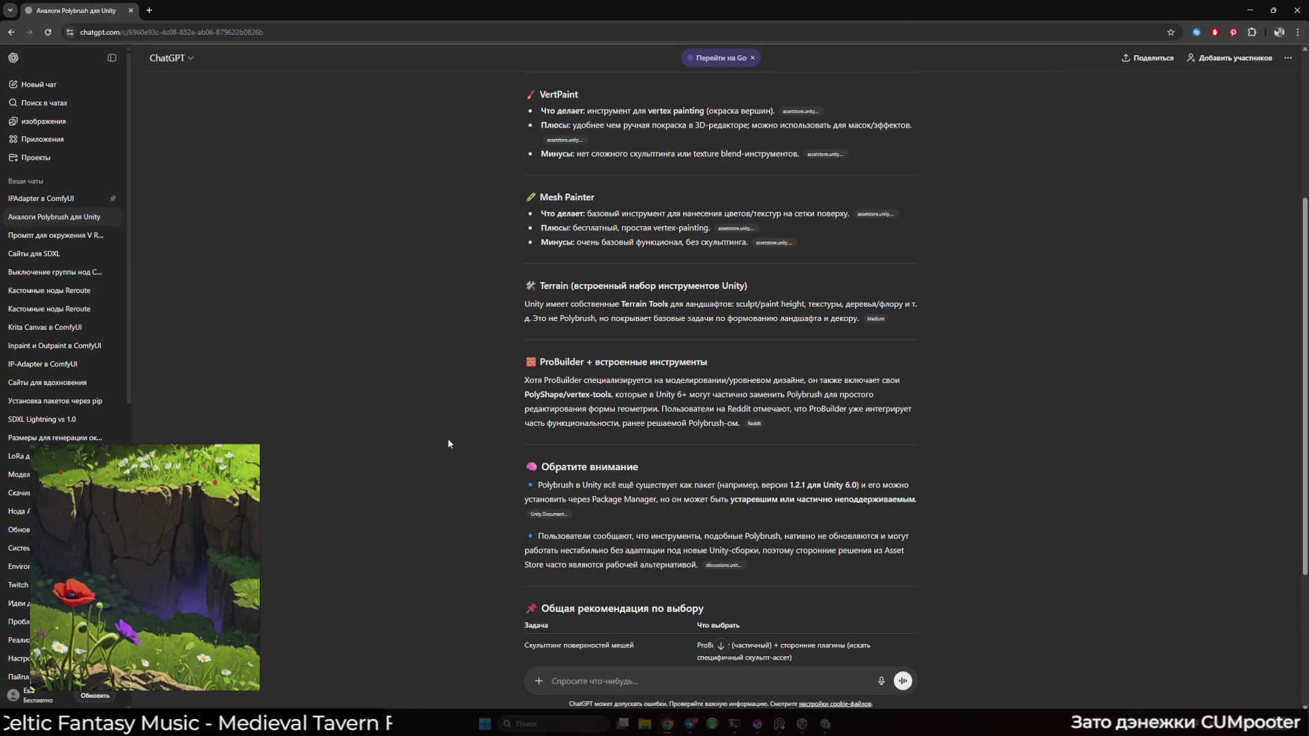
{"action": "scroll", "coordinate": [444, 442], "scroll_direction": "down", "scroll_amount": 3}
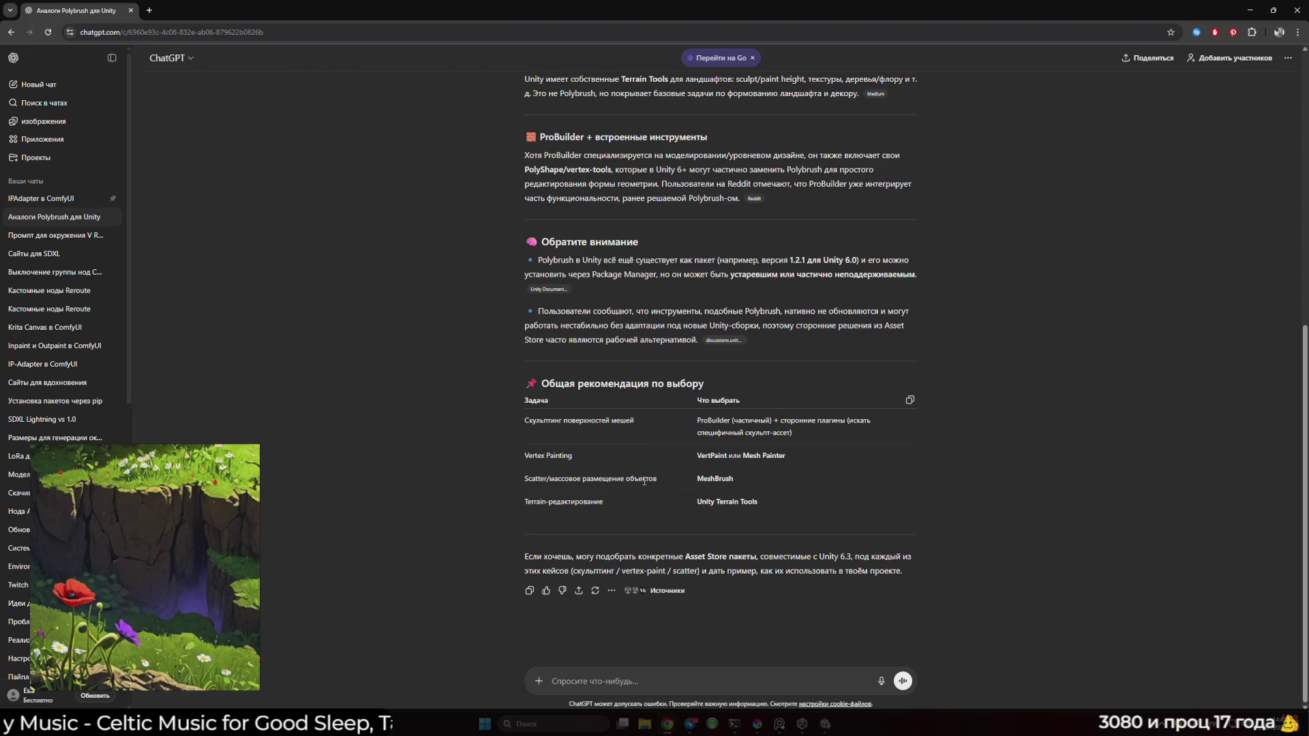
{"action": "scroll", "coordinate": [671, 489], "scroll_direction": "up", "scroll_amount": 7}
Google MeshBrush, open its €9.20 Asset Store page and accept all cookies
{"action": "double_click", "coordinate": [563, 218]}
{"action": "right_click", "coordinate": [551, 225]}
{"action": "left_click", "coordinate": [614, 268]}
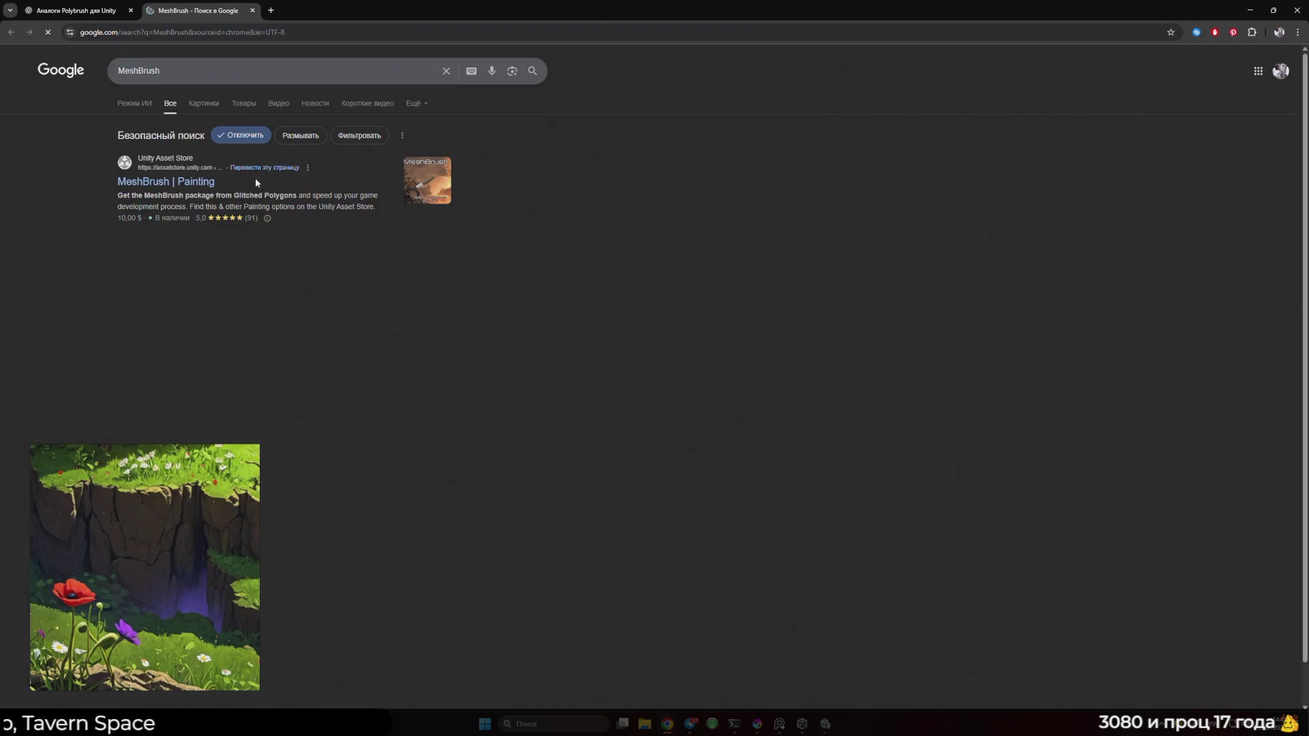
{"action": "left_click", "coordinate": [183, 186]}
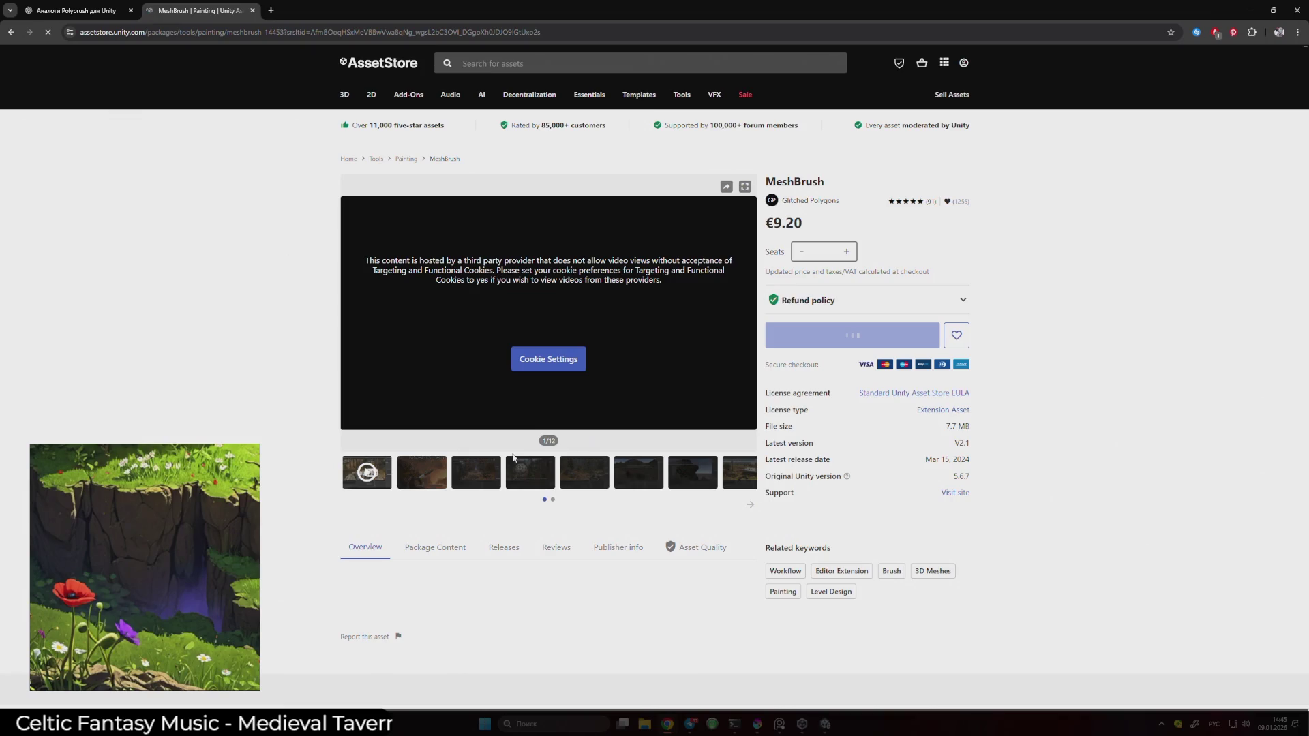
{"action": "right_click", "coordinate": [327, 410]}
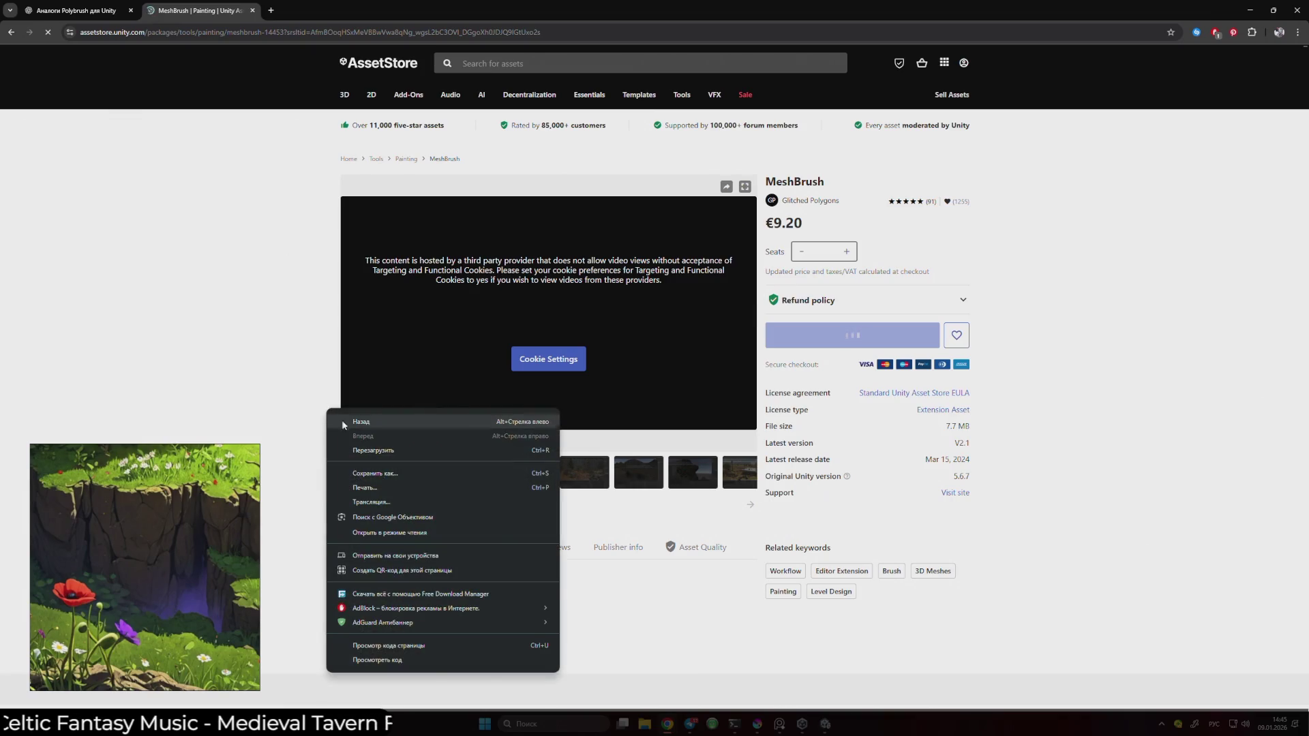
{"action": "left_click", "coordinate": [391, 342]}
{"action": "left_click", "coordinate": [548, 359]}
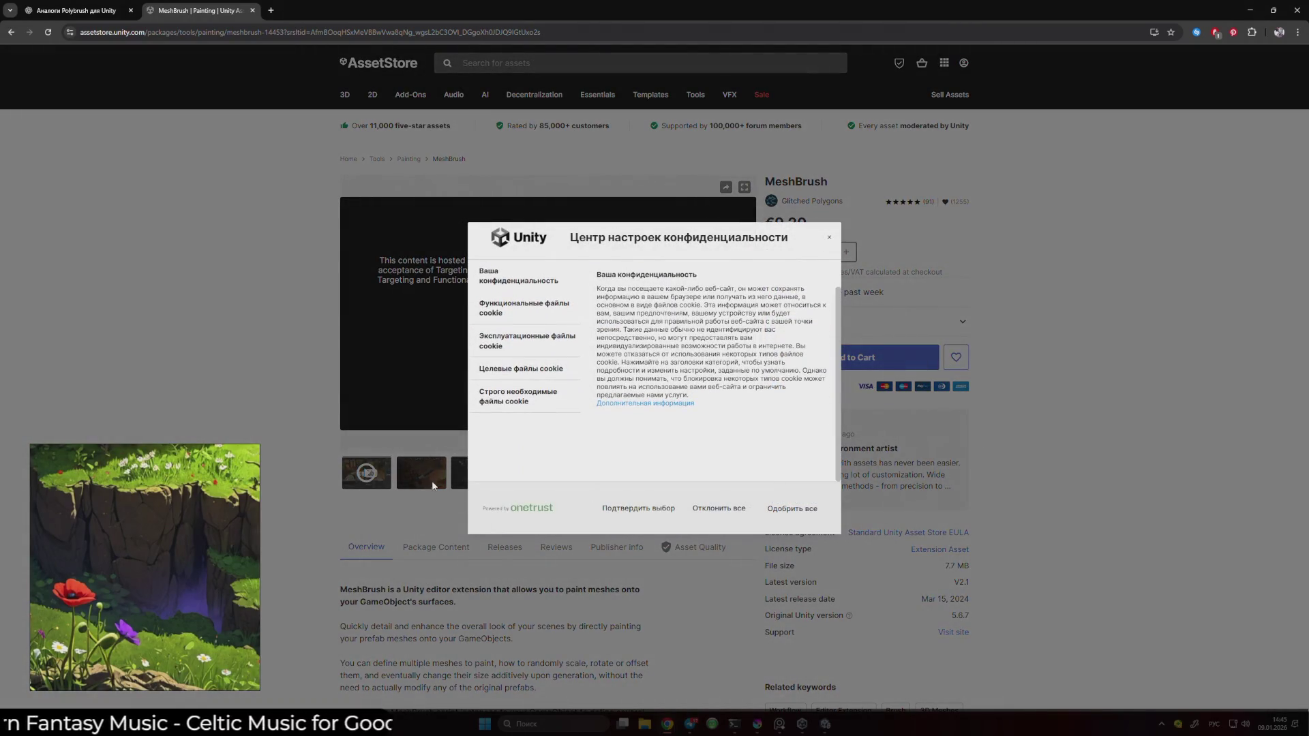
{"action": "left_click", "coordinate": [786, 513]}
Browse the MeshBrush gallery images, close the page, and select VertPaint for searching
{"action": "scroll", "coordinate": [555, 424], "scroll_direction": "up", "scroll_amount": 20}
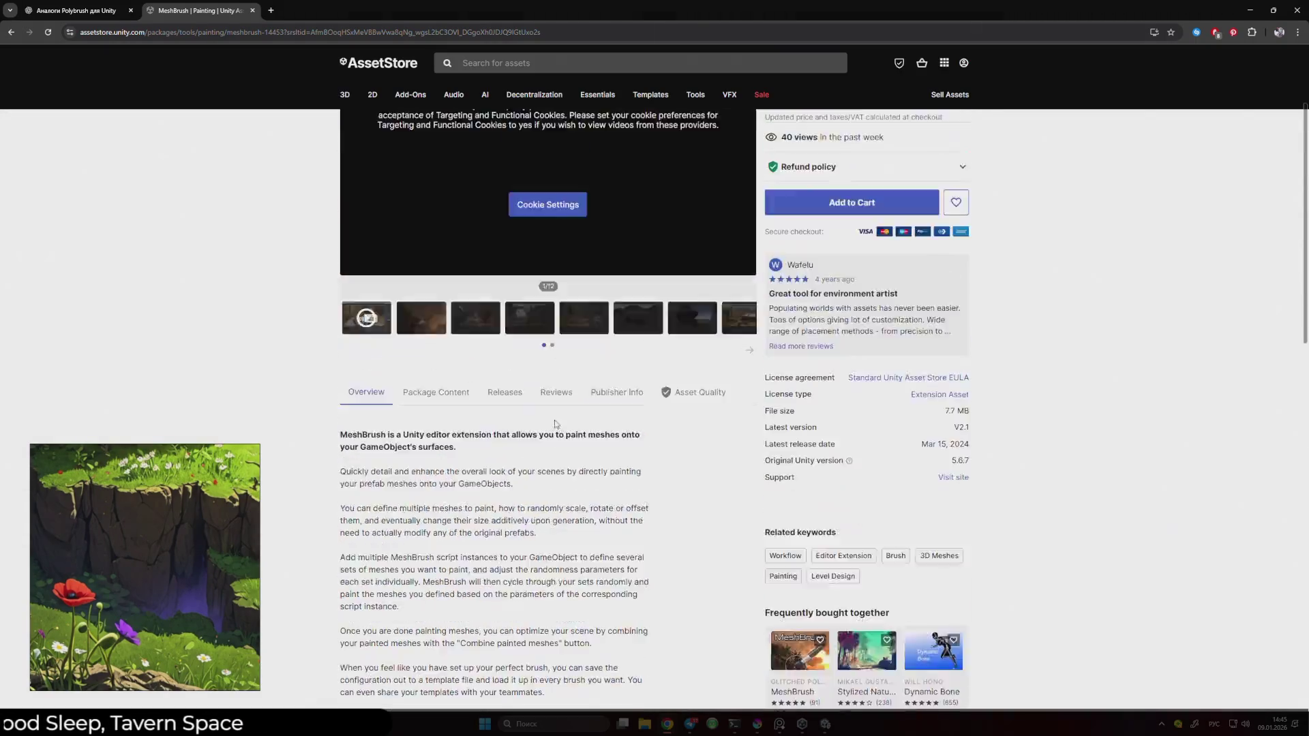
{"action": "left_click", "coordinate": [423, 481]}
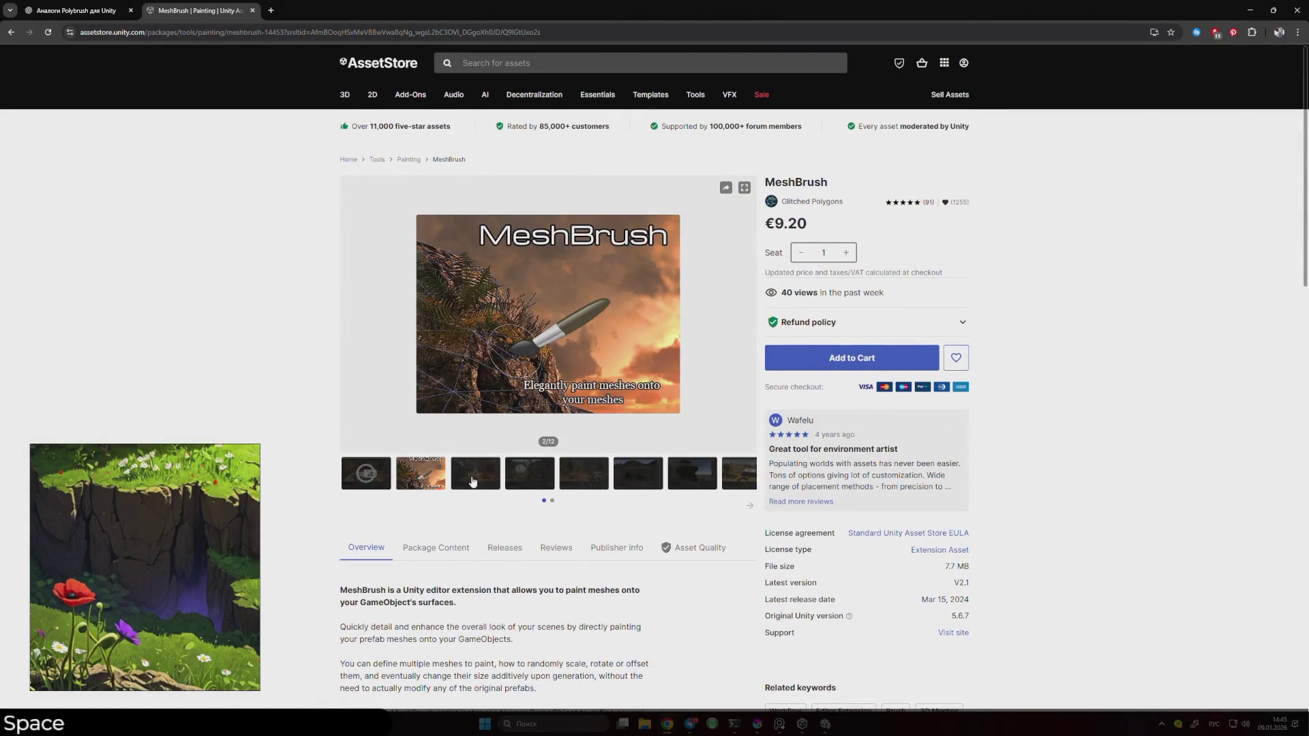
{"action": "left_click", "coordinate": [474, 481]}
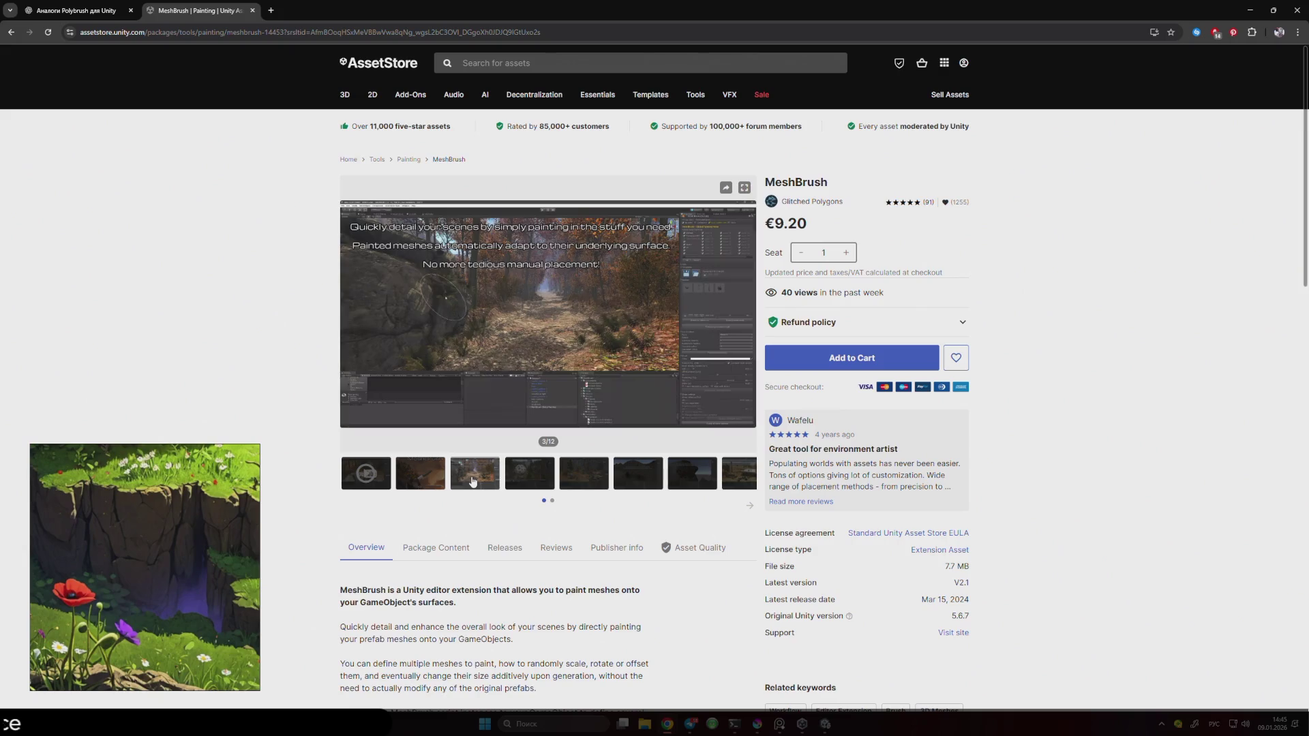
{"action": "left_click", "coordinate": [510, 483]}
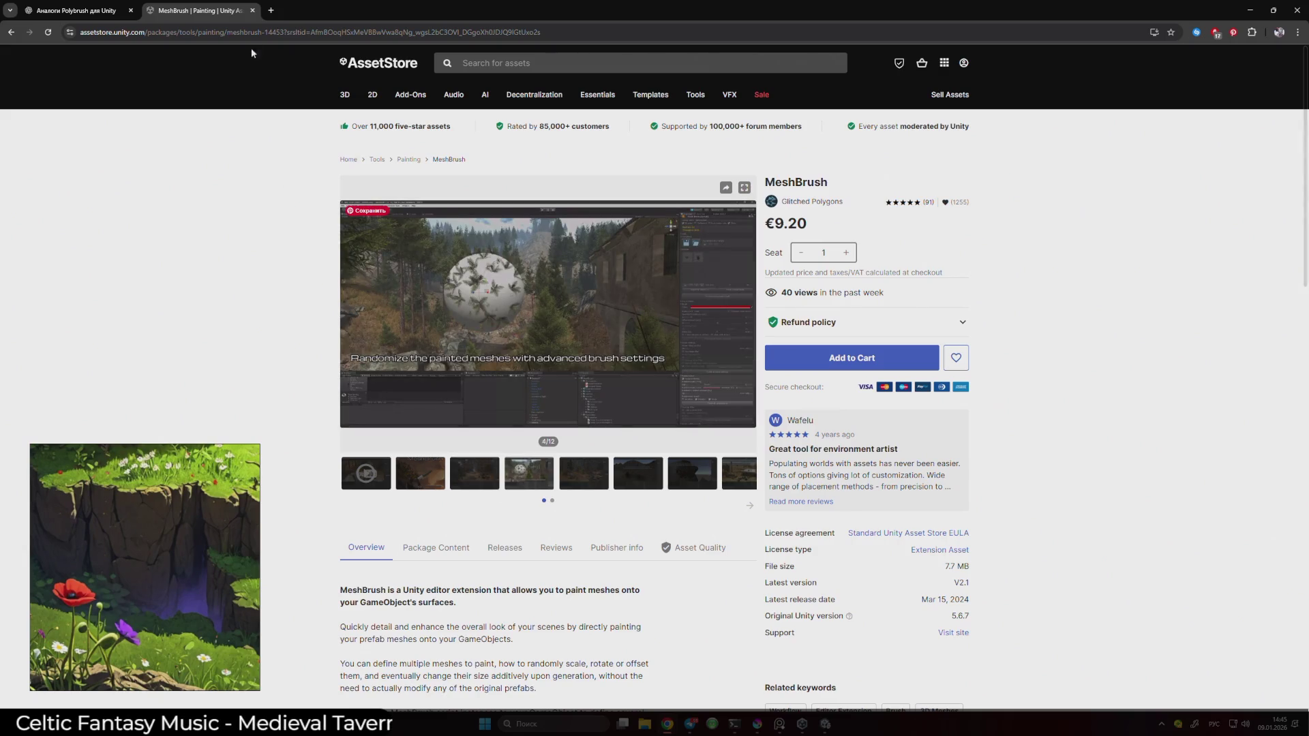
{"action": "left_click", "coordinate": [252, 10]}
{"action": "left_click_drag", "start_coordinate": [585, 350], "coordinate": [542, 351]}
{"action": "right_click", "coordinate": [547, 357]}
{"action": "left_click", "coordinate": [597, 393]}
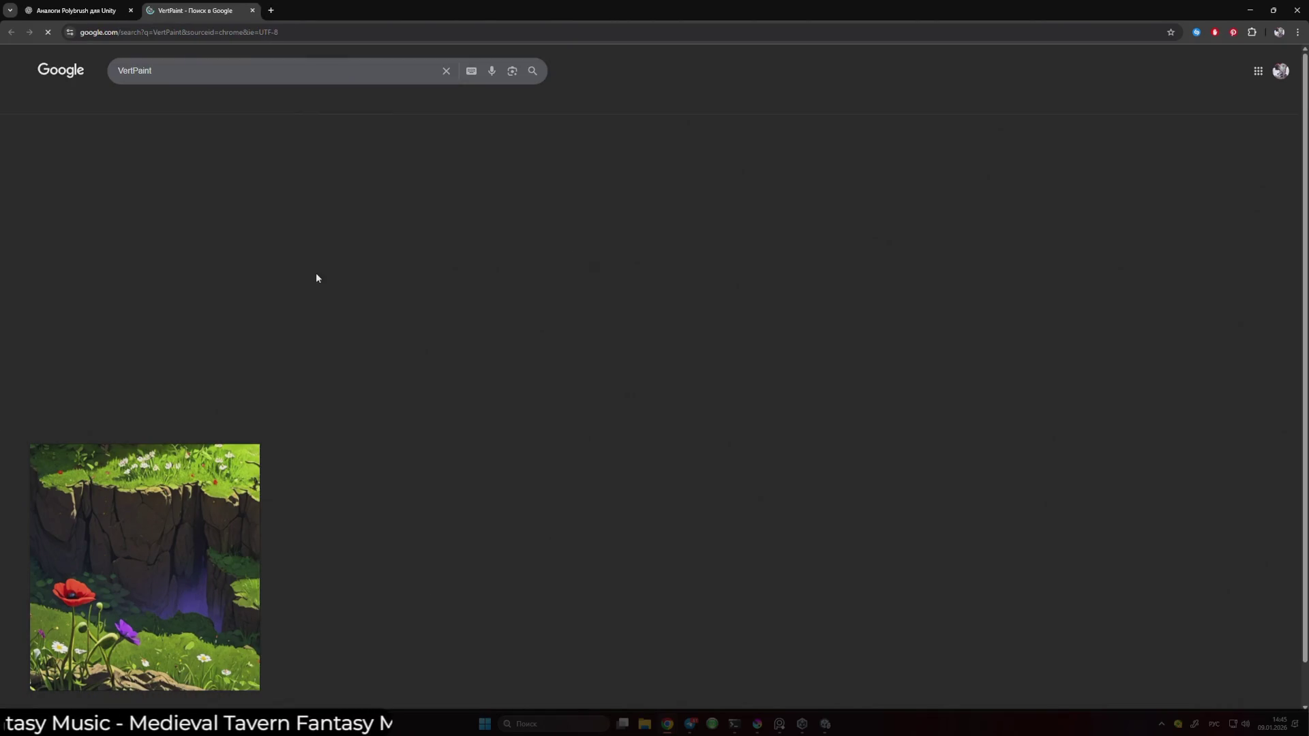
{"action": "left_click", "coordinate": [214, 184]}
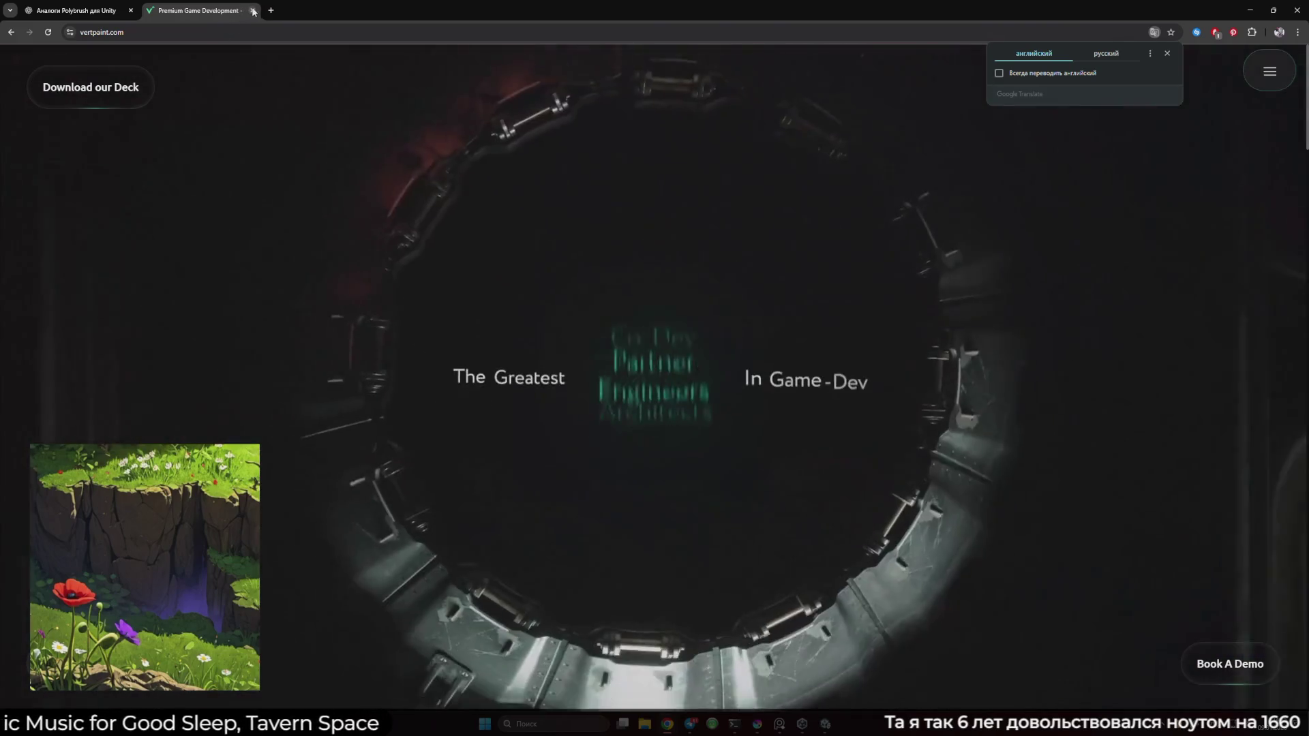
{"action": "left_click", "coordinate": [252, 10]}
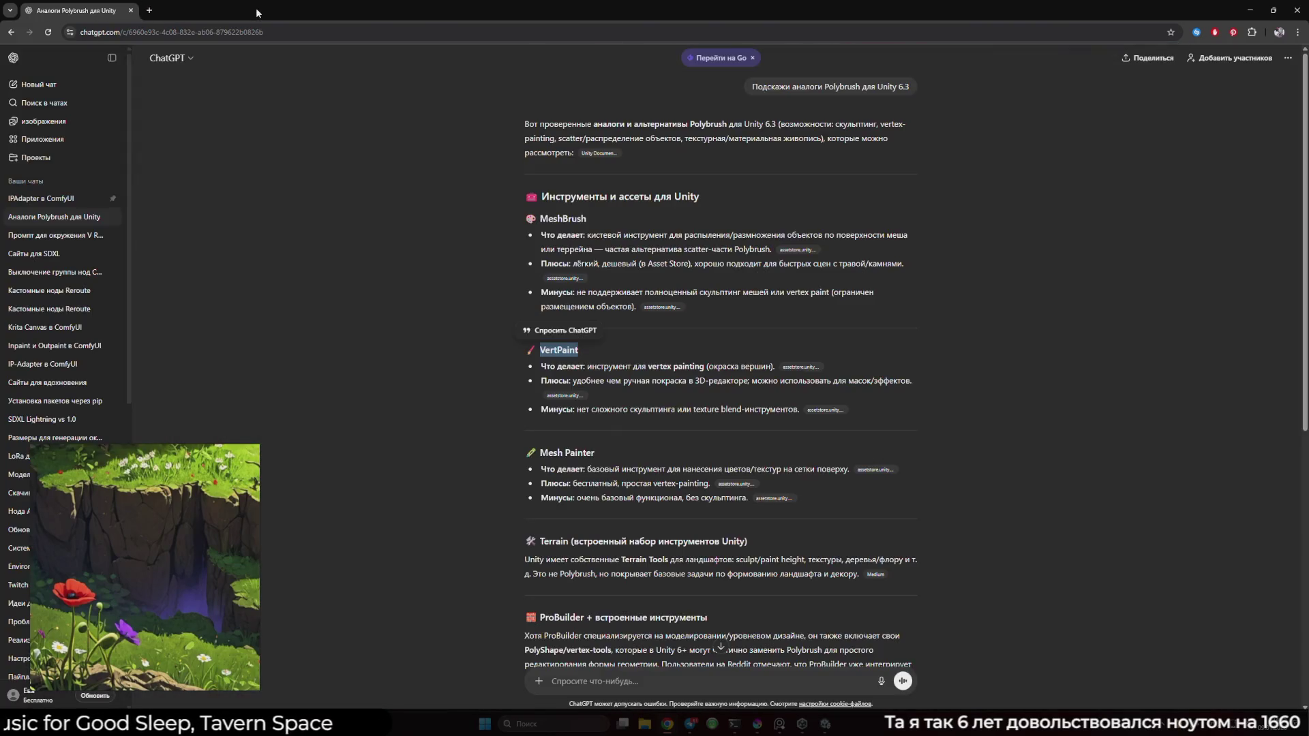
{"action": "left_click", "coordinate": [377, 294]}
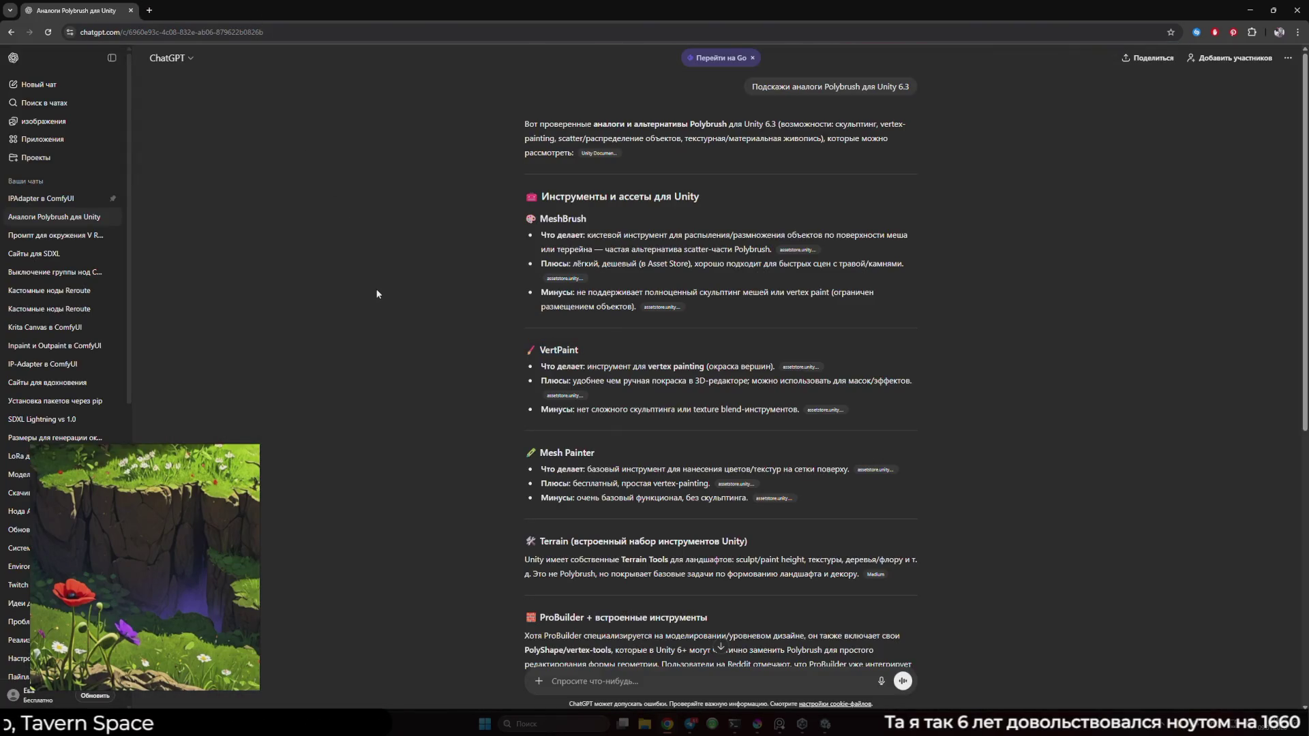
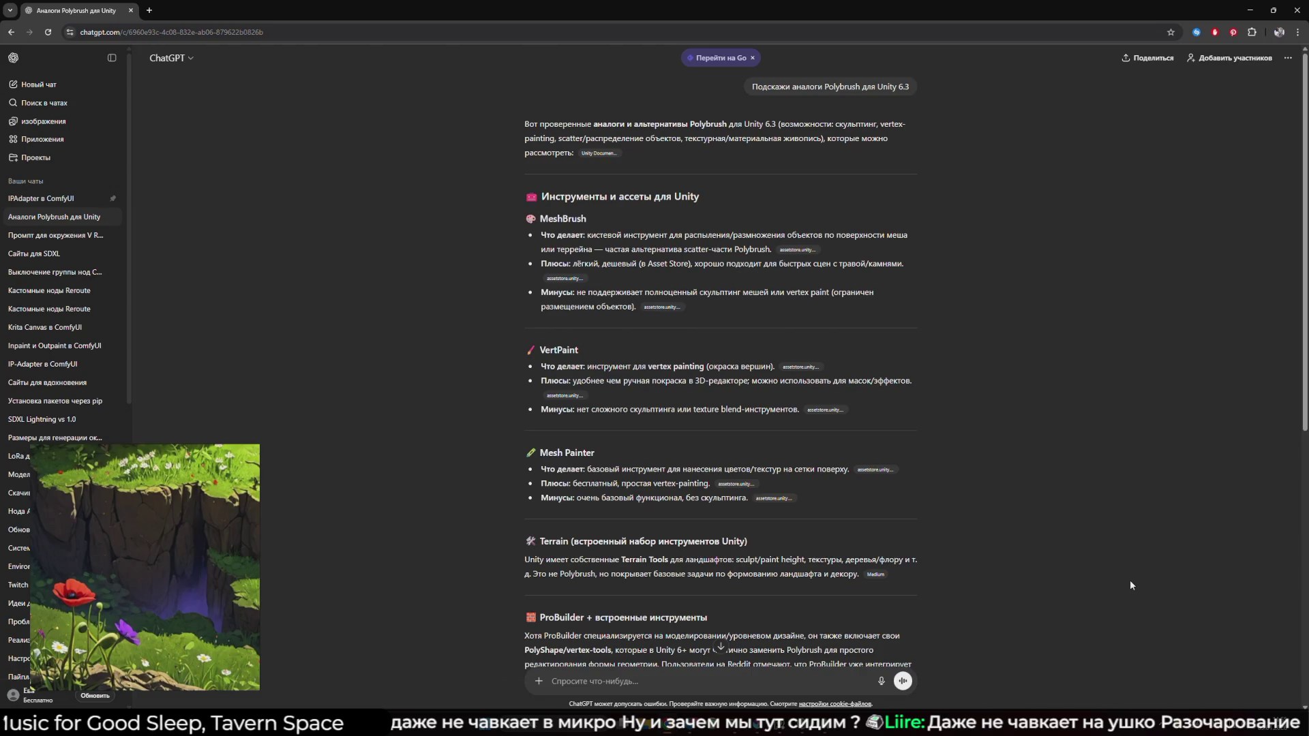
Search Google in a new tab for 'VertPaint' from ChatGPT's list of Polybrush alternatives
{"action": "left_click_drag", "start_coordinate": [554, 350], "coordinate": [539, 351]}
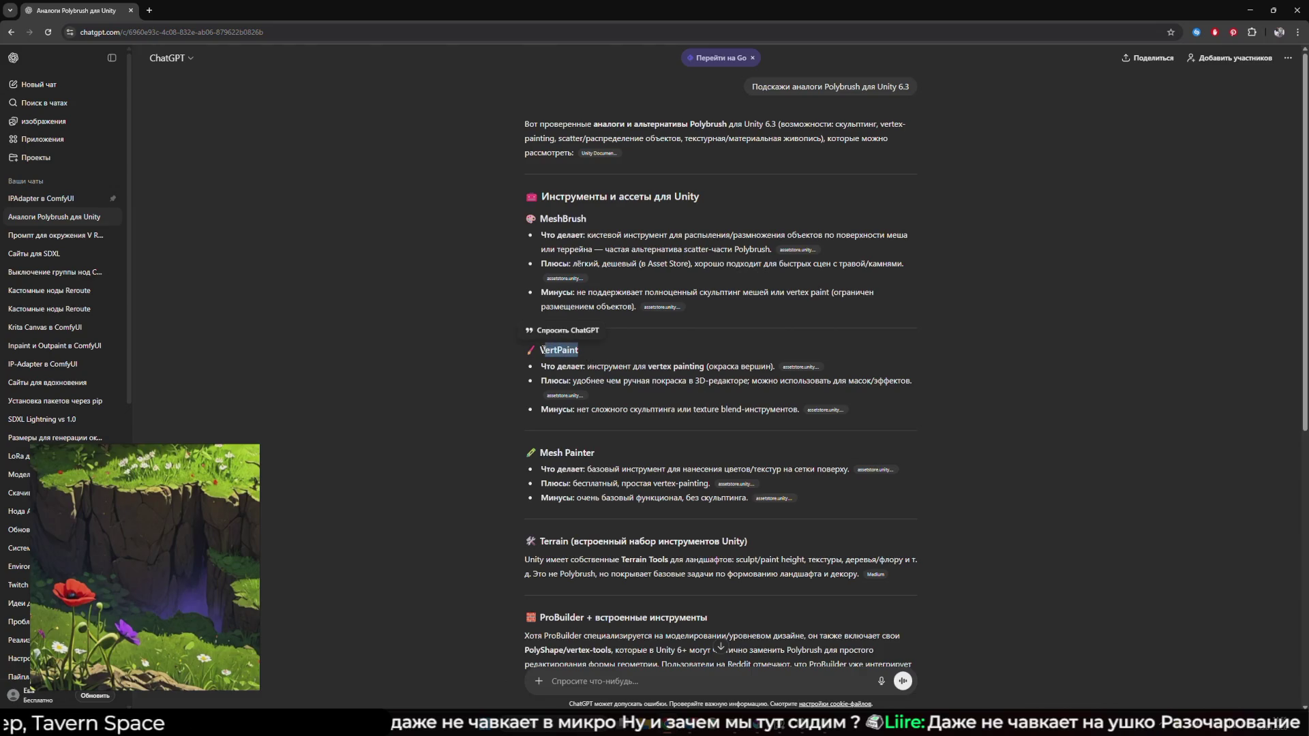
{"action": "right_click", "coordinate": [545, 358]}
{"action": "left_click", "coordinate": [604, 396]}
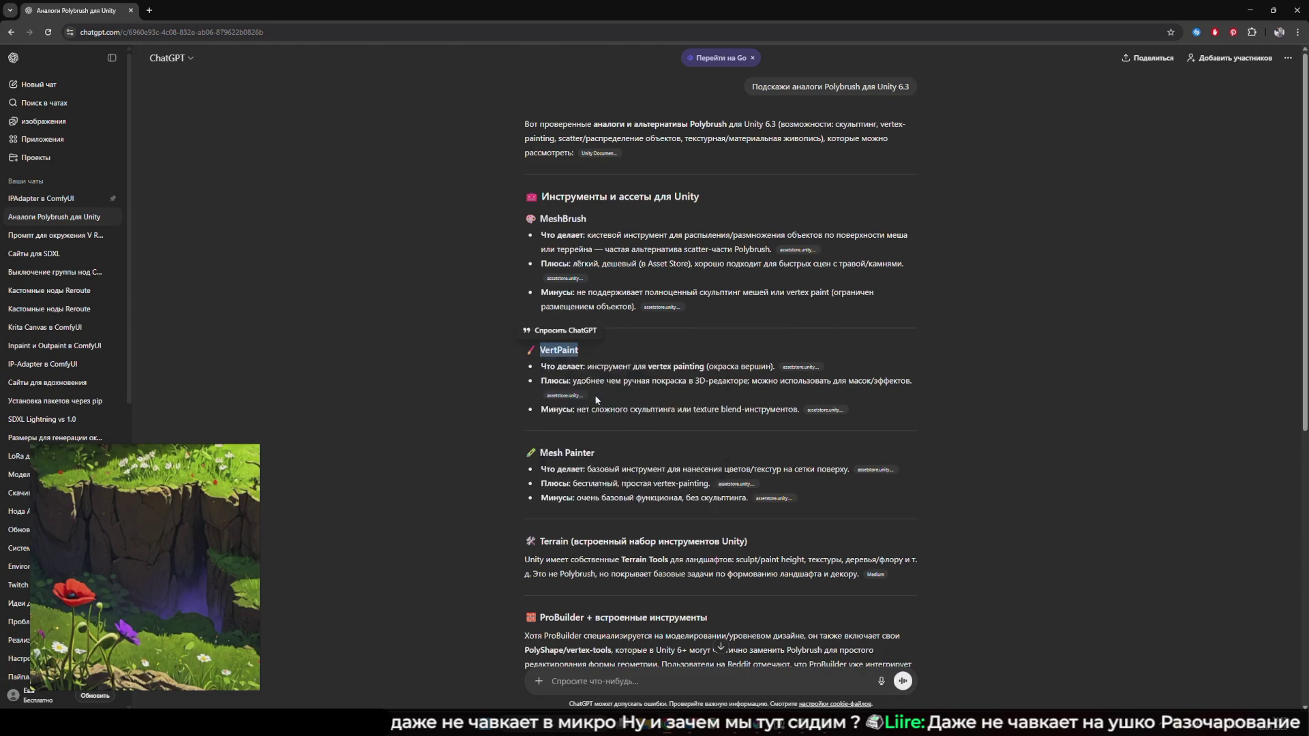
{"action": "scroll", "coordinate": [239, 195], "scroll_direction": "down", "scroll_amount": 4}
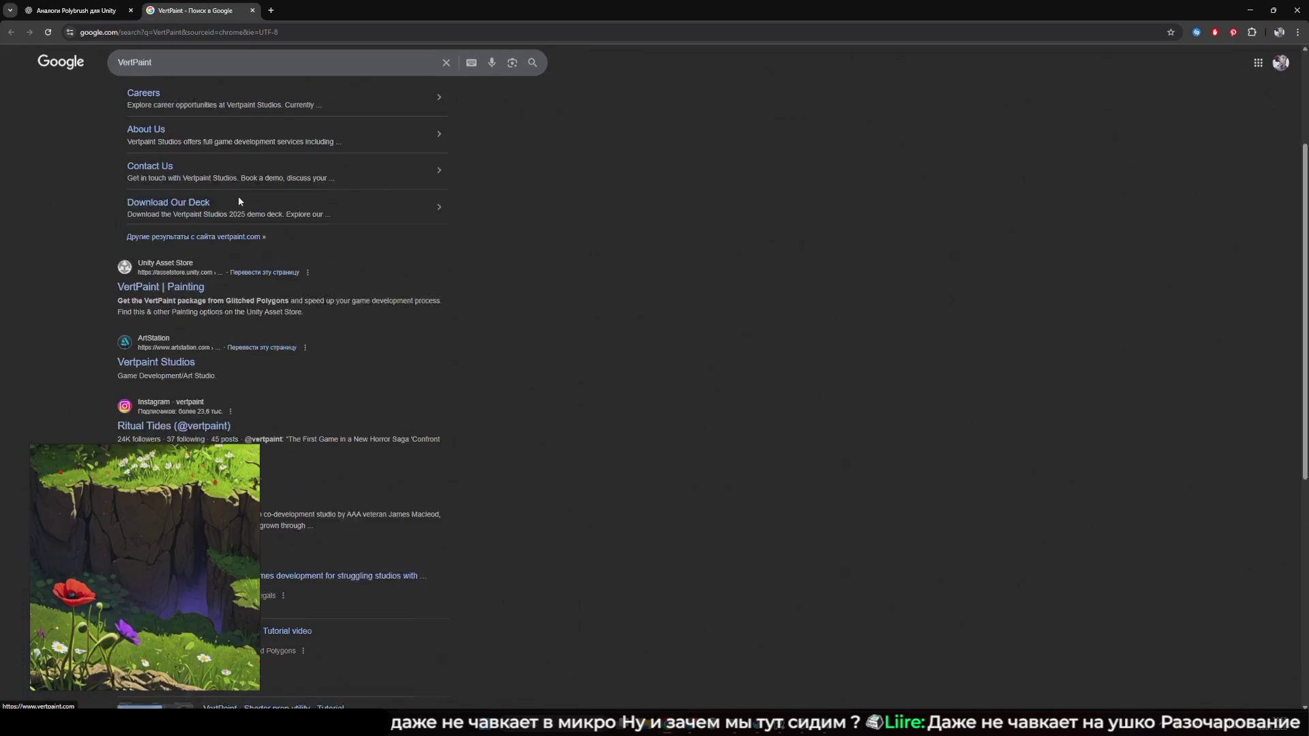
Review the €9.20 VertPaint Unity Asset Store listing, then close its tab
{"action": "left_click", "coordinate": [180, 213]}
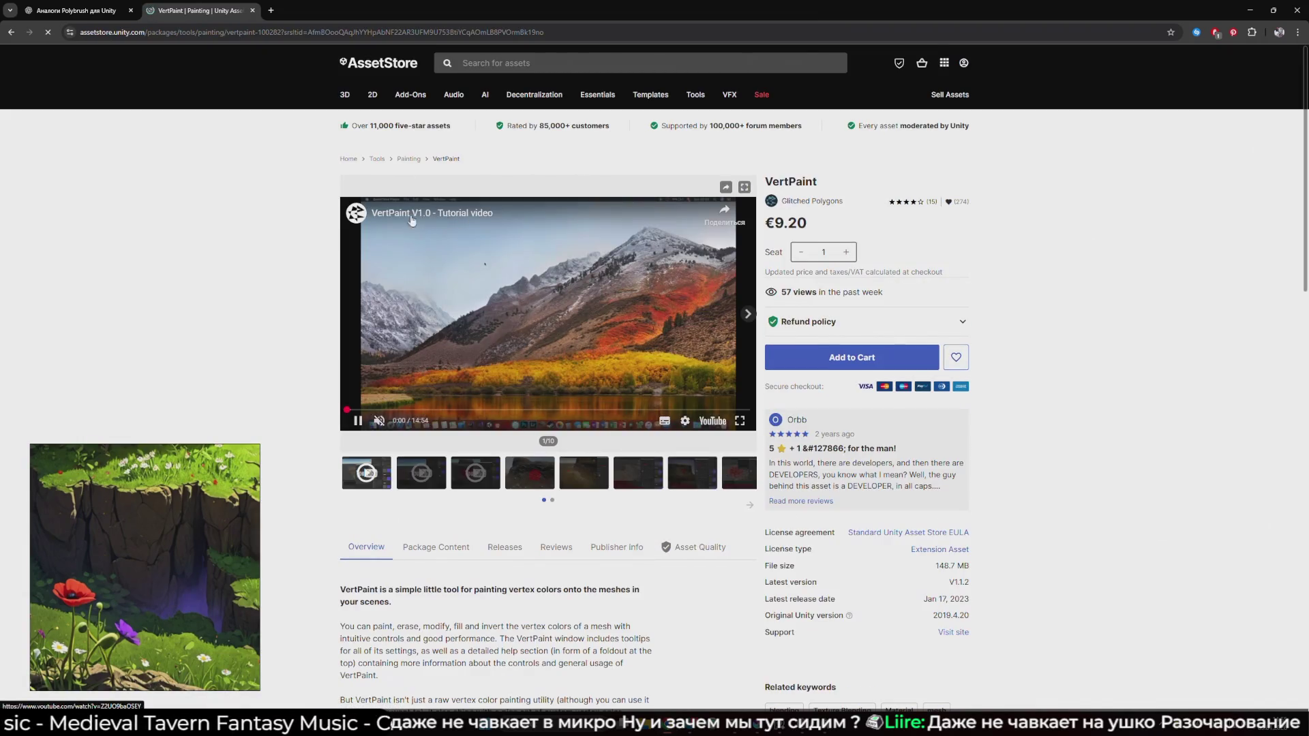
{"action": "left_click", "coordinate": [252, 10]}
{"action": "left_click_drag", "start_coordinate": [613, 452], "coordinate": [542, 454]}
Search Google for 'Mesh Painter', open its Asset Store listing and play the preview video full screen
{"action": "right_click", "coordinate": [548, 455]}
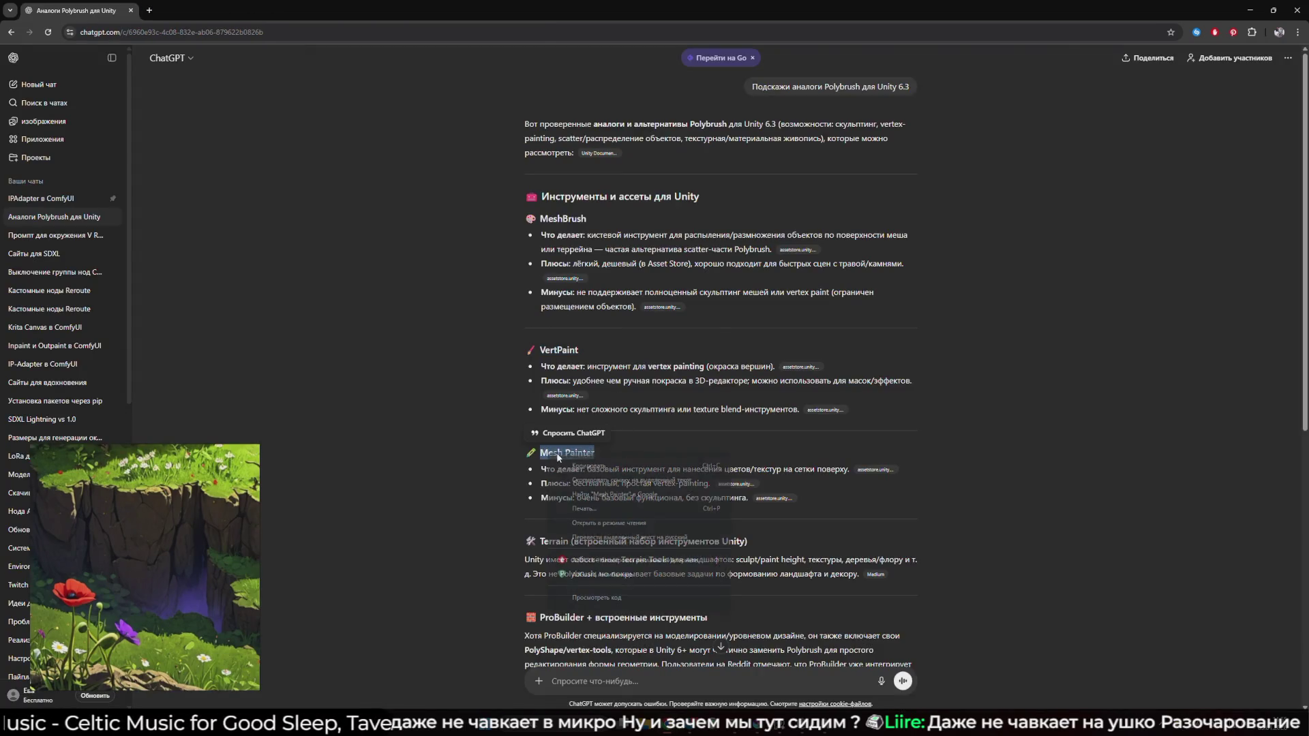
{"action": "left_click", "coordinate": [607, 494]}
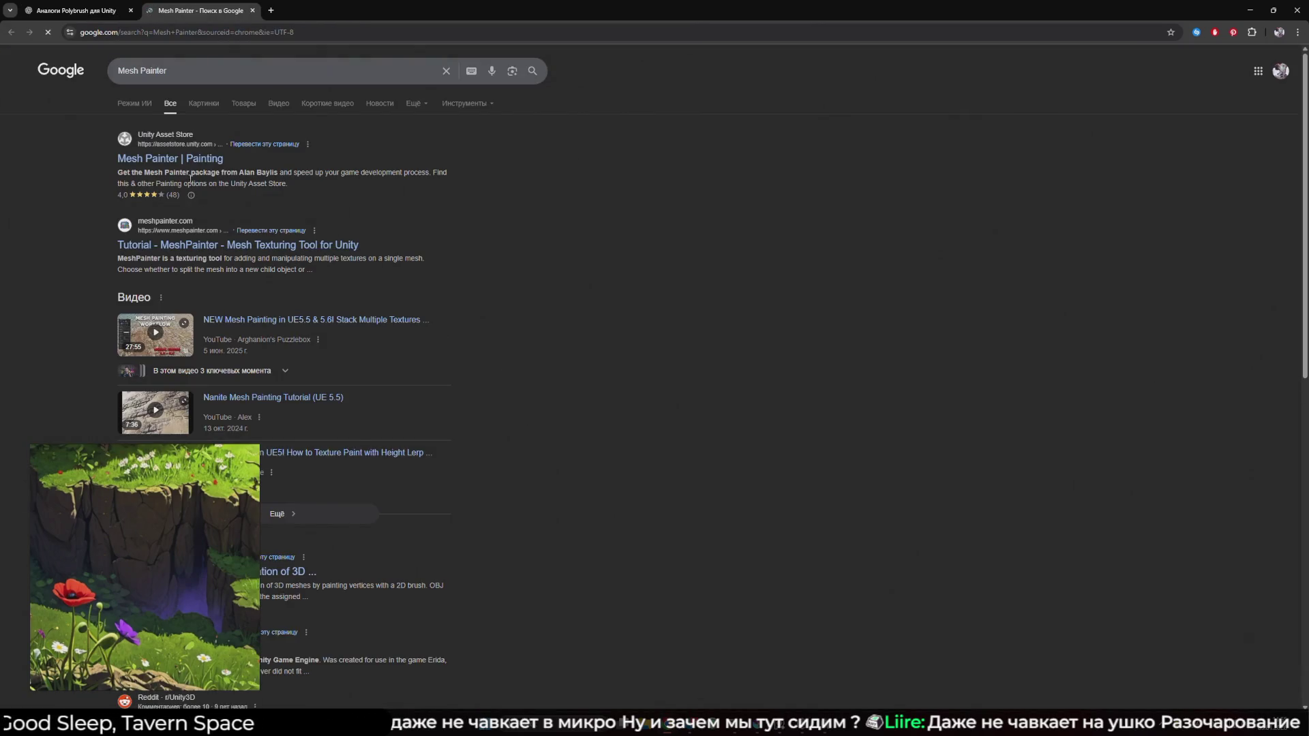
{"action": "left_click", "coordinate": [193, 159]}
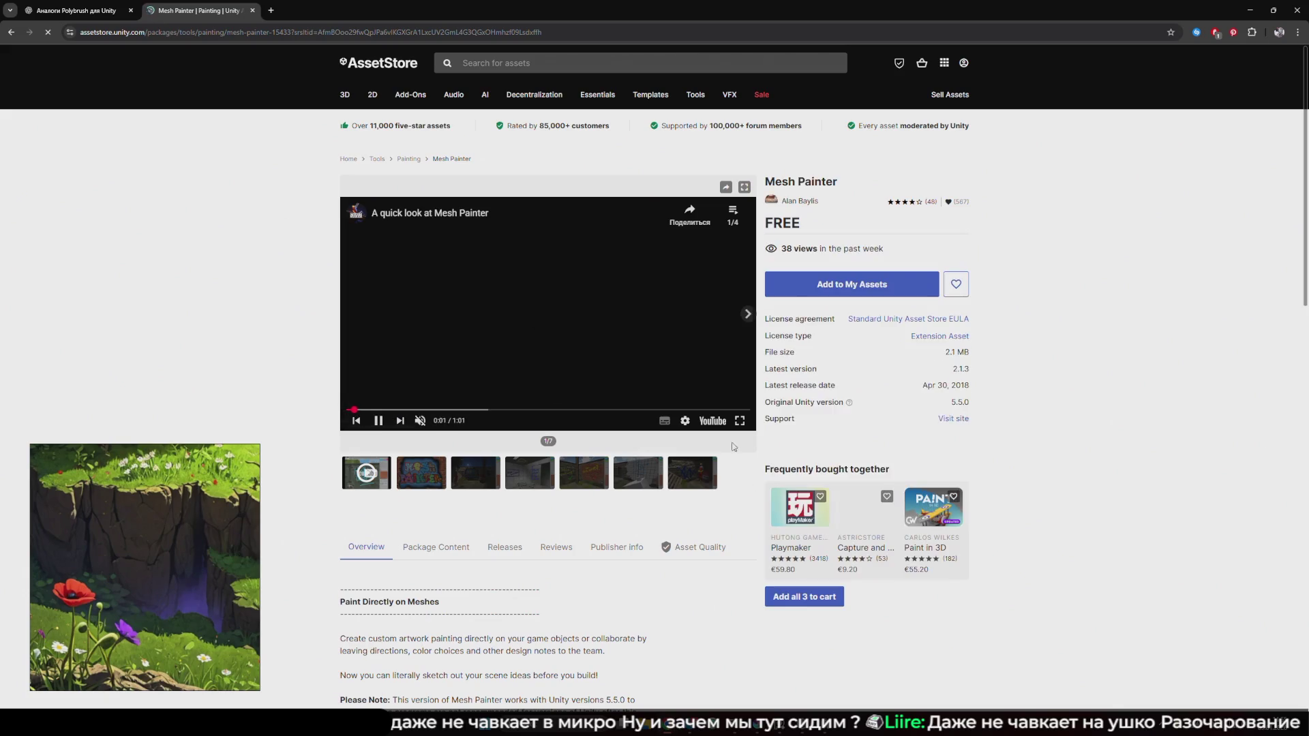
{"action": "left_click", "coordinate": [740, 421]}
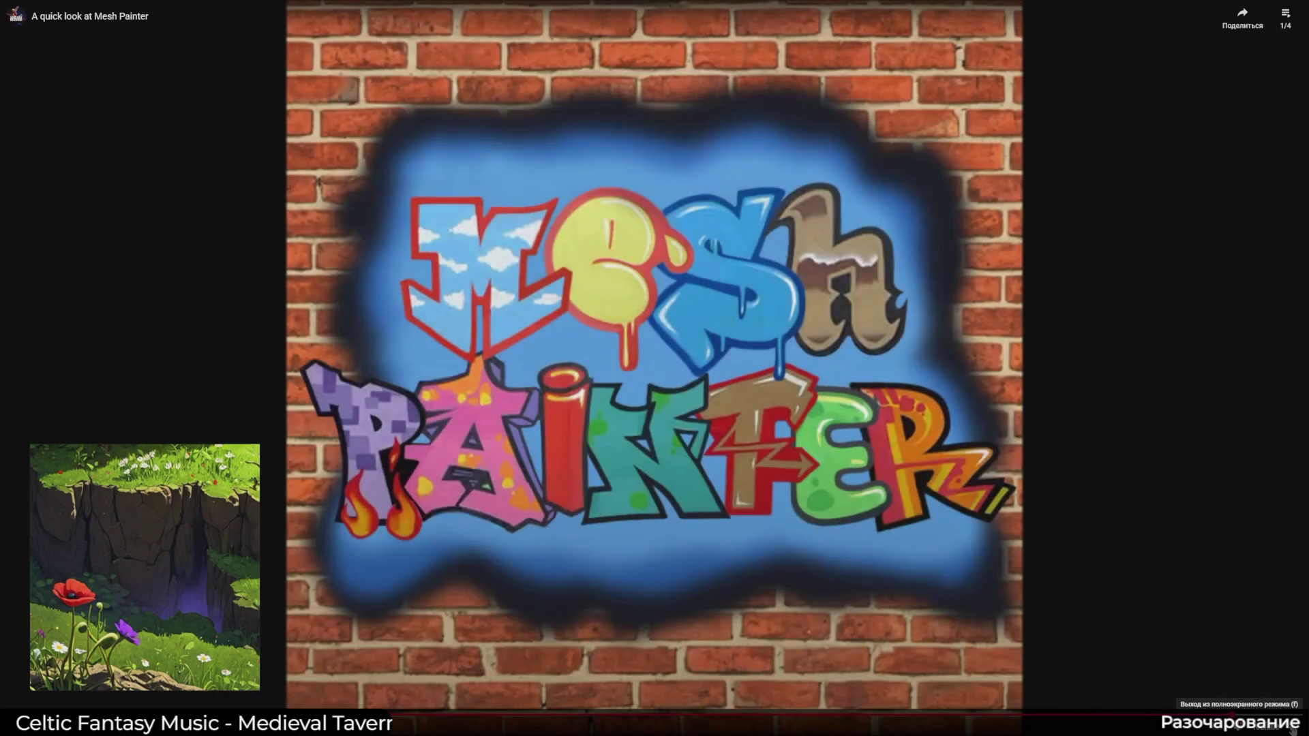
Exit full screen, translate the free Mesh Painter page into Russian, then close the tab
{"action": "key", "text": "Escape"}
{"action": "scroll", "coordinate": [529, 345], "scroll_direction": "down", "scroll_amount": 5}
{"action": "right_click", "coordinate": [369, 383]}
{"action": "left_click", "coordinate": [435, 555]}
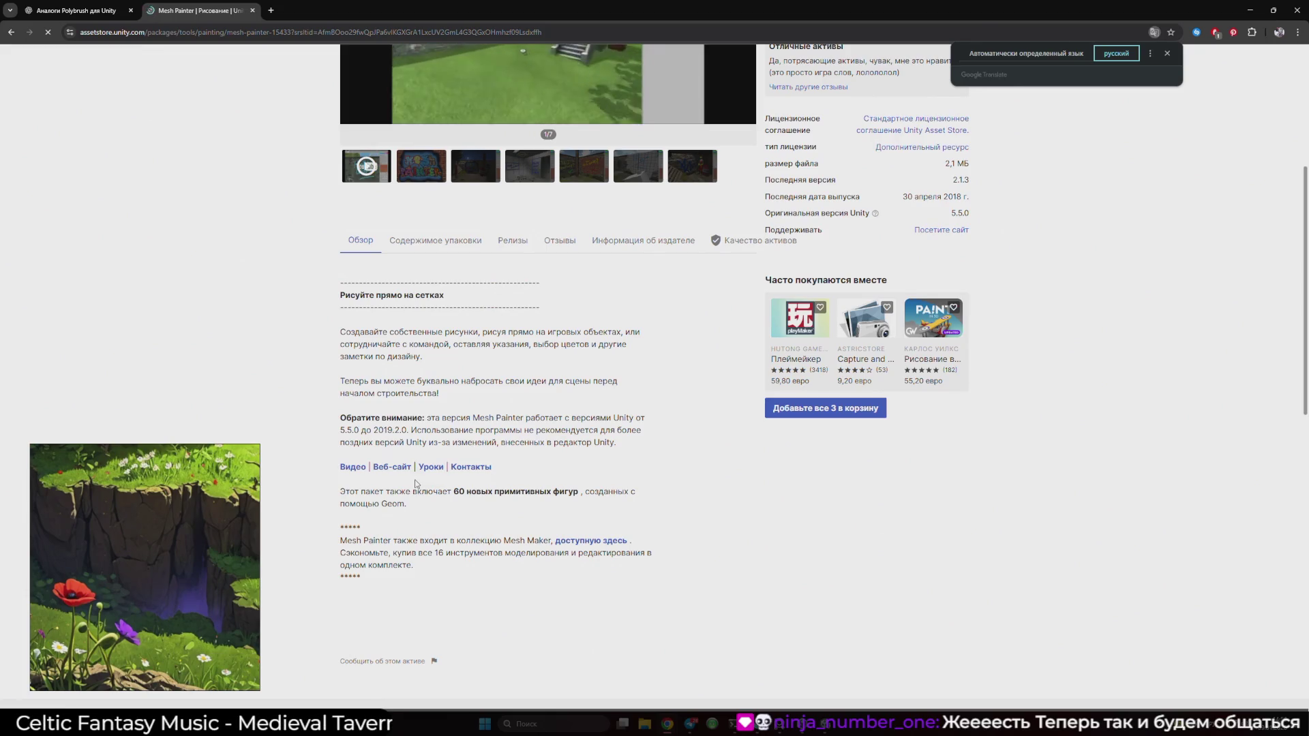
{"action": "scroll", "coordinate": [280, 211], "scroll_direction": "up", "scroll_amount": 5}
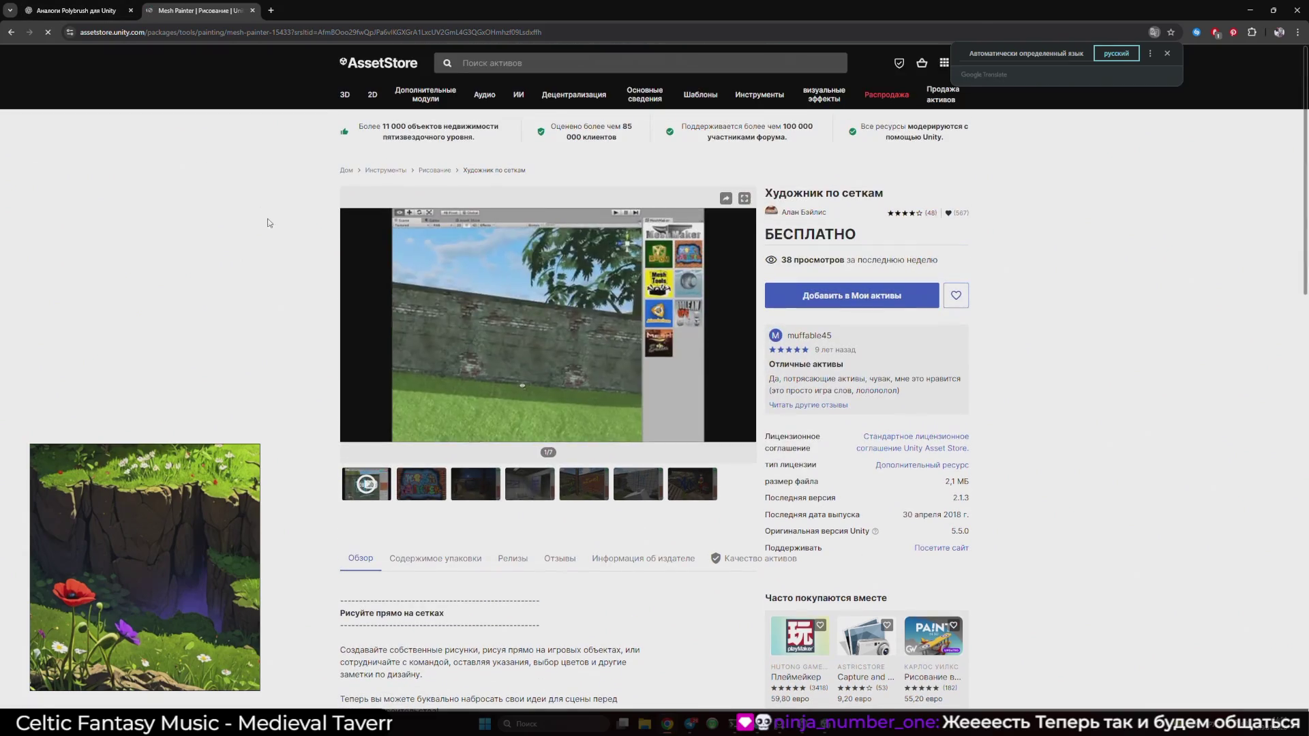
{"action": "key", "text": "ctrl+w"}
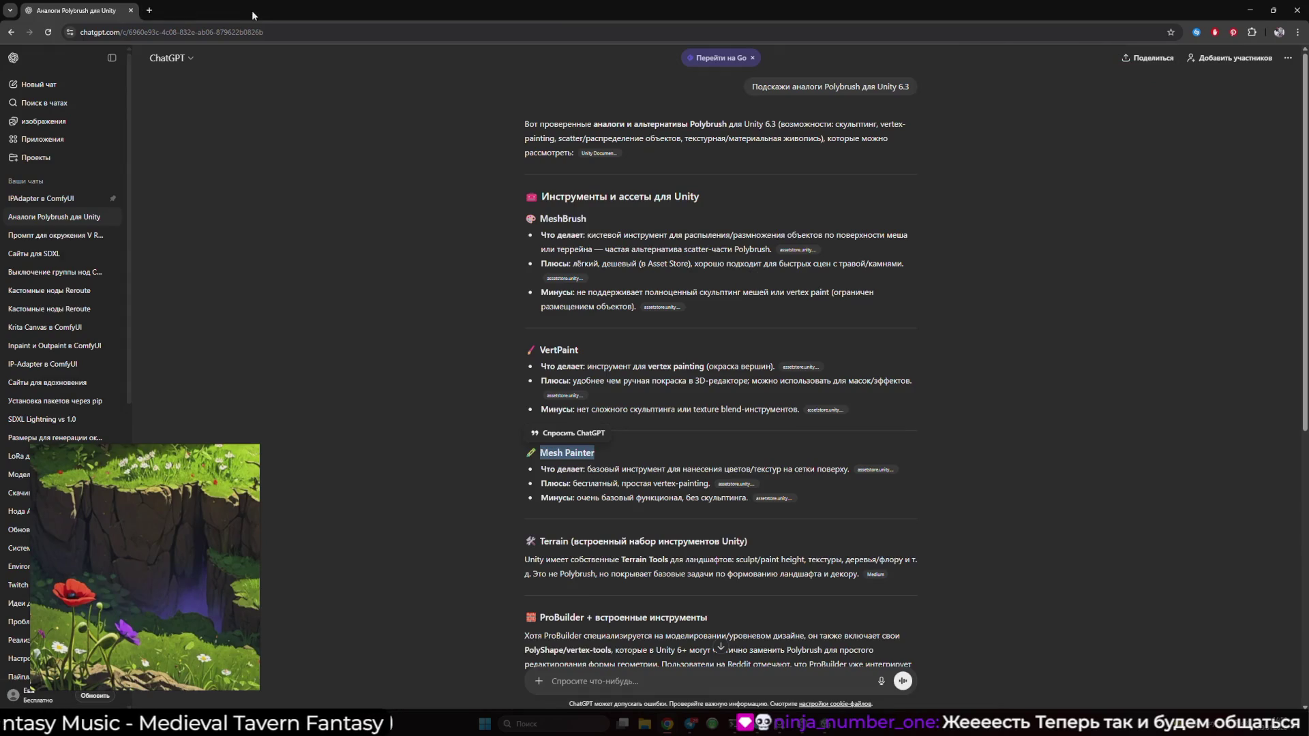
Google 'Polybrush' from the ChatGPT prompt and open the unity.com Polybrush features page
{"action": "left_click_drag", "start_coordinate": [825, 86], "coordinate": [860, 87]}
{"action": "right_click", "coordinate": [860, 87]}
{"action": "left_click", "coordinate": [868, 129]}
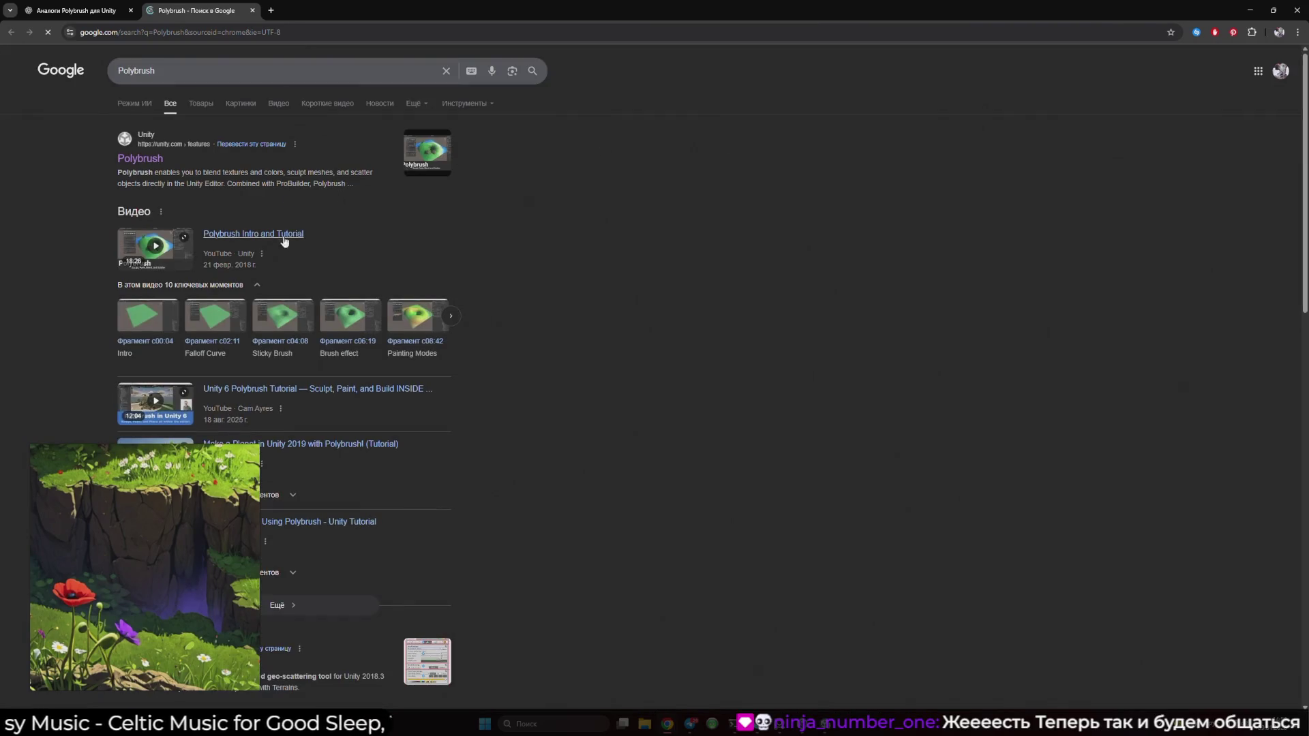
{"action": "left_click", "coordinate": [152, 167]}
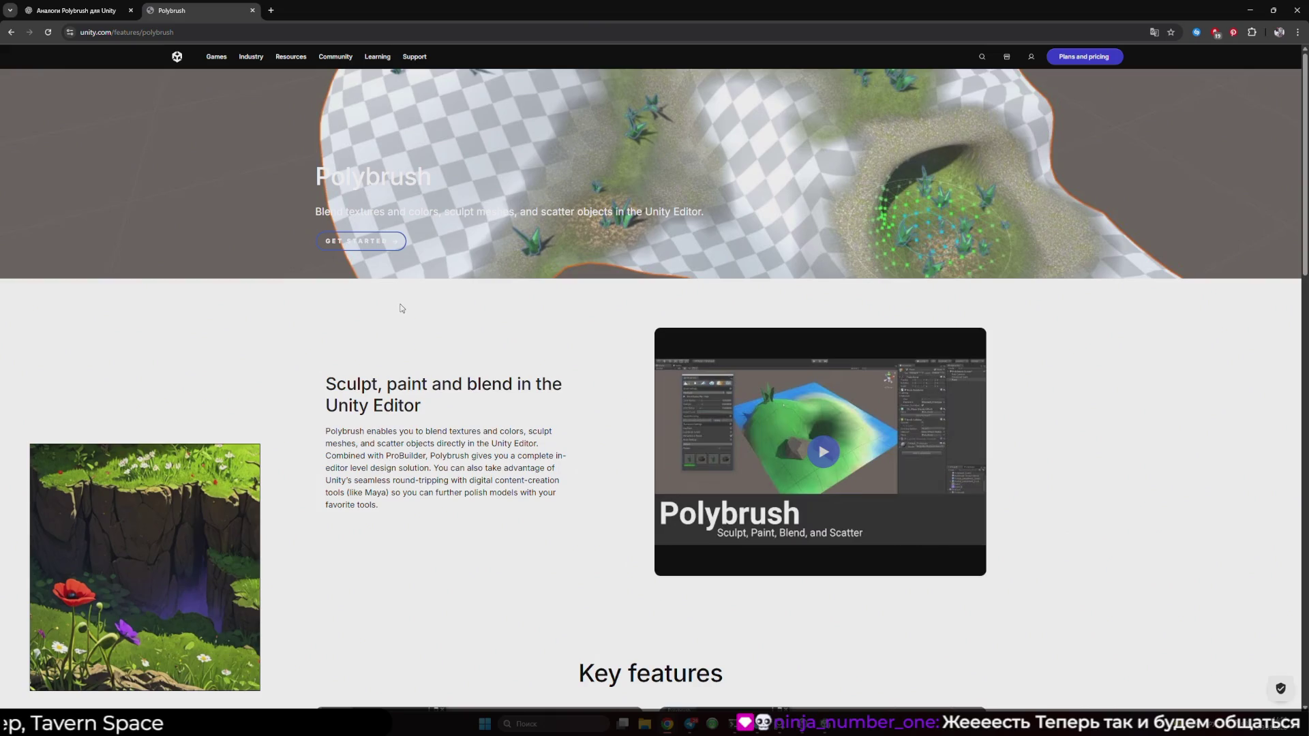
{"action": "scroll", "coordinate": [400, 307], "scroll_direction": "down", "scroll_amount": 4}
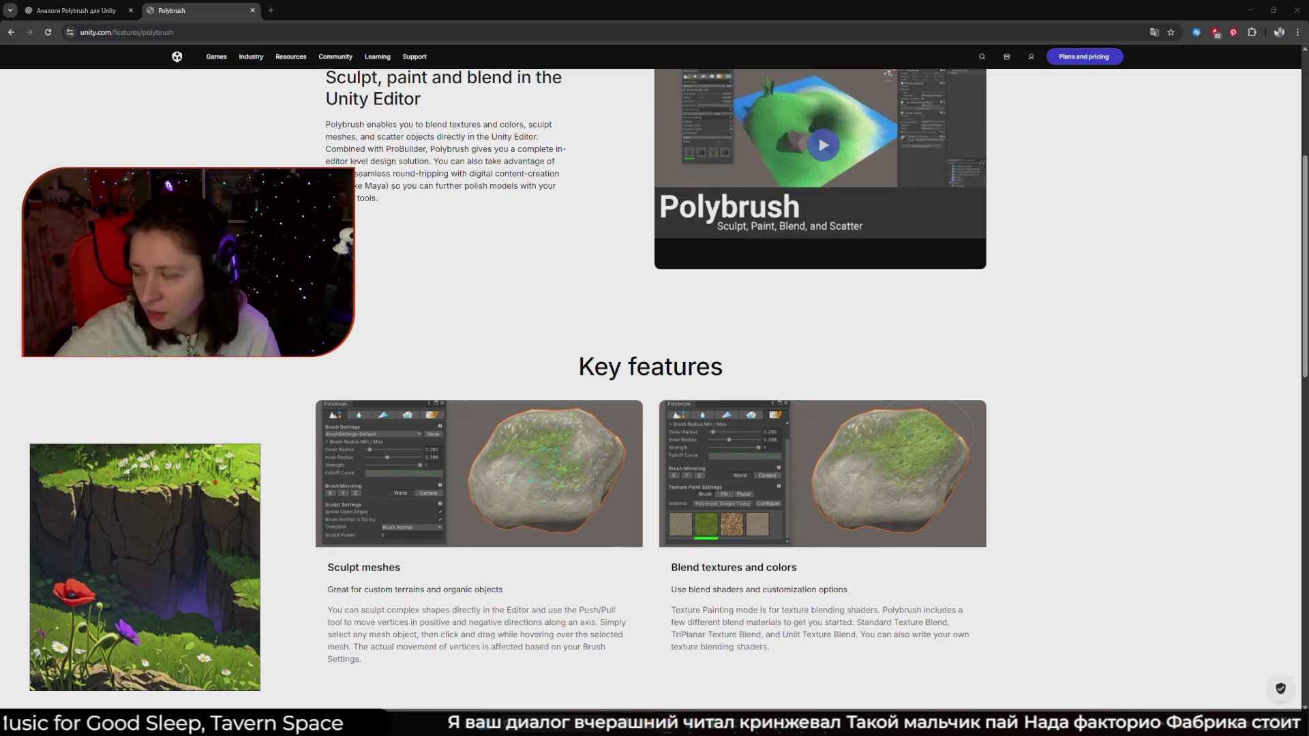
Close the Unity Polybrush page to return to ChatGPT's alternatives list
{"action": "mouse_move", "coordinate": [428, 477]}
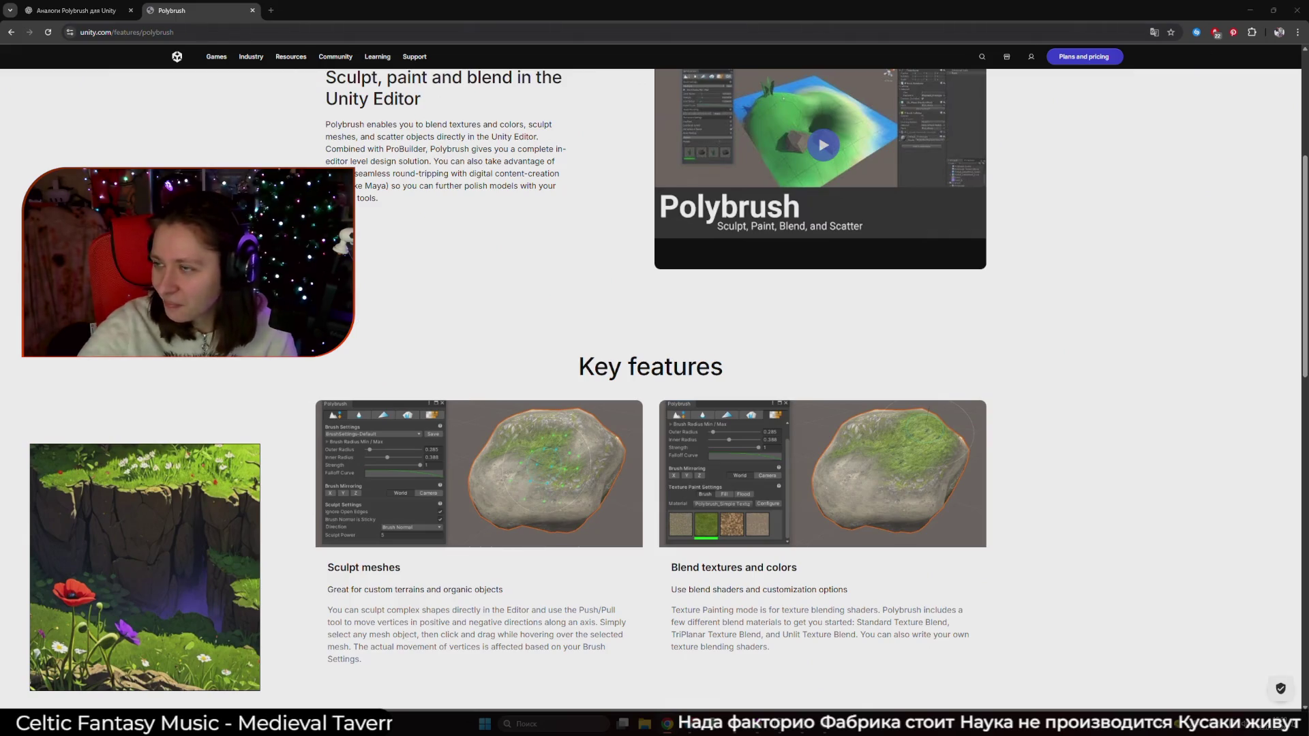
{"action": "left_click", "coordinate": [253, 11]}
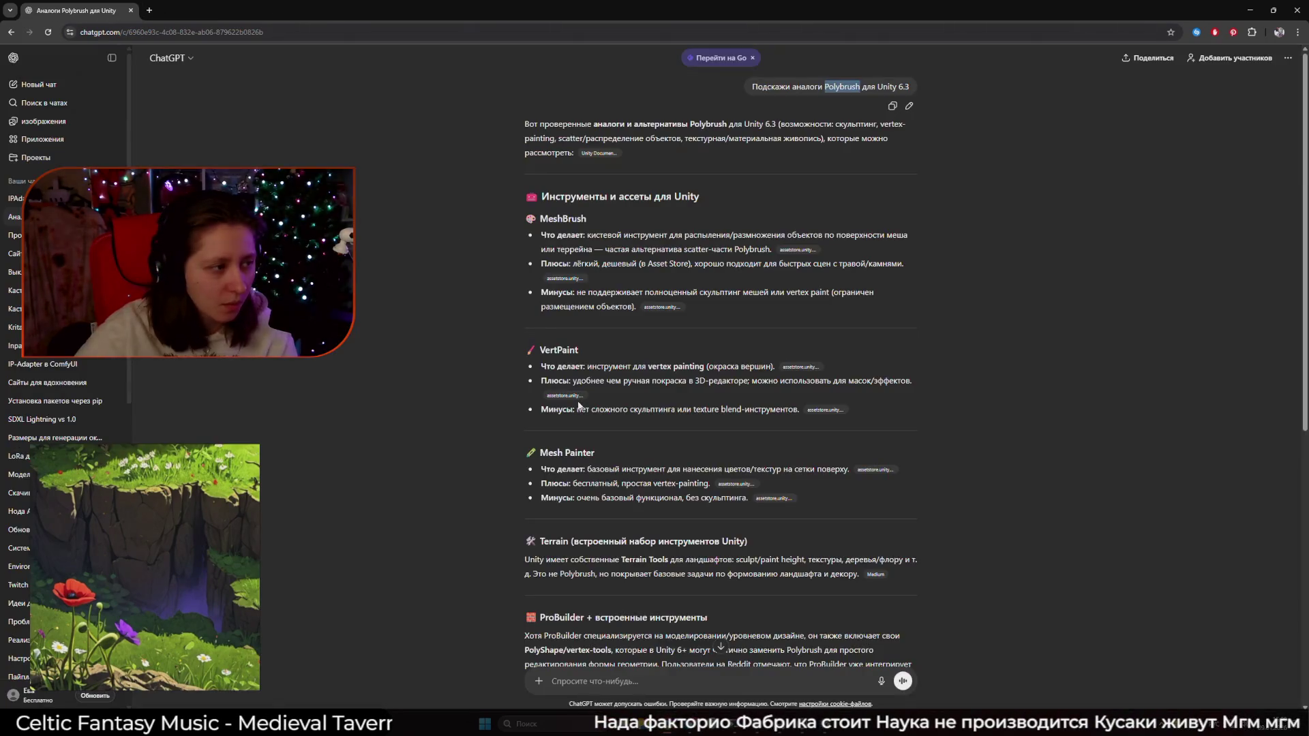
Select 'ProBuilder' in the answer's heading and bring up its context menu
{"action": "scroll", "coordinate": [566, 402], "scroll_direction": "down", "scroll_amount": 3}
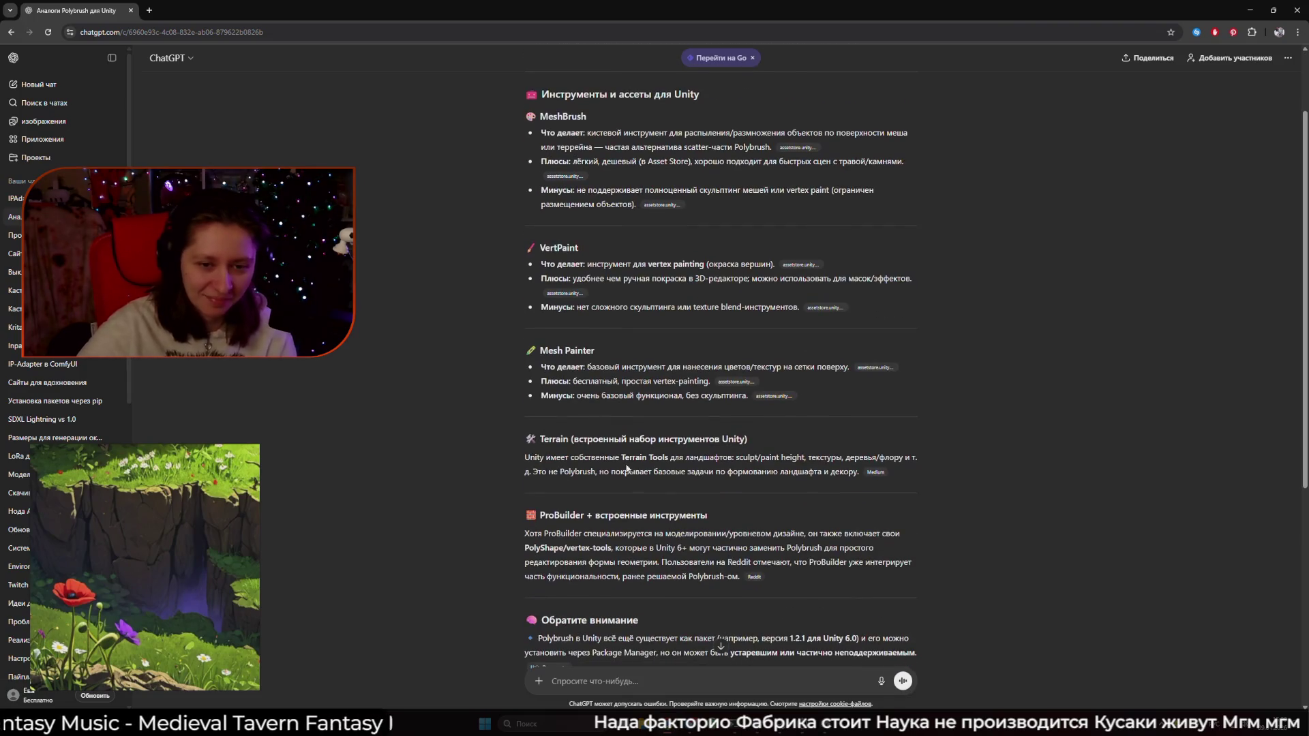
{"action": "left_click_drag", "start_coordinate": [583, 519], "coordinate": [541, 517]}
{"action": "left_click", "coordinate": [540, 517]}
{"action": "scroll", "coordinate": [419, 471], "scroll_direction": "down", "scroll_amount": 3}
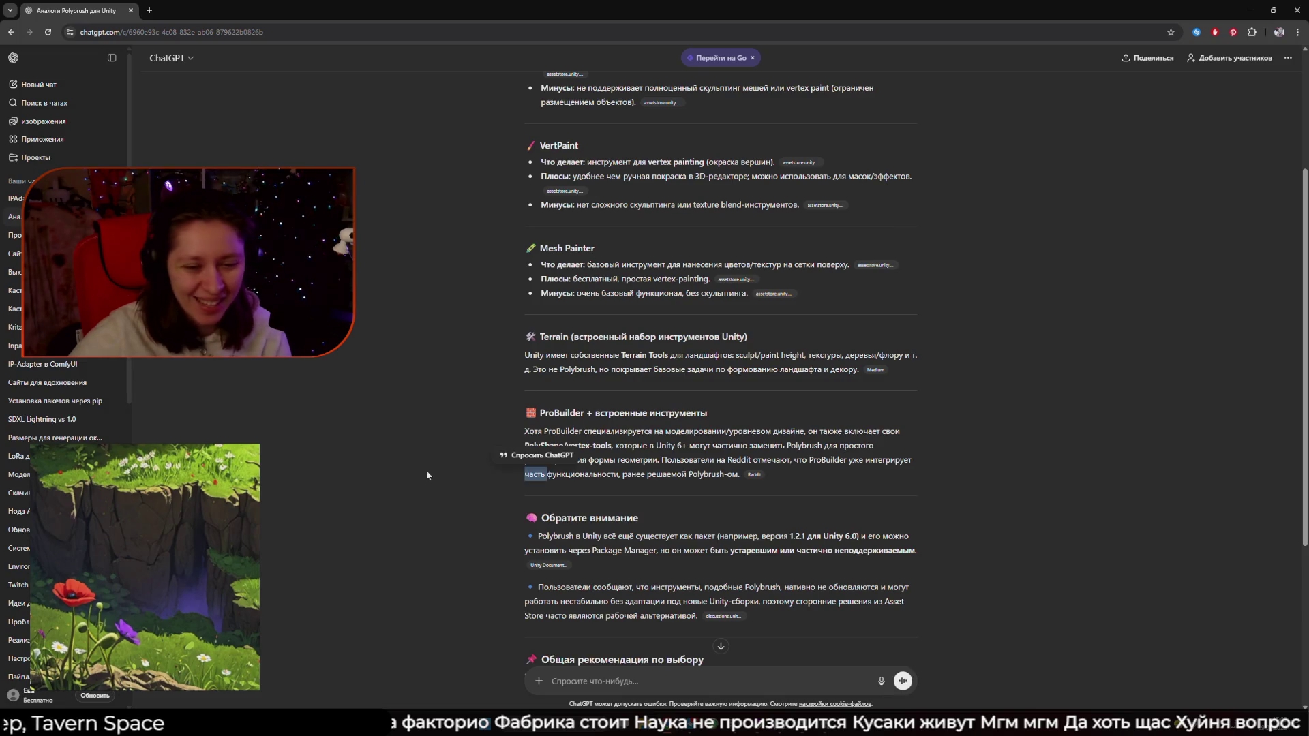
{"action": "left_click", "coordinate": [585, 413]}
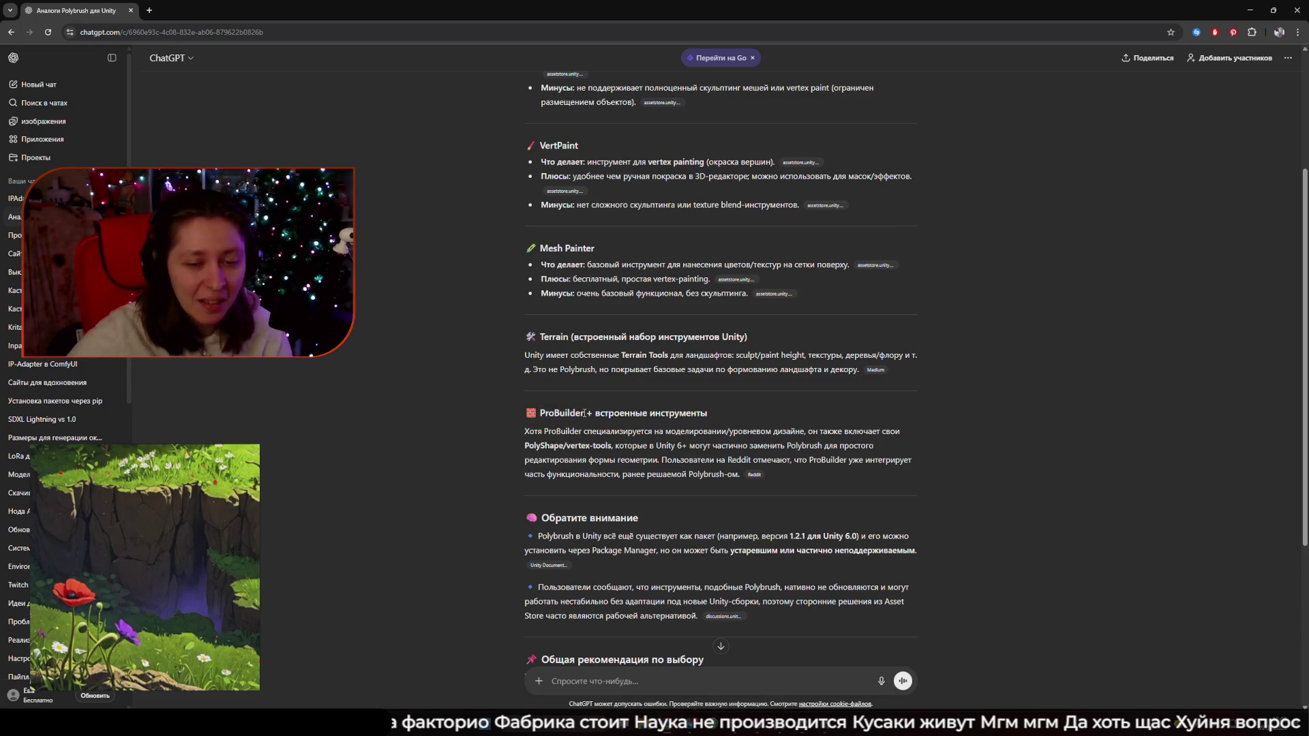
{"action": "right_click", "coordinate": [557, 417]}
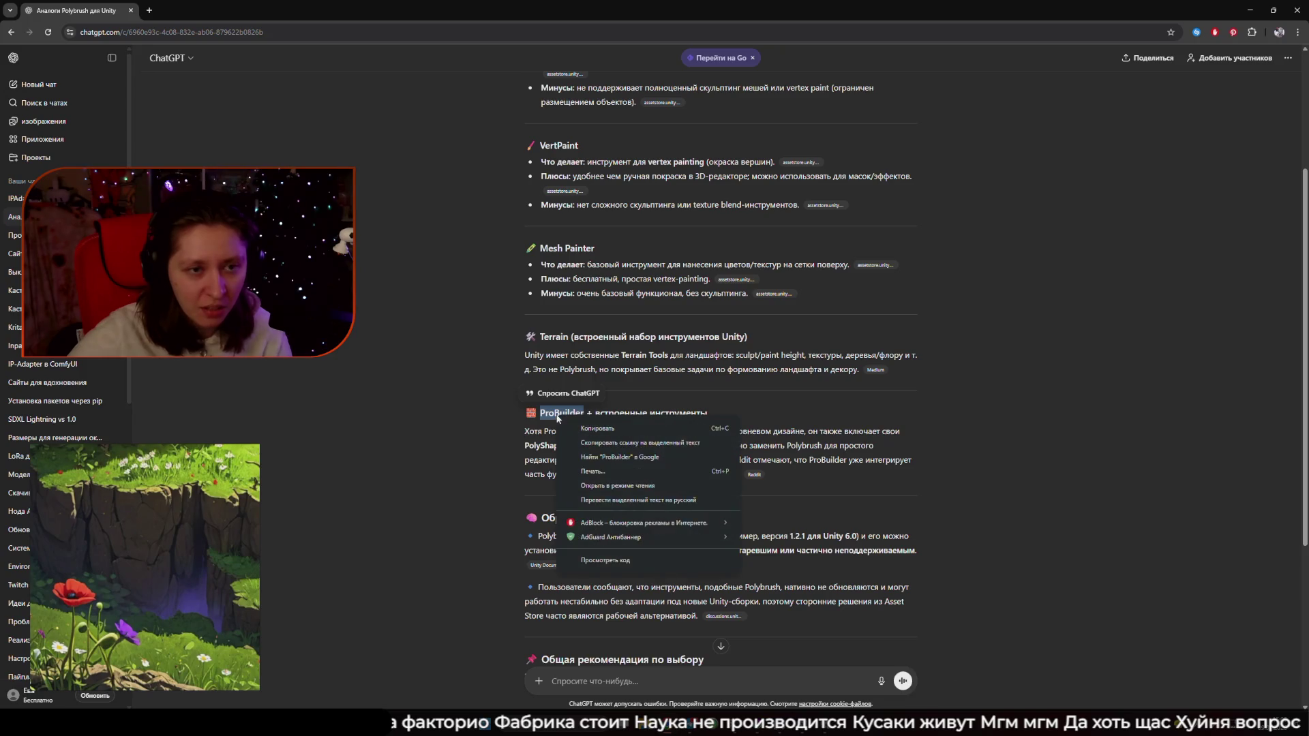
Google 'ProBuilder', open the ProBuilder 6.0.8 'About ProBuilder' docs page, then return to ChatGPT
{"action": "left_click", "coordinate": [619, 457]}
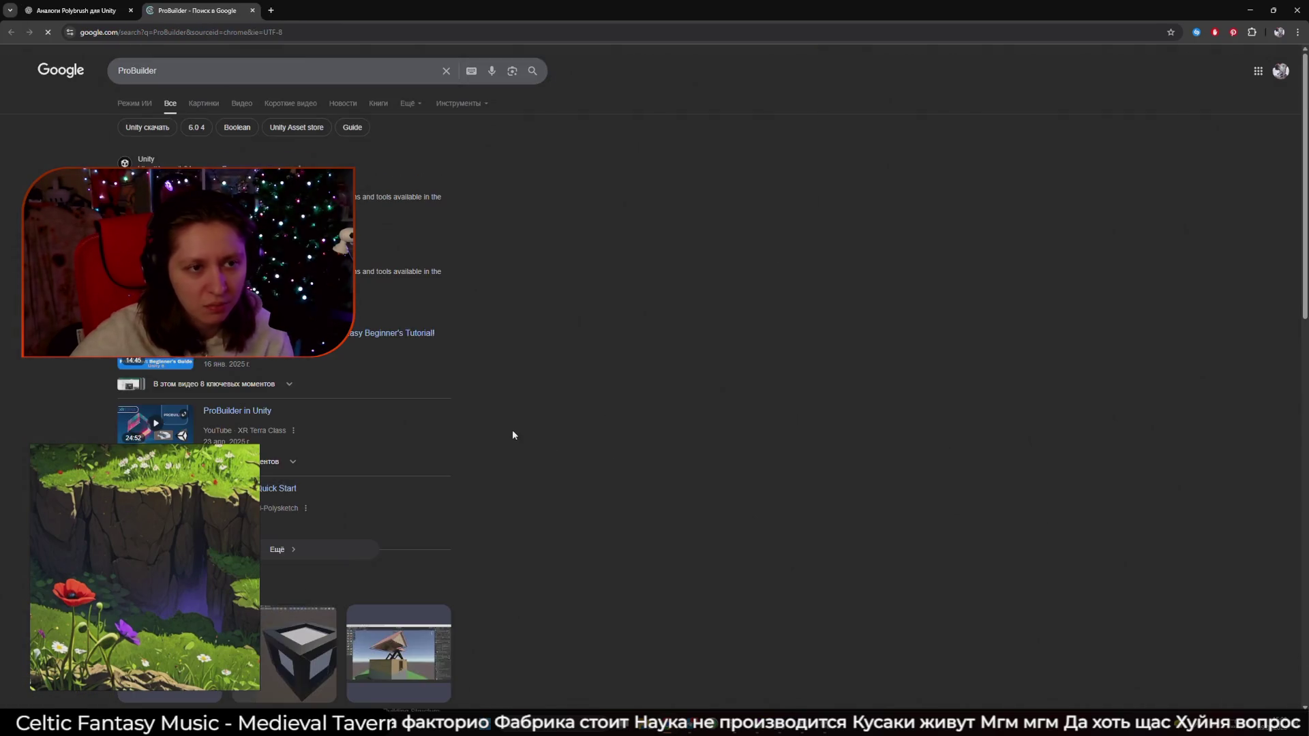
{"action": "left_click", "coordinate": [170, 179]}
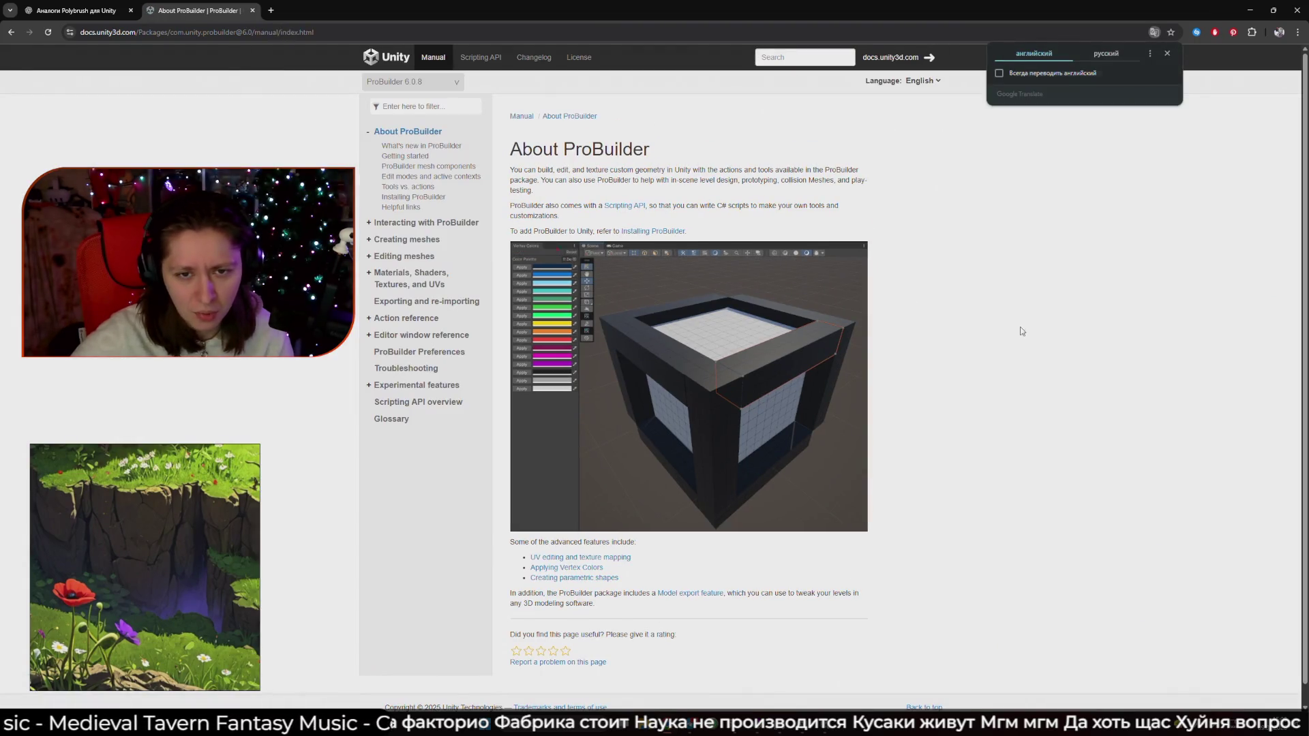
{"action": "left_click", "coordinate": [70, 10]}
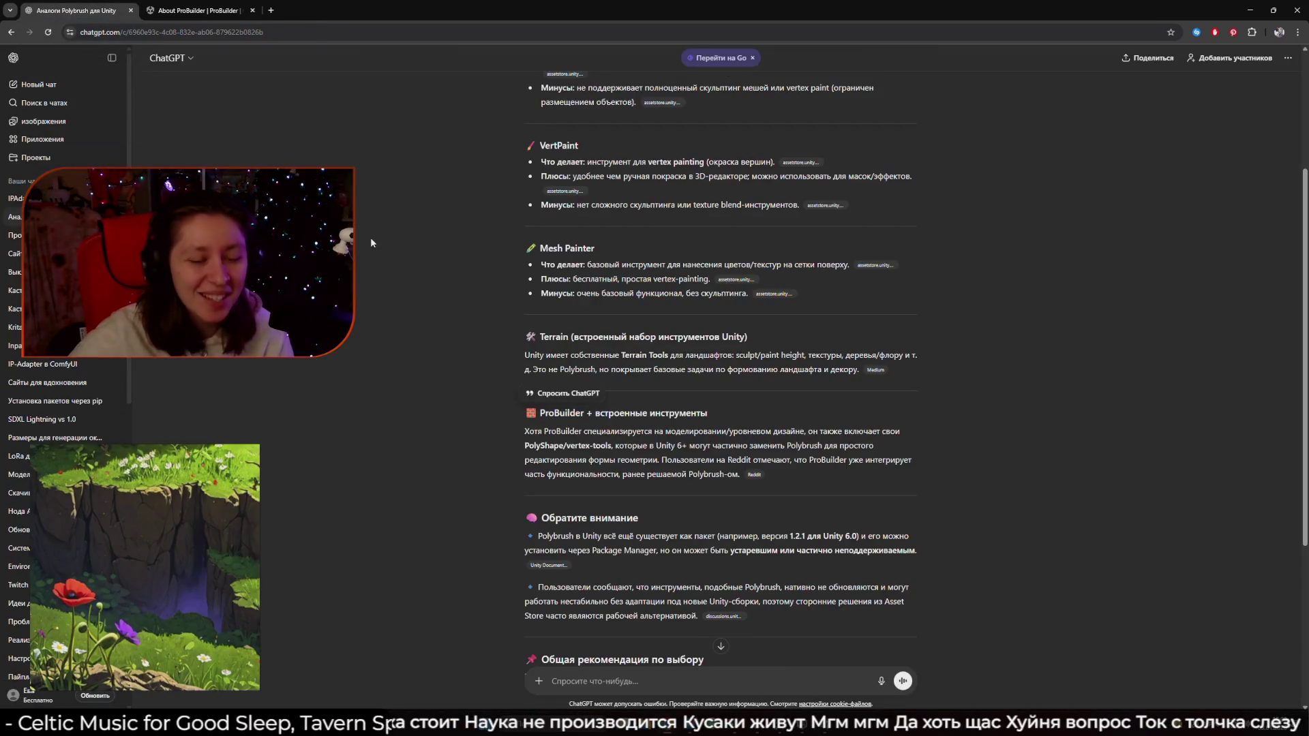
Read the rest of ChatGPT's reply, including the Polybrush status note, then switch to Unity
{"action": "scroll", "coordinate": [385, 245], "scroll_direction": "down", "scroll_amount": 2}
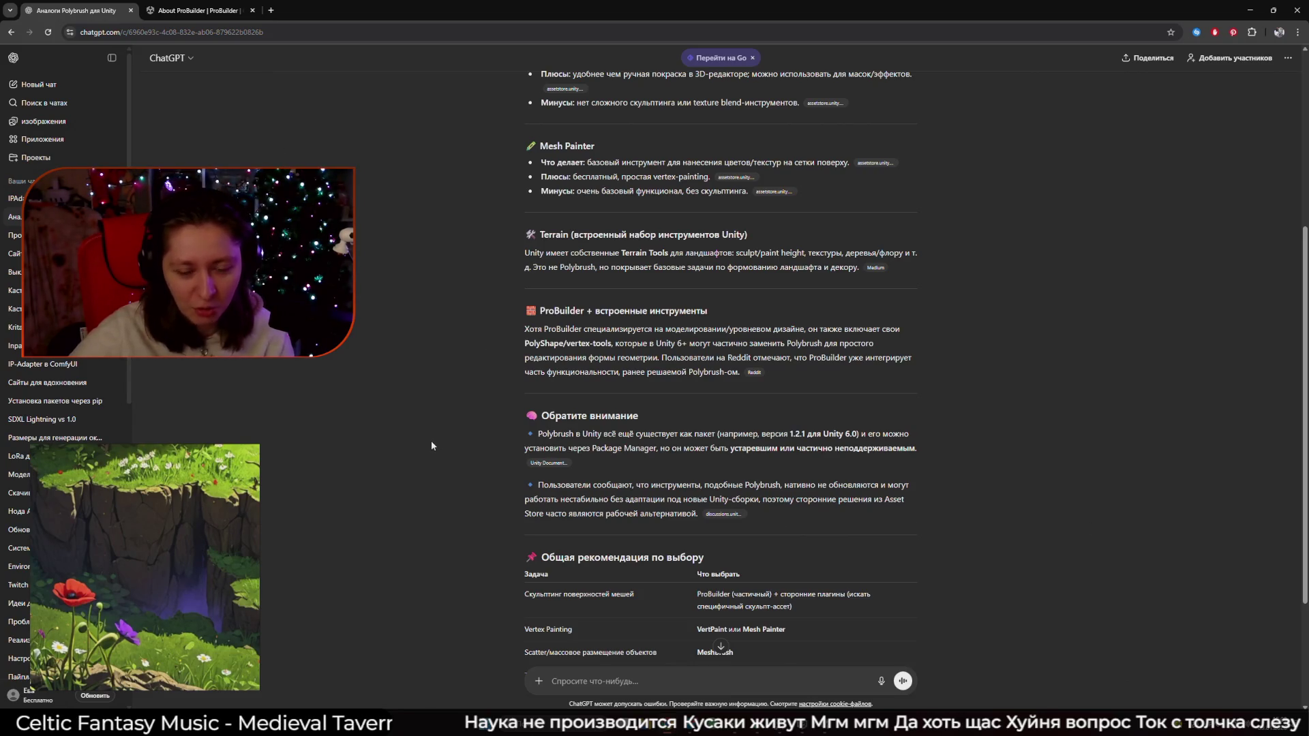
{"action": "scroll", "coordinate": [944, 411], "scroll_direction": "down", "scroll_amount": 2}
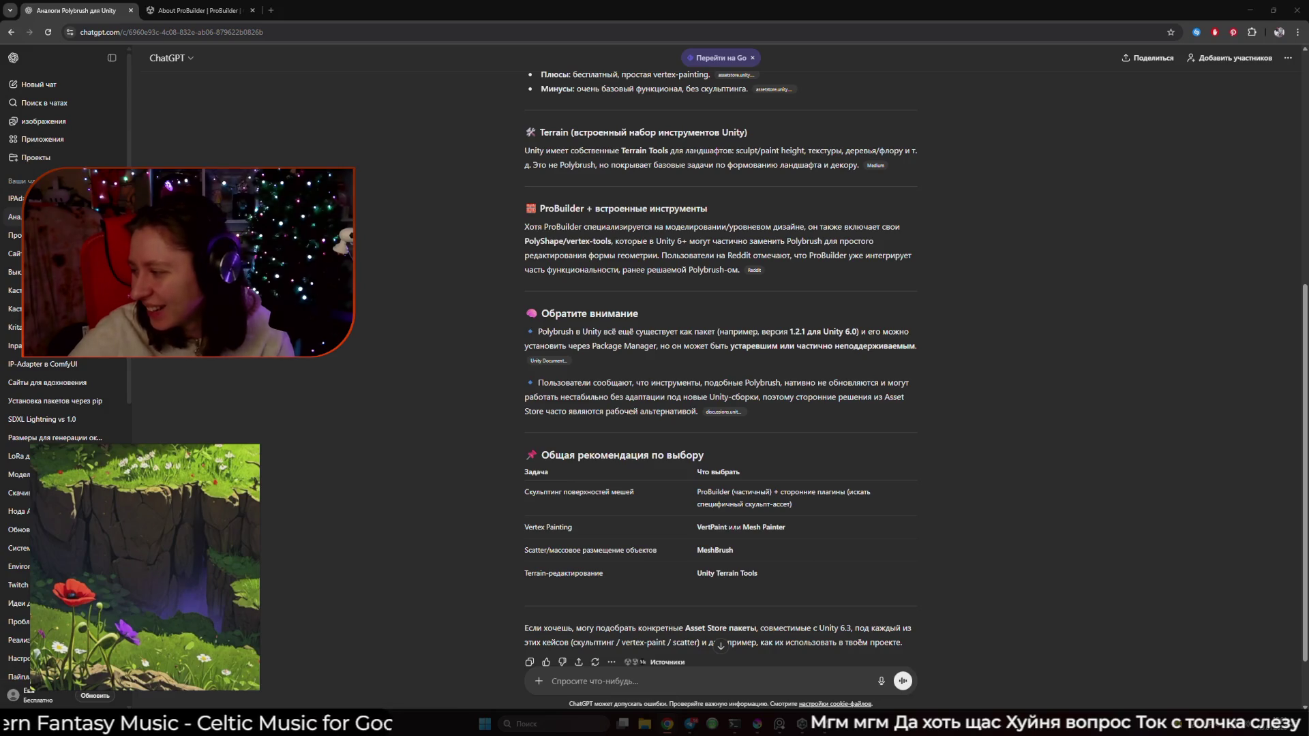
{"action": "left_click", "coordinate": [1057, 366]}
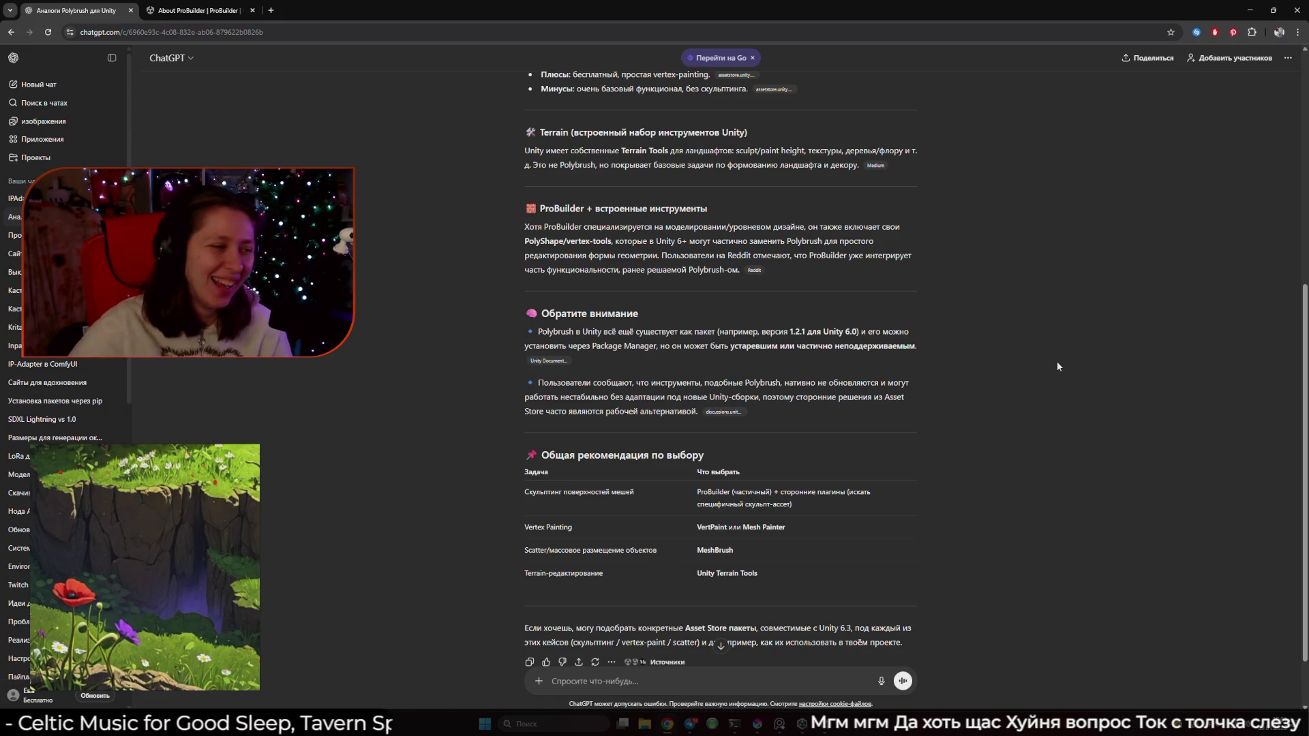
{"action": "triple_click", "coordinate": [1097, 365]}
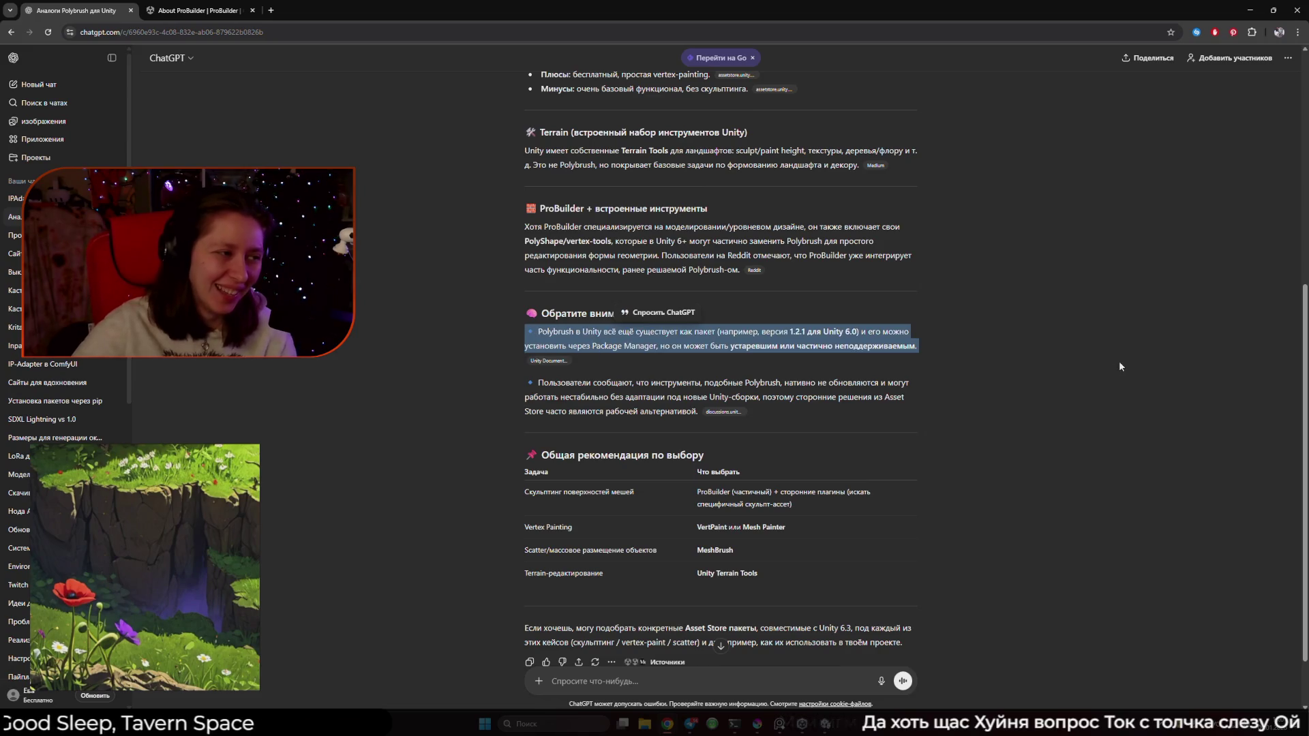
{"action": "left_click", "coordinate": [1116, 363]}
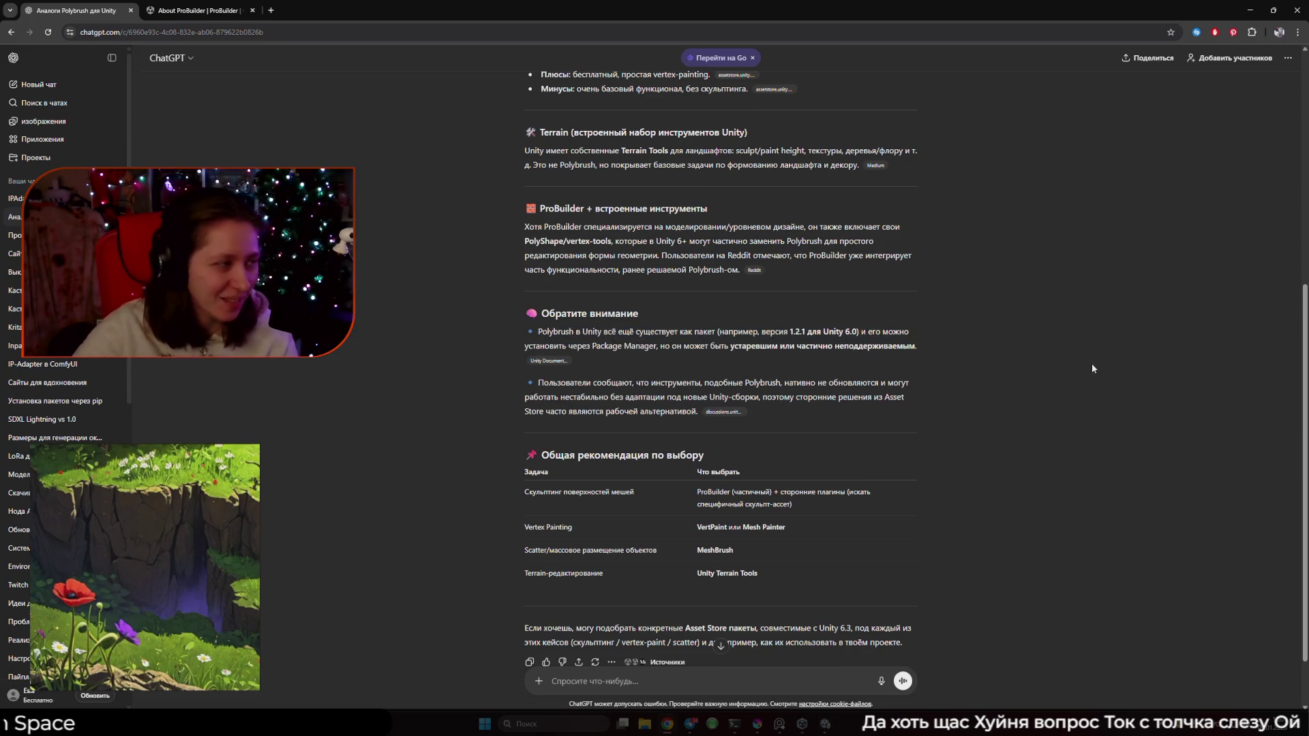
{"action": "triple_click", "coordinate": [1092, 367]}
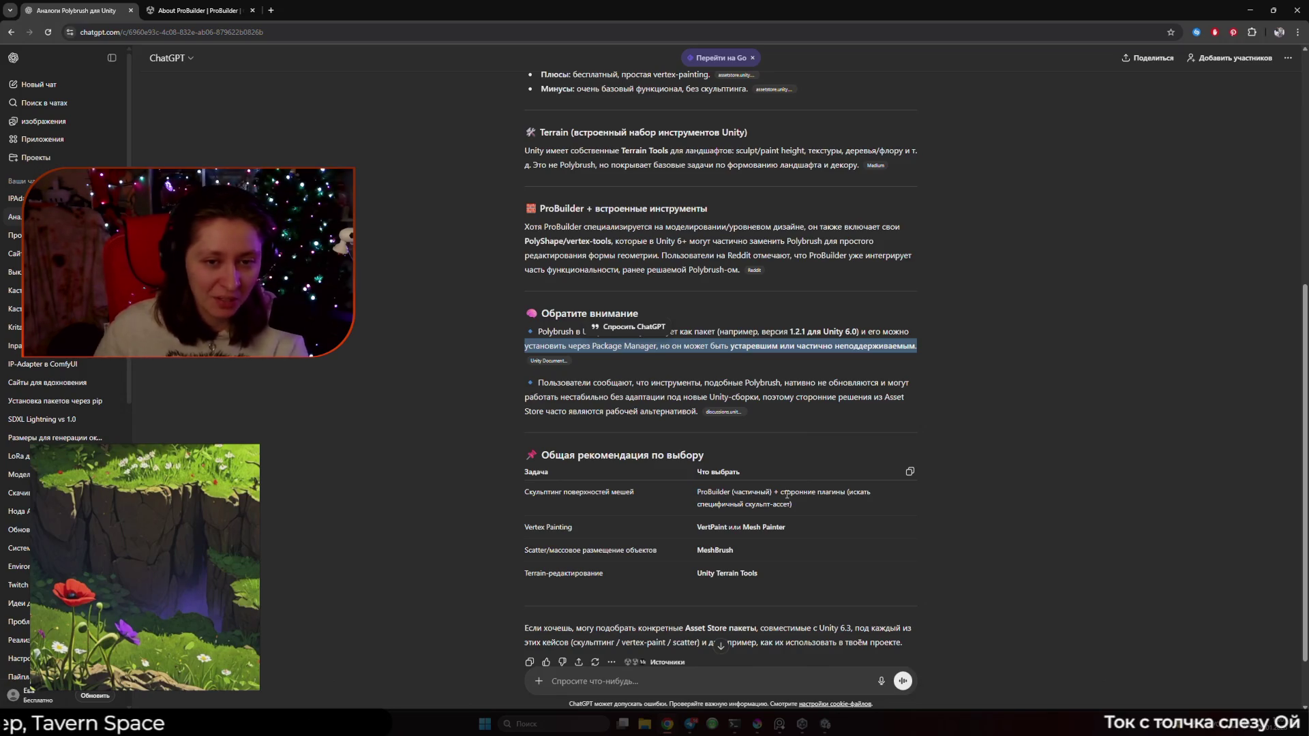
{"action": "left_click", "coordinate": [1003, 521]}
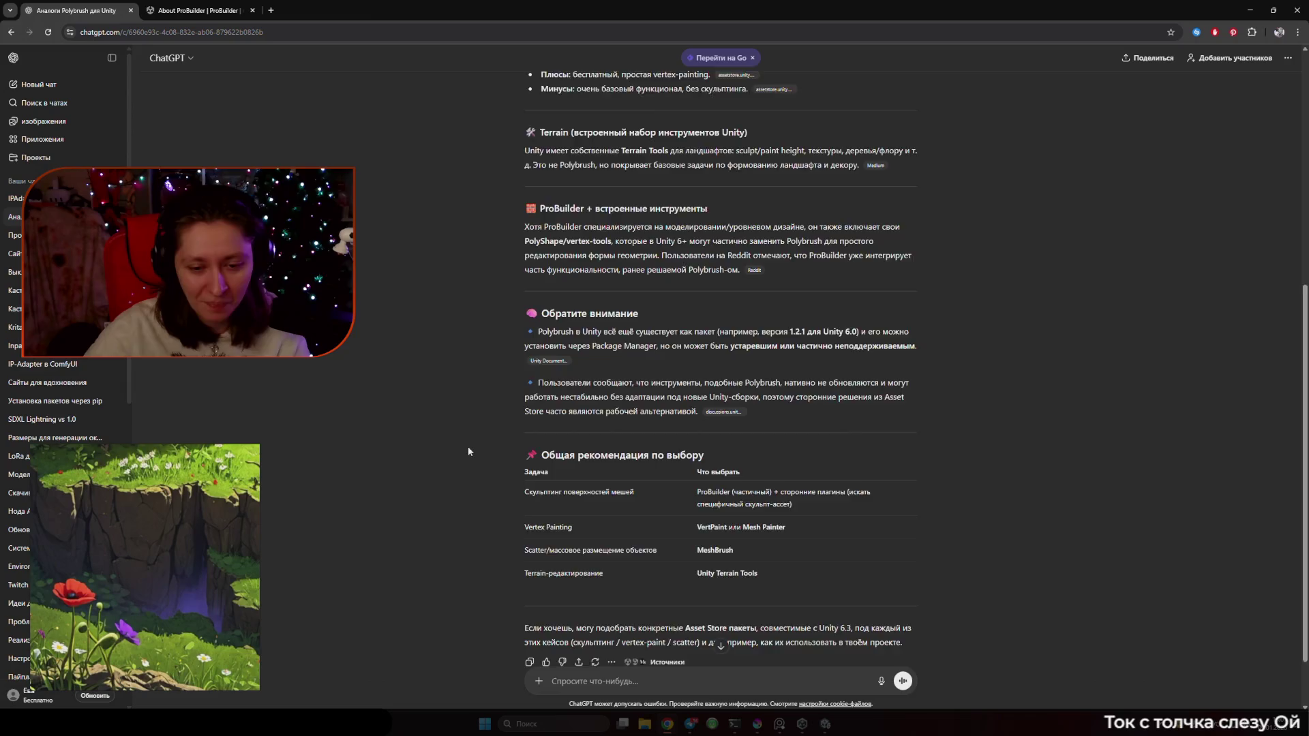
{"action": "scroll", "coordinate": [469, 450], "scroll_direction": "down", "scroll_amount": 1}
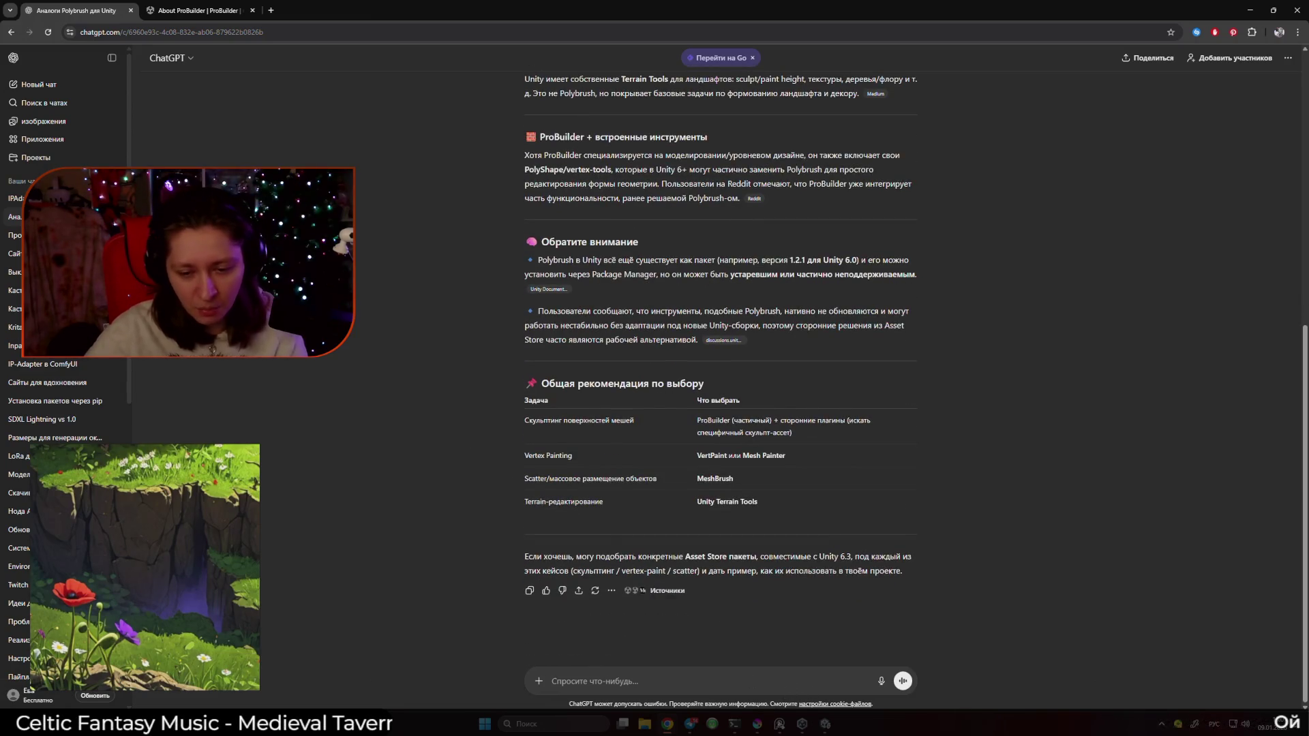
{"action": "left_click", "coordinate": [811, 668]}
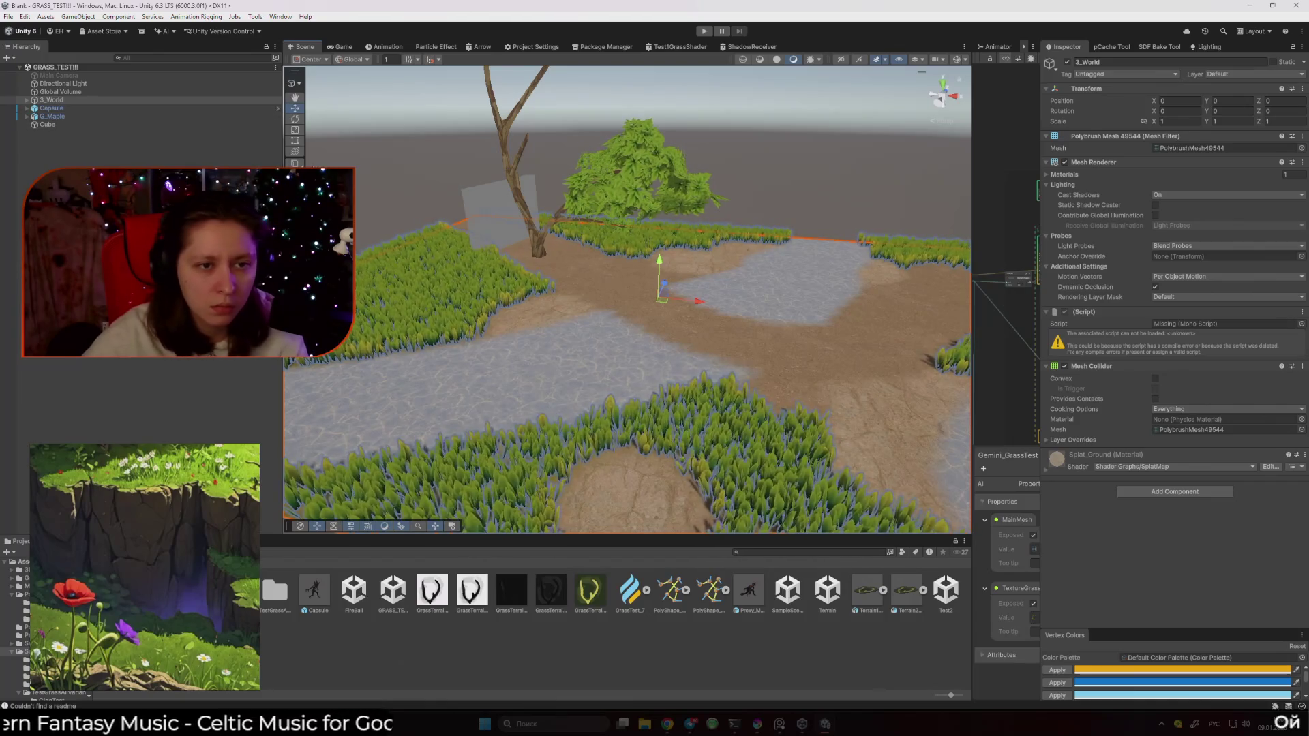
{"action": "left_click", "coordinate": [825, 478]}
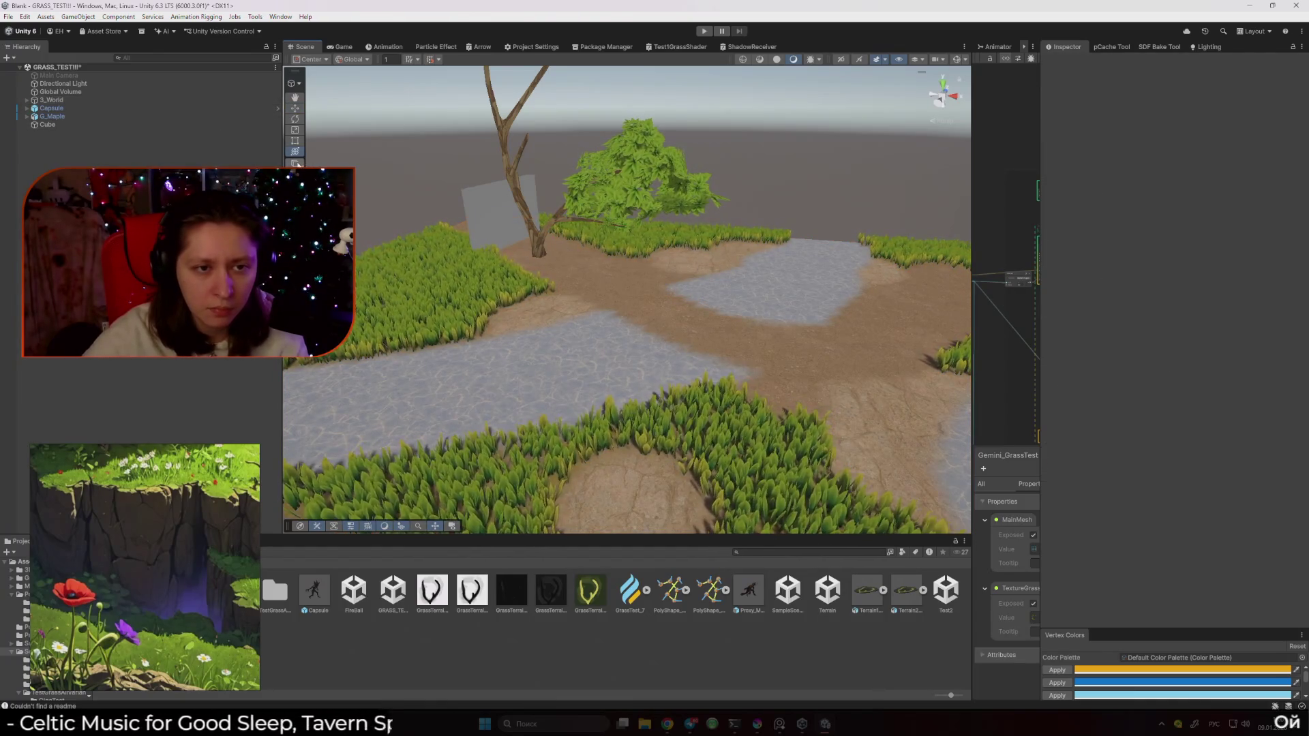
{"action": "left_click", "coordinate": [708, 289]}
{"action": "right_click", "coordinate": [436, 262]}
{"action": "right_click", "coordinate": [750, 273]}
{"action": "left_click", "coordinate": [750, 272]}
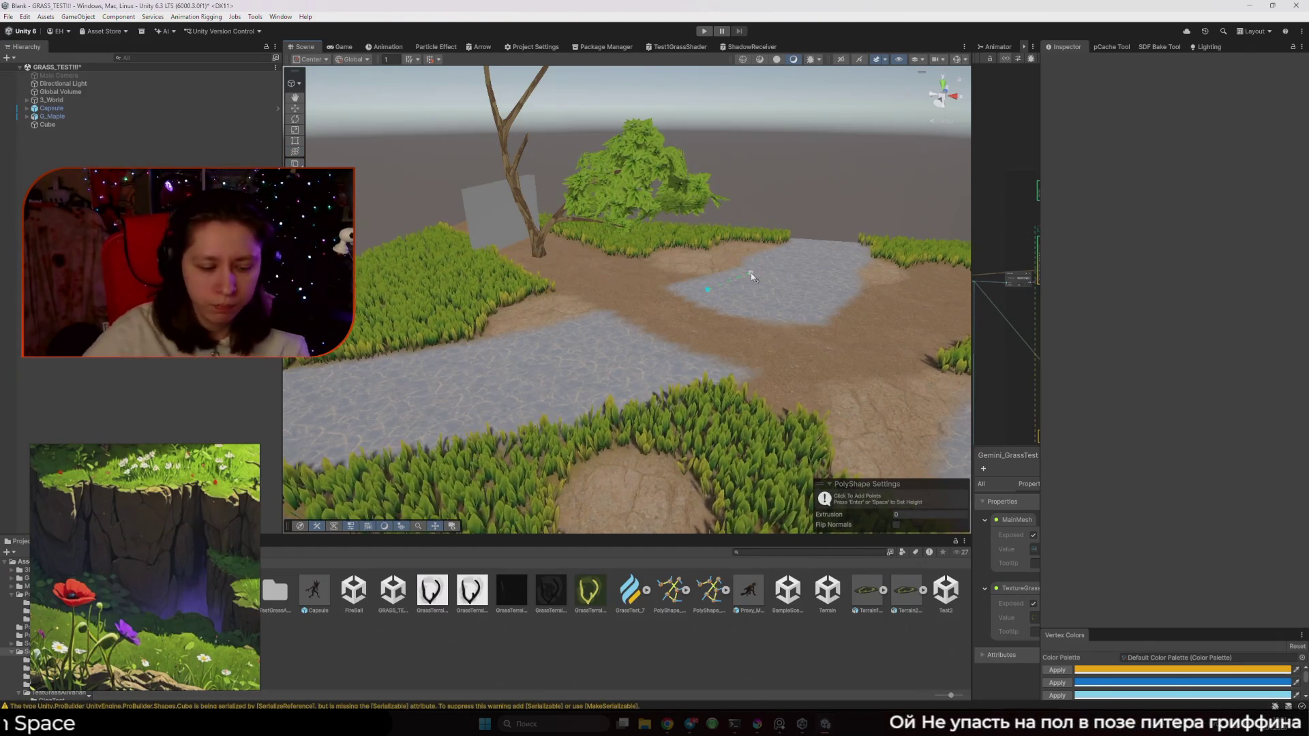
{"action": "key", "text": "Escape"}
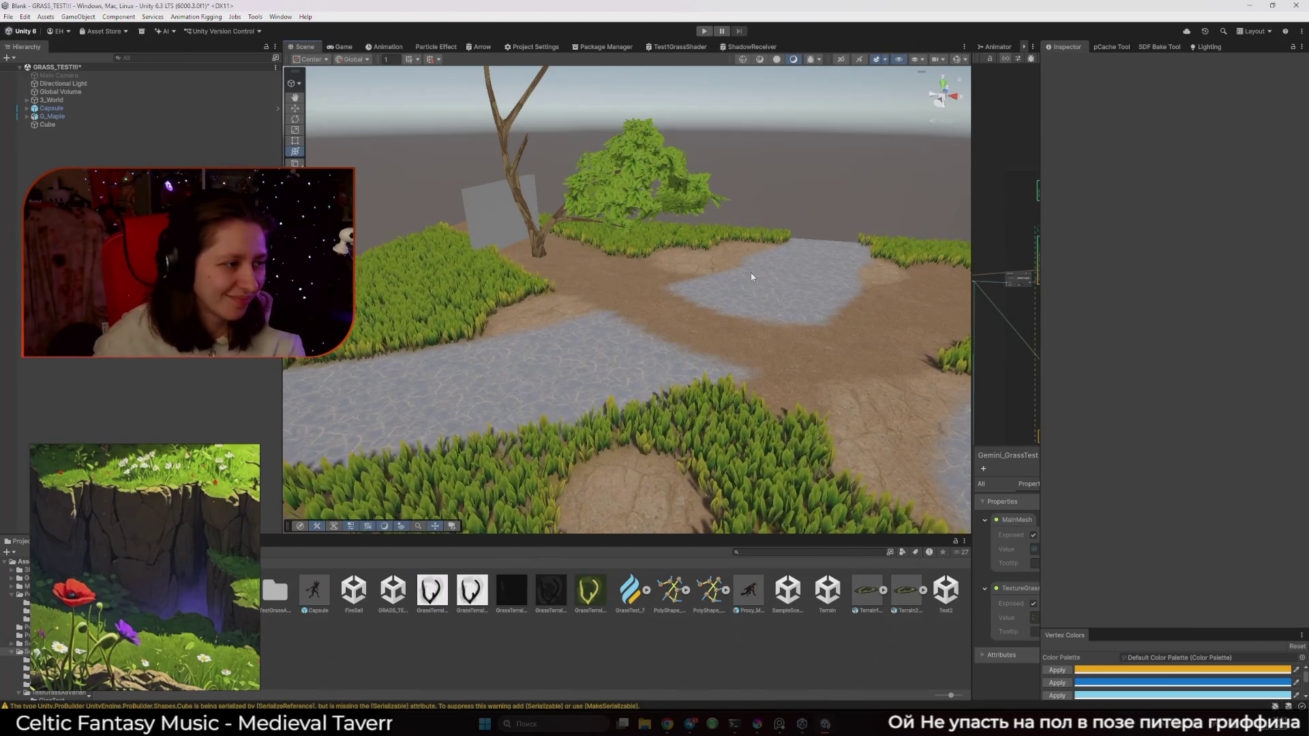
{"action": "left_click", "coordinate": [644, 342]}
{"action": "left_click", "coordinate": [787, 190]}
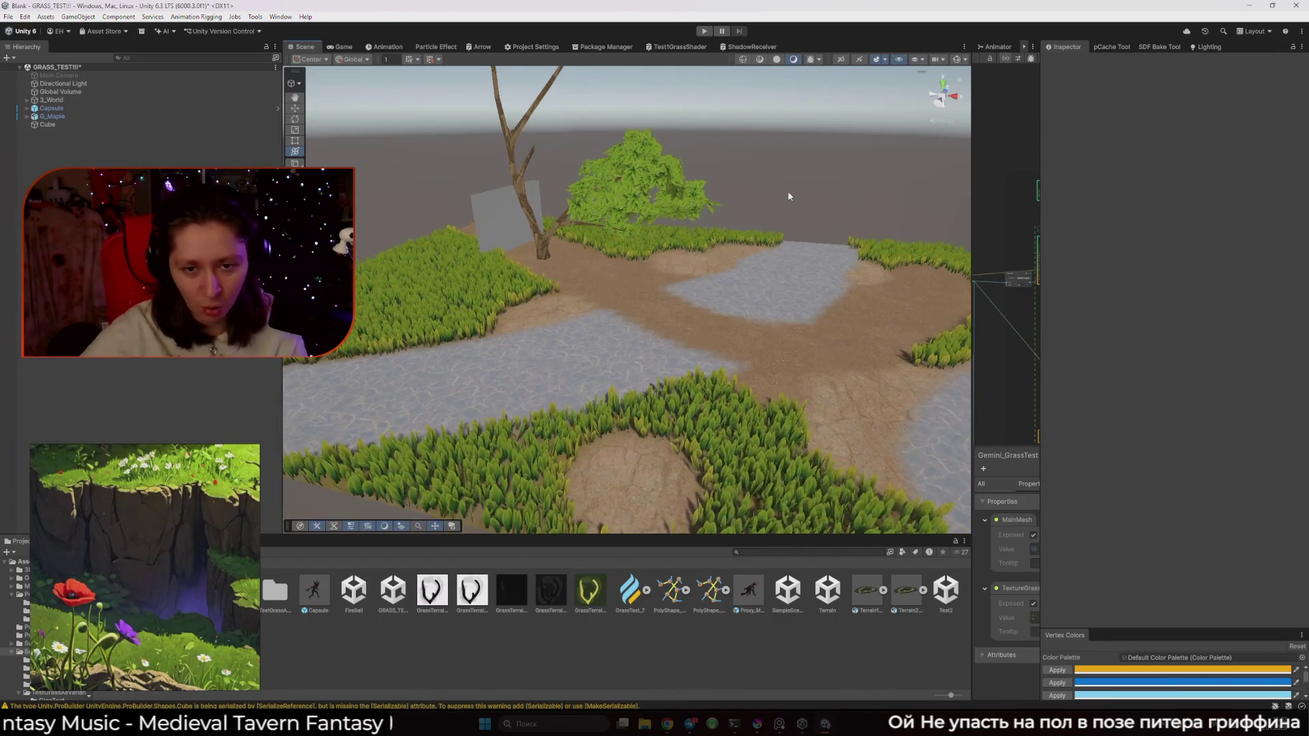
{"action": "scroll", "coordinate": [788, 192], "scroll_direction": "down", "scroll_amount": 3}
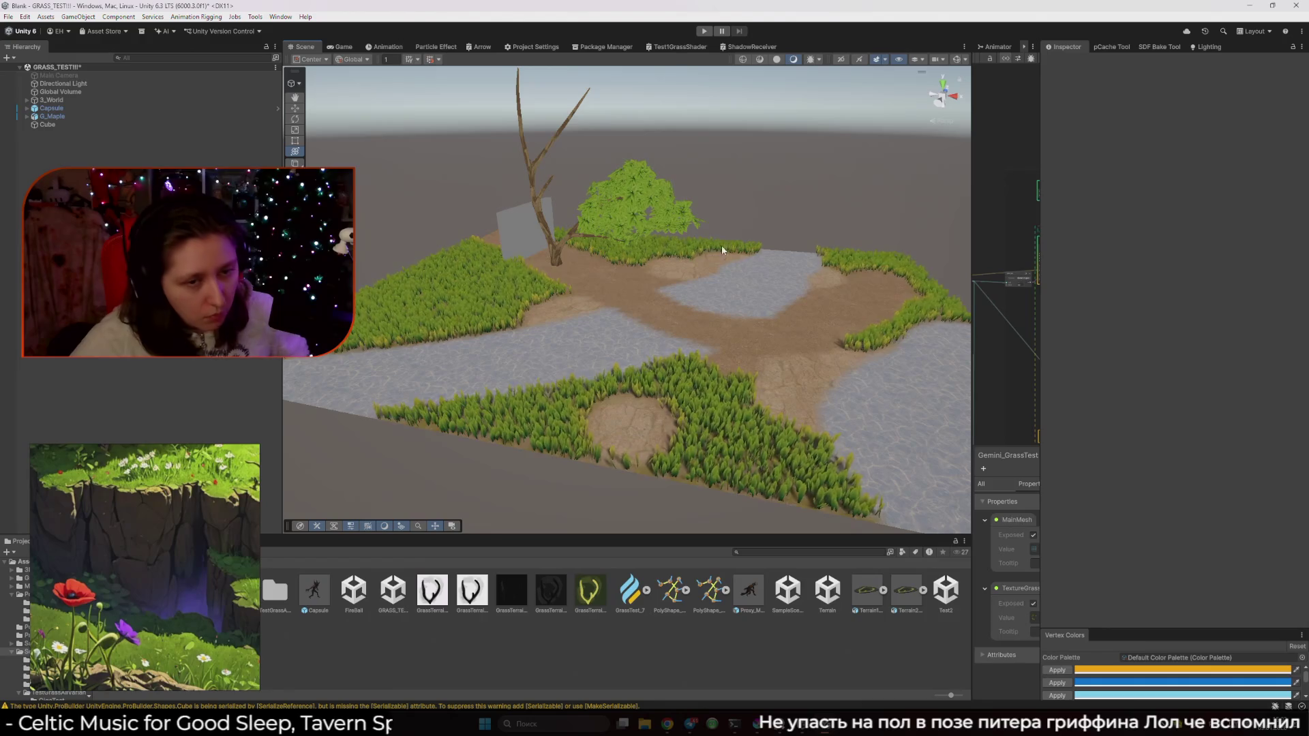
{"action": "scroll", "coordinate": [499, 299], "scroll_direction": "up", "scroll_amount": 3}
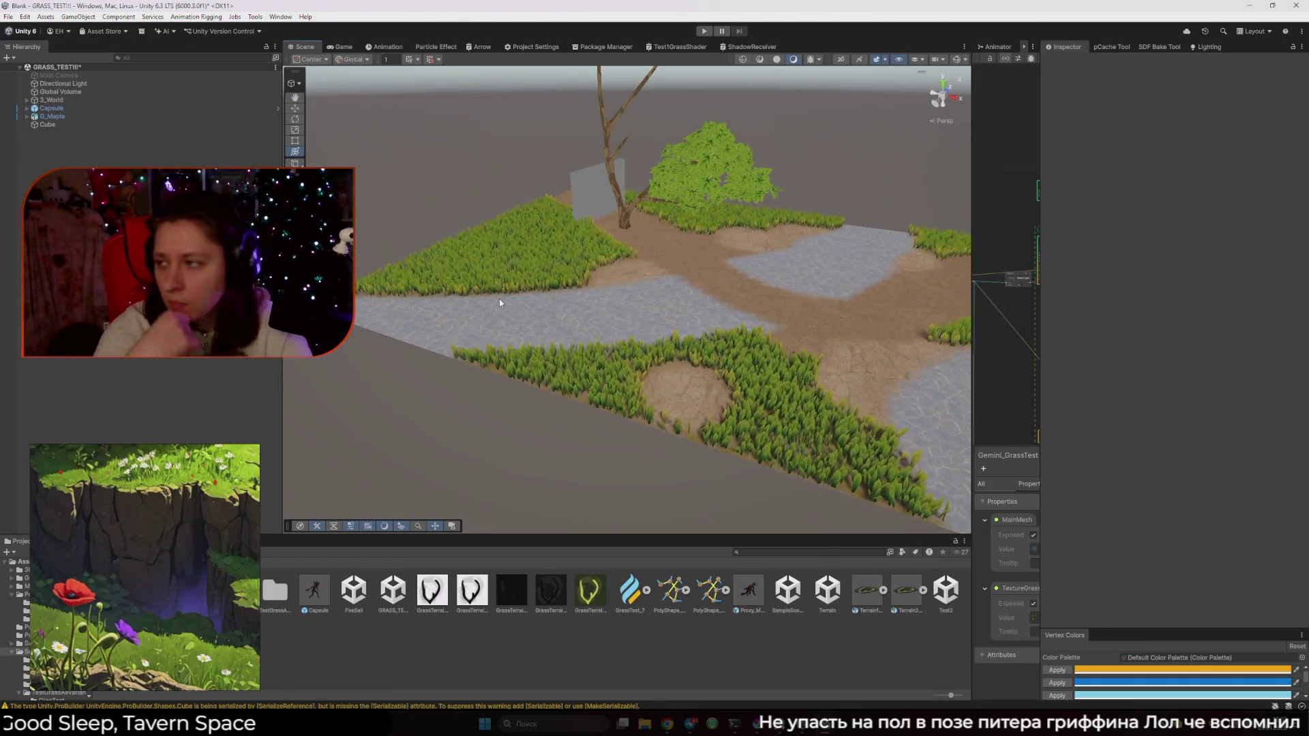
{"action": "left_click", "coordinate": [734, 724]}
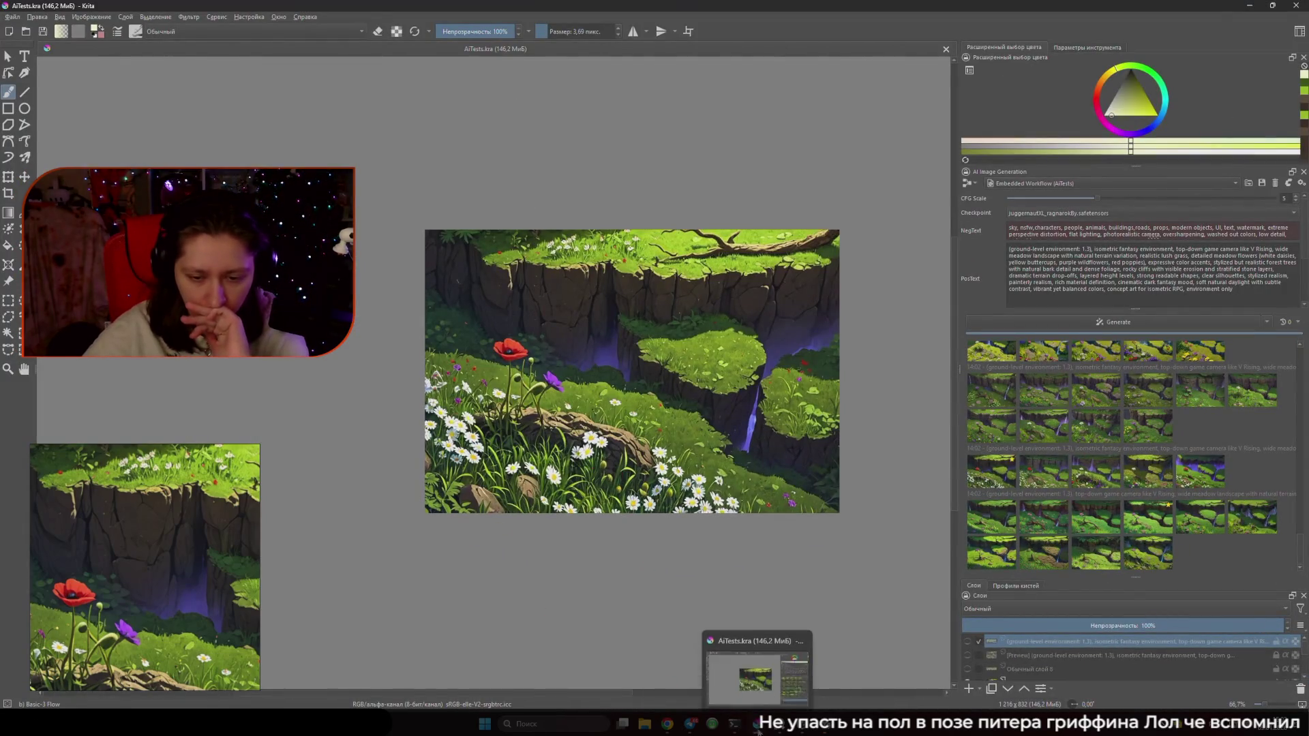
{"action": "left_click", "coordinate": [756, 724]}
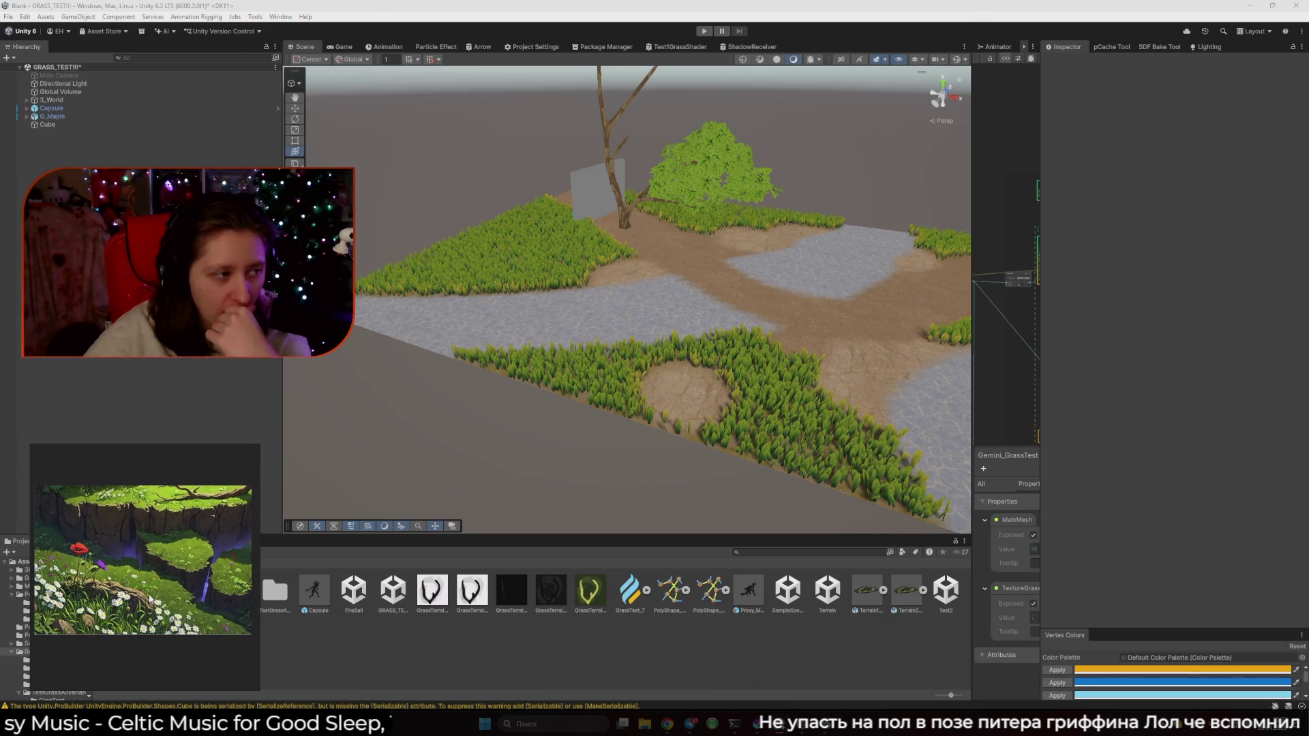
{"action": "left_click_drag", "start_coordinate": [351, 511], "coordinate": [553, 289]}
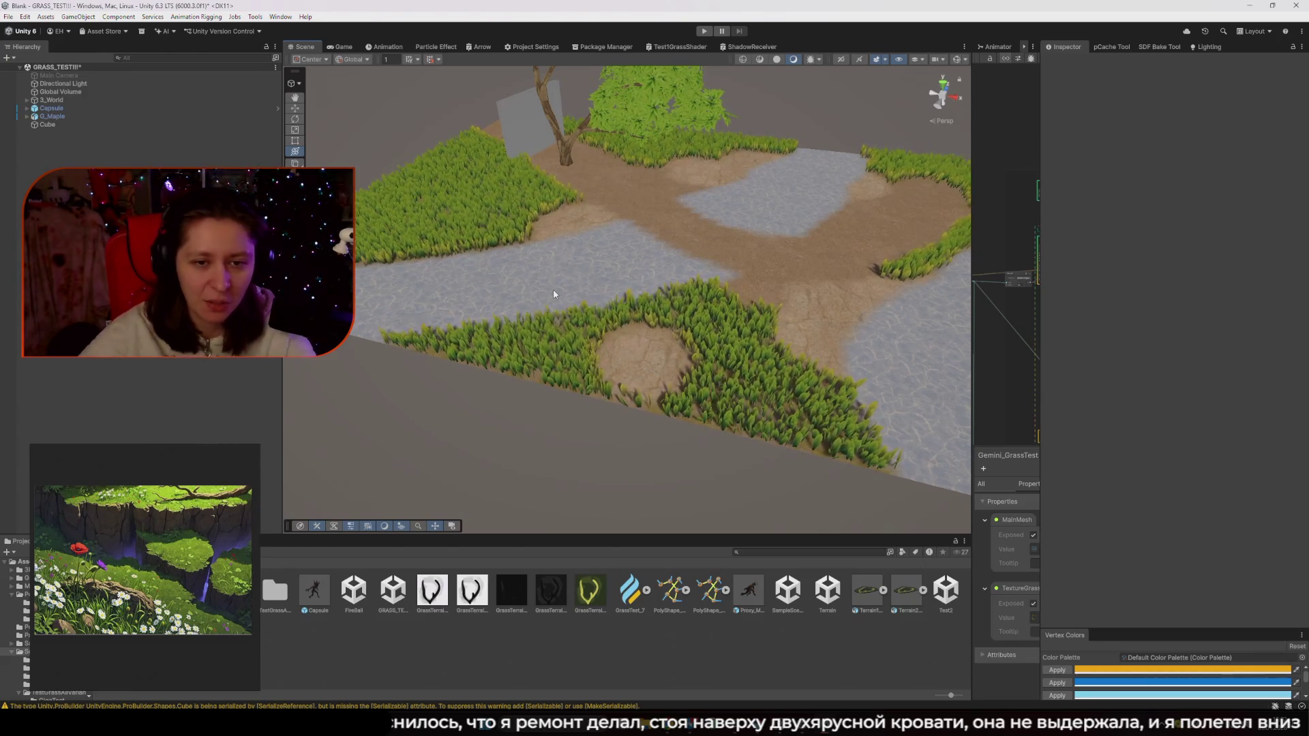
{"action": "mouse_move", "coordinate": [563, 273]}
{"action": "left_mouse_down"}
{"action": "mouse_move", "coordinate": [614, 272]}
{"action": "mouse_move", "coordinate": [660, 198]}
{"action": "mouse_move", "coordinate": [440, 298]}
{"action": "mouse_move", "coordinate": [654, 312]}
{"action": "mouse_move", "coordinate": [630, 323]}
{"action": "mouse_move", "coordinate": [628, 310]}
{"action": "left_mouse_up"}
{"action": "scroll", "coordinate": [440, 298], "scroll_direction": "down", "scroll_amount": 6}
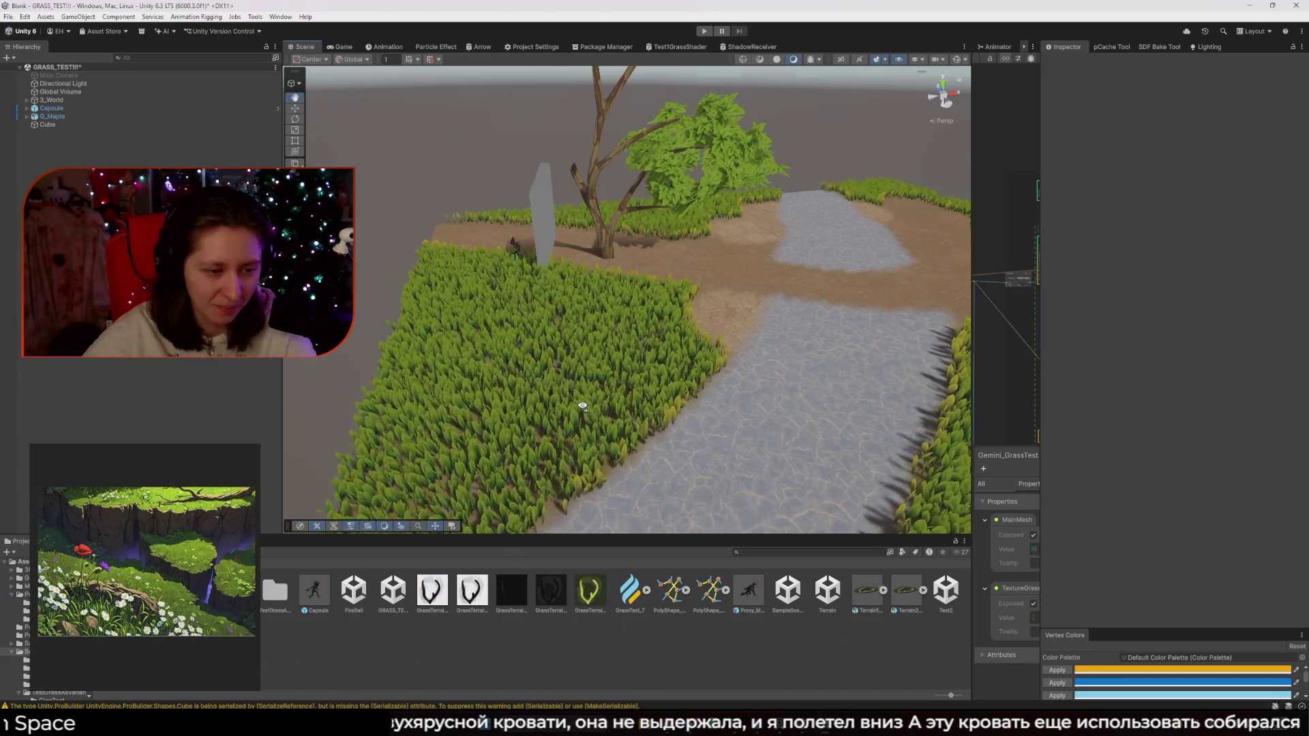
{"action": "left_click_drag", "start_coordinate": [580, 382], "coordinate": [600, 394]}
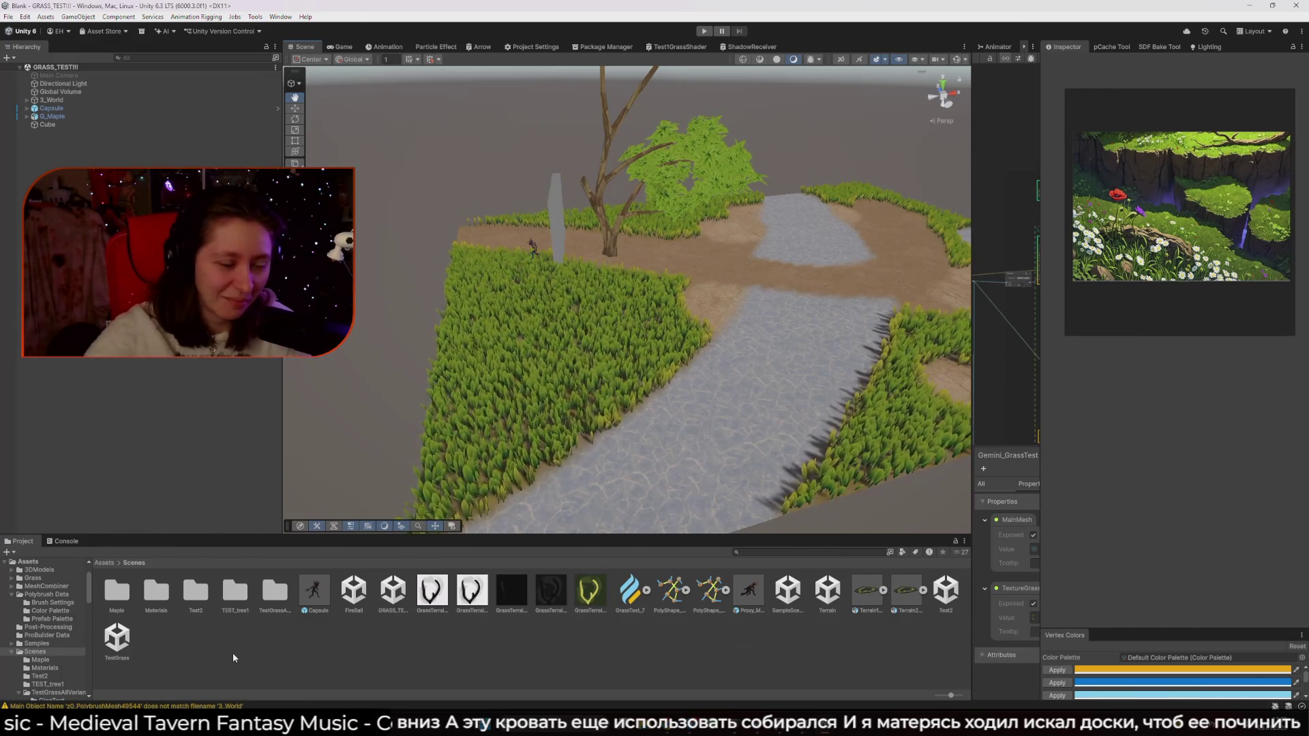
{"action": "right_click", "coordinate": [245, 653]}
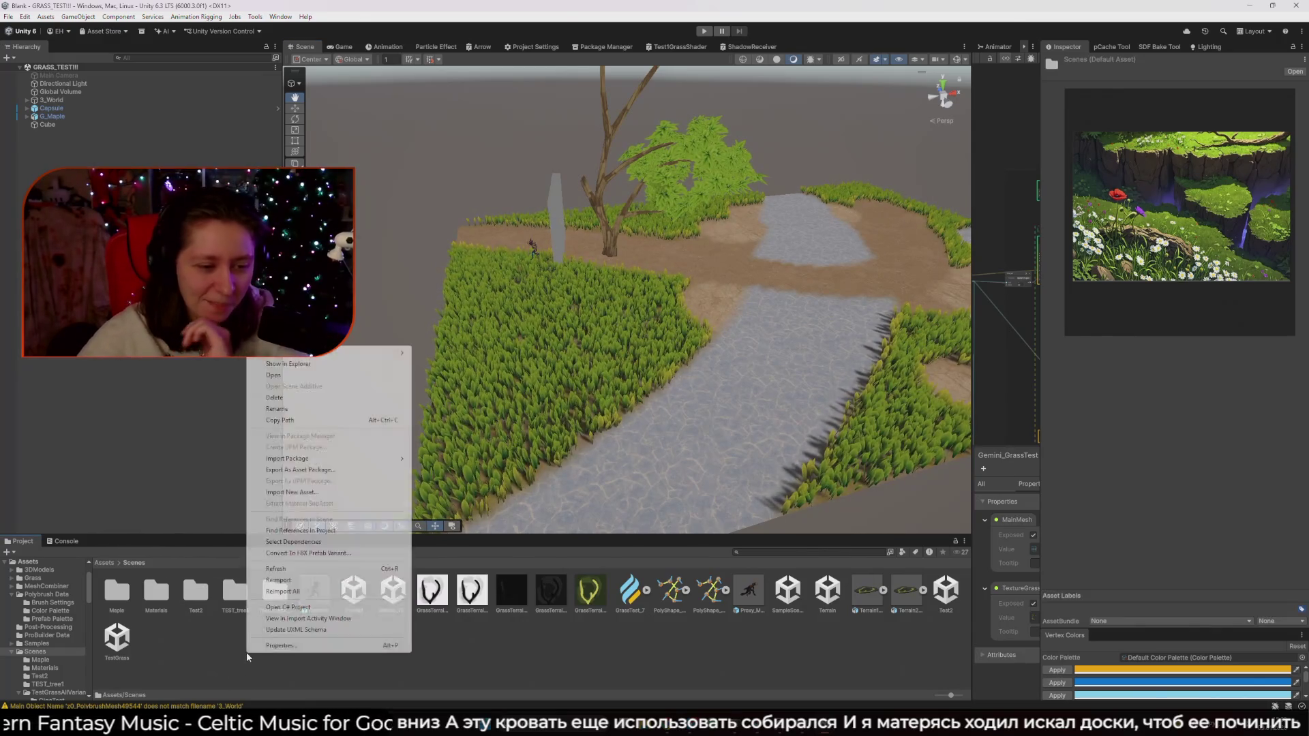
Create a new scene asset in the Scenes folder, keeping the default name 'New Scene'
{"action": "mouse_move", "coordinate": [301, 353]}
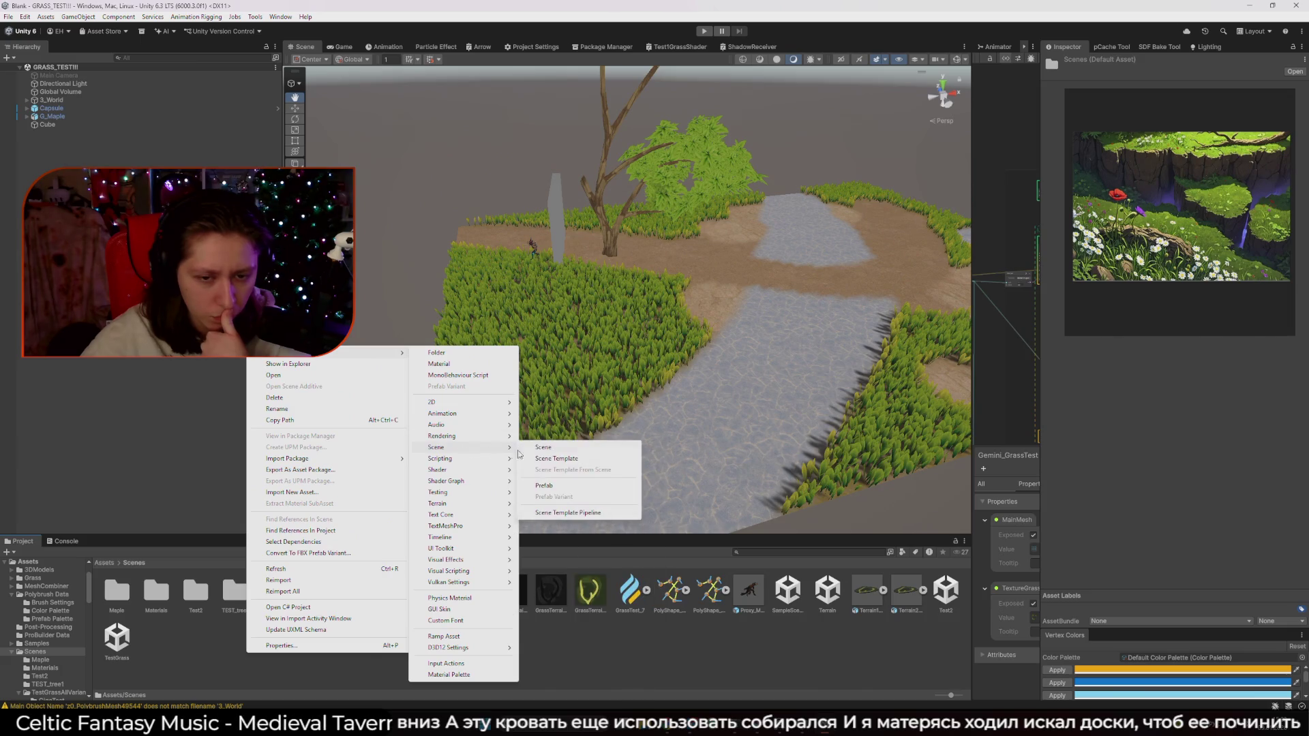
{"action": "left_click", "coordinate": [551, 450]}
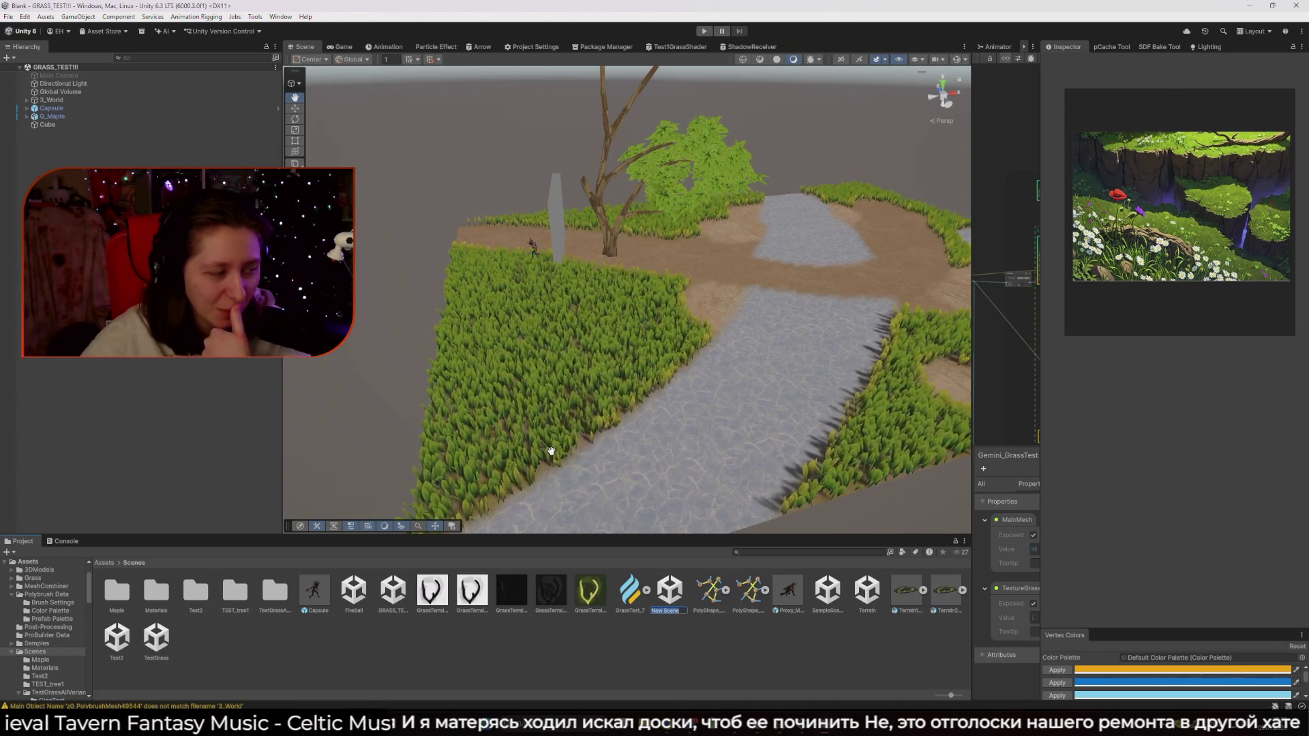
{"action": "type", "text": "a"}
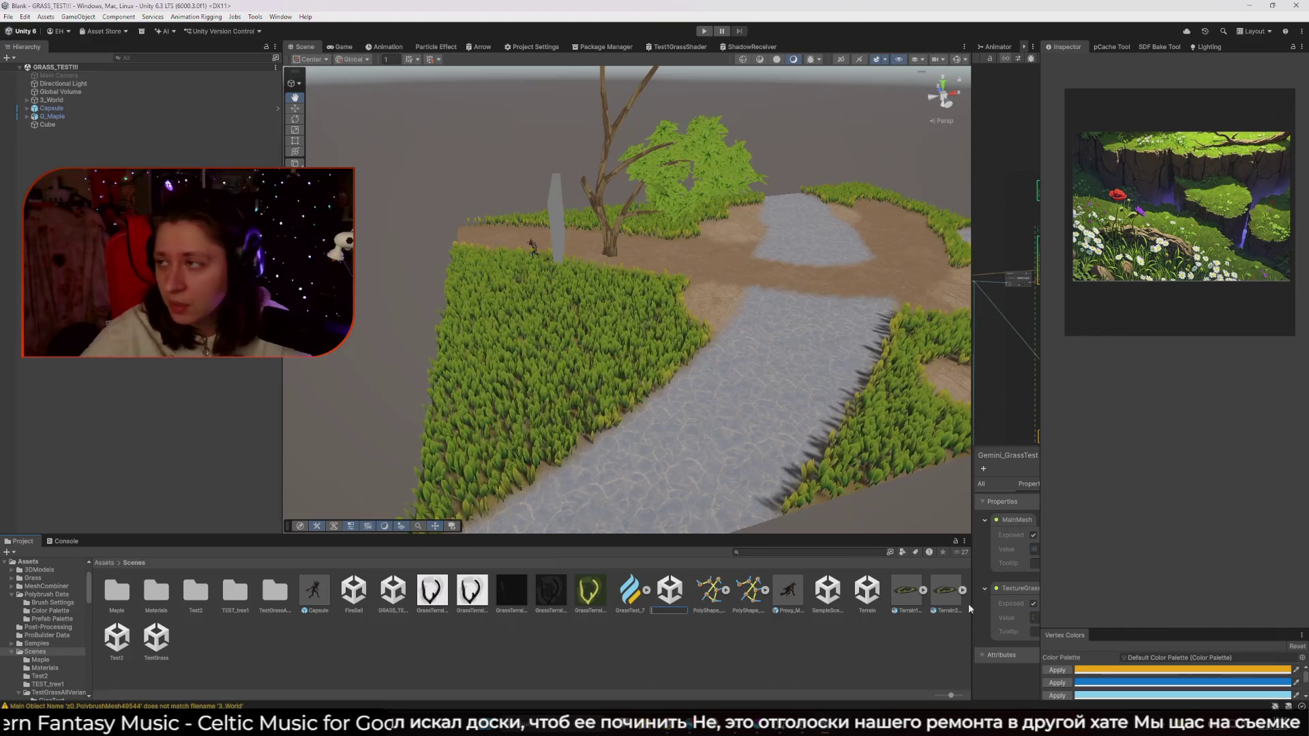
{"action": "key", "text": "Return"}
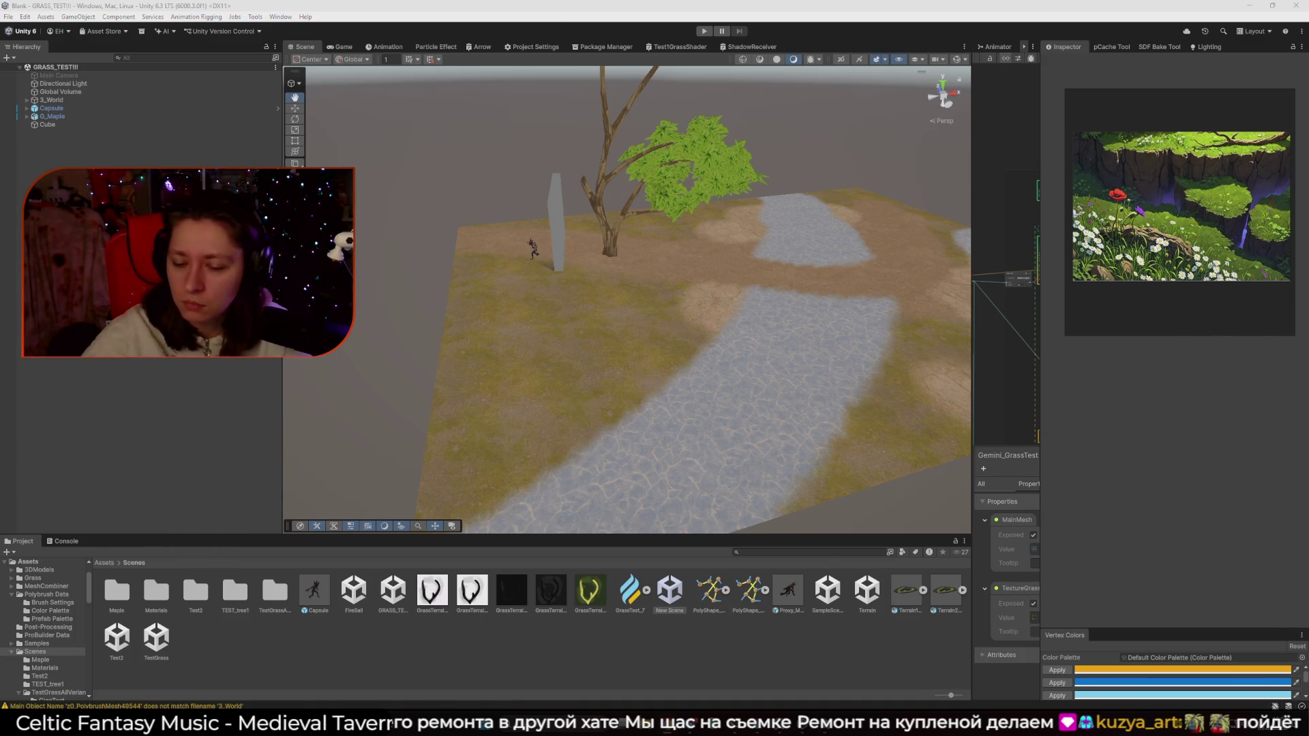
{"action": "left_click", "coordinate": [671, 593]}
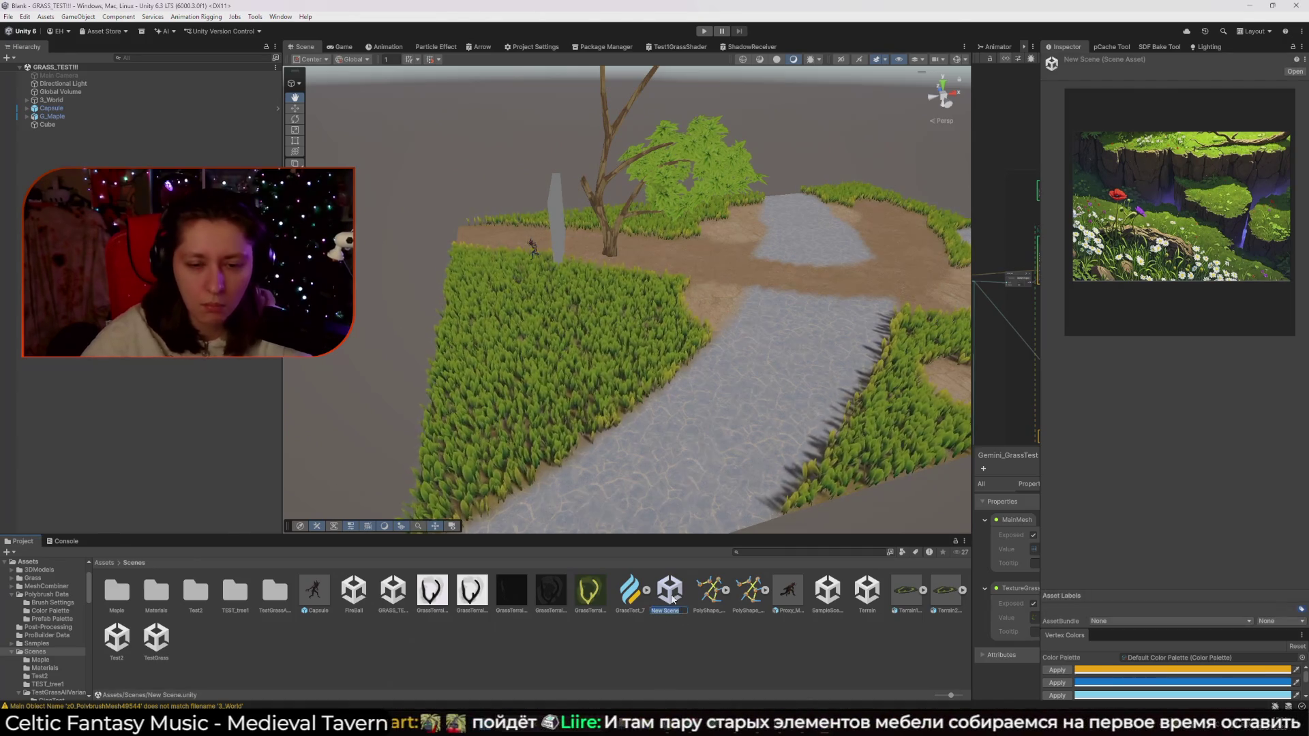
Rename 'New Scene' to 'Meadows' and open that scene
{"action": "type", "text": "y"}
{"action": "type", "text": "Mead"}
{"action": "type", "text": "ows"}
{"action": "key", "text": "Return"}
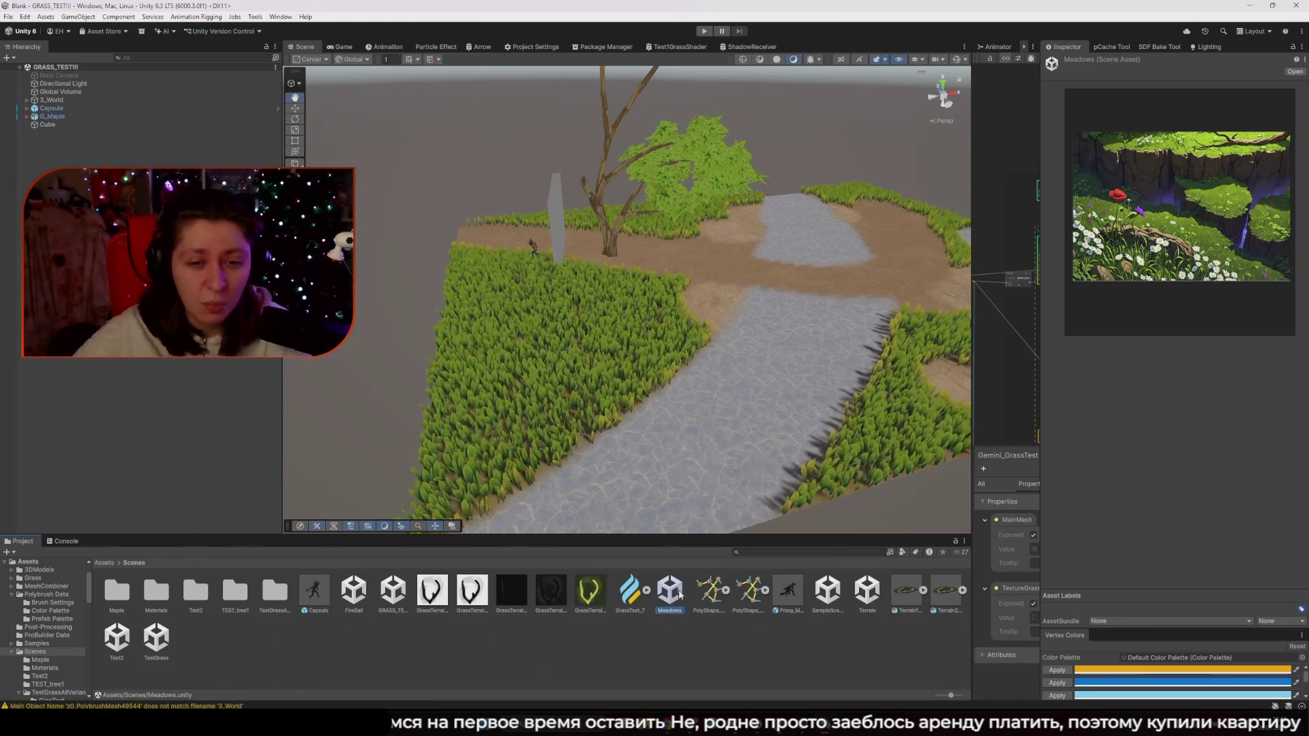
{"action": "scroll", "coordinate": [667, 349], "scroll_direction": "up", "scroll_amount": 2}
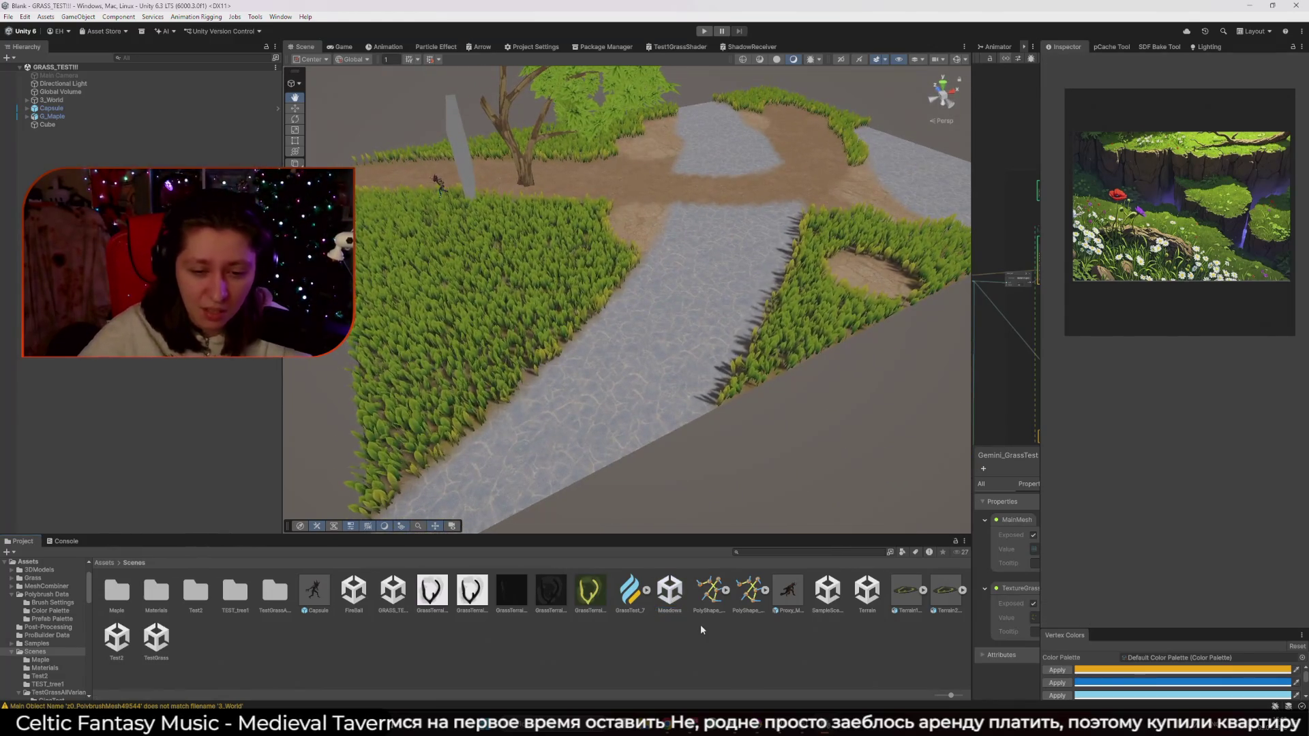
{"action": "double_click", "coordinate": [670, 590]}
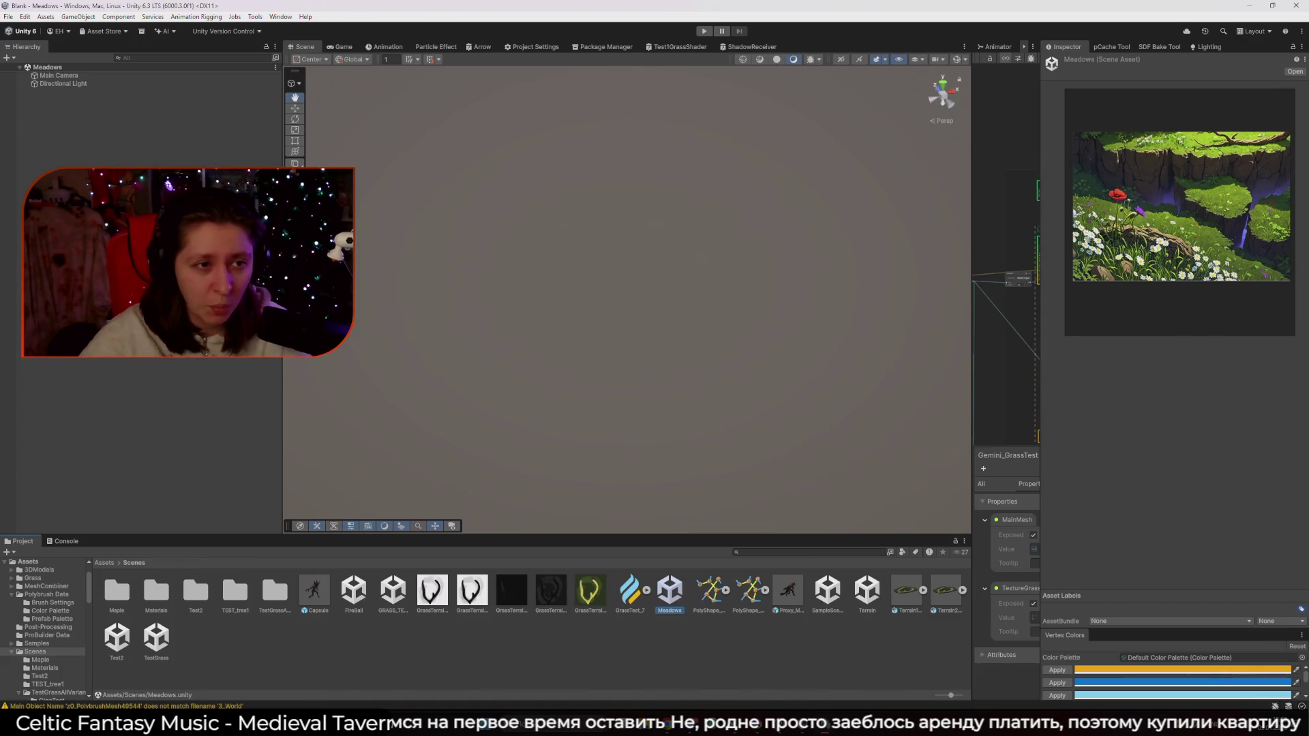
Tilt the view toward the horizon and pick Cube in ProBuilder's Create Shape tool
{"action": "left_click", "coordinate": [518, 339]}
{"action": "mouse_move", "coordinate": [518, 339]}
{"action": "left_mouse_down"}
{"action": "mouse_move", "coordinate": [602, 295]}
{"action": "mouse_move", "coordinate": [508, 289]}
{"action": "mouse_move", "coordinate": [624, 258]}
{"action": "left_mouse_up"}
{"action": "left_click", "coordinate": [298, 164]}
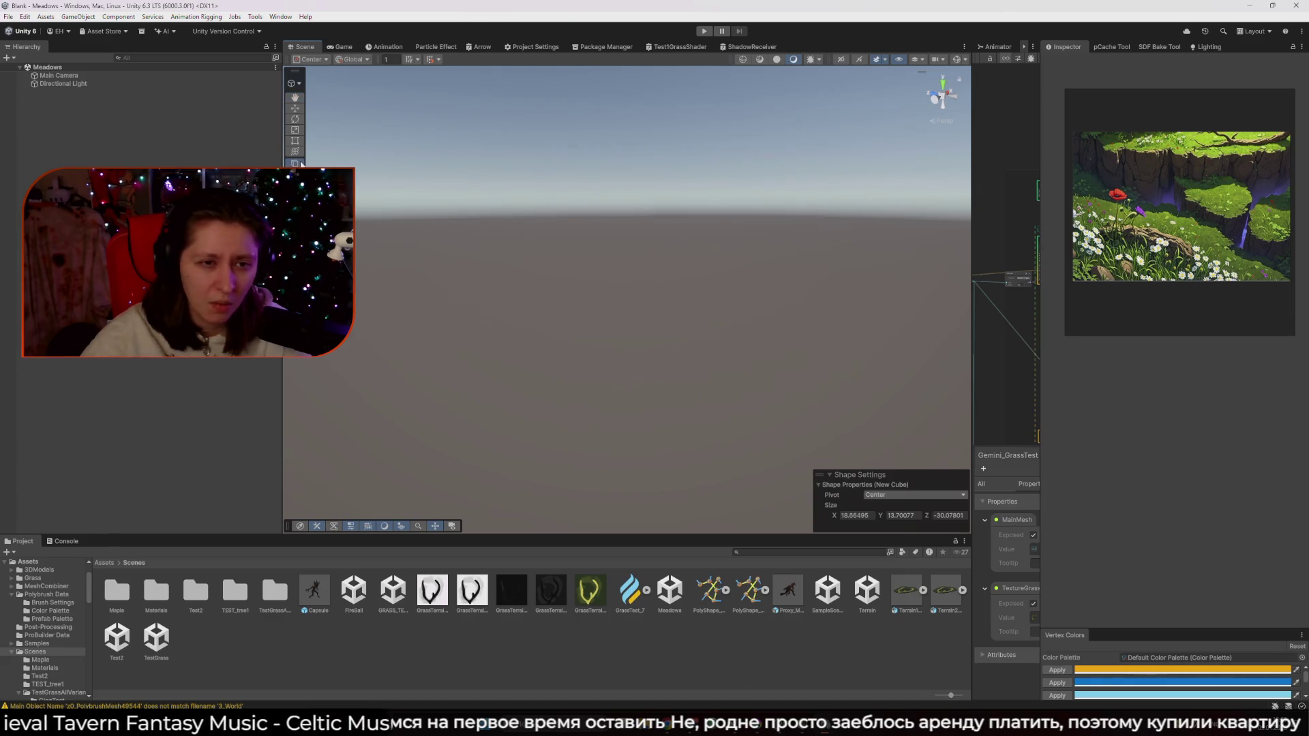
{"action": "left_click", "coordinate": [302, 164]}
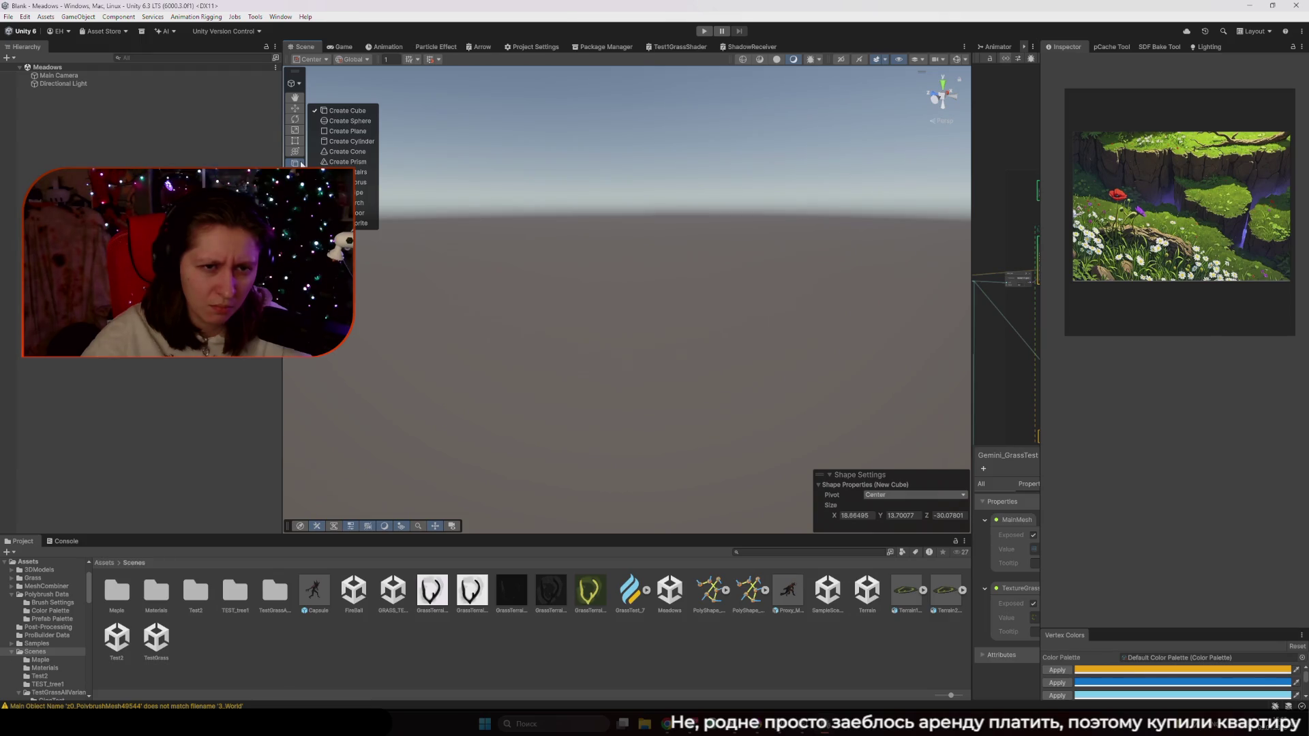
{"action": "left_click", "coordinate": [348, 111]}
Draw a wide ProBuilder cube slab sized 8.664348 × 2.200302 × -15.03357 and enter Edit Shape
{"action": "left_click_drag", "start_coordinate": [443, 310], "coordinate": [596, 448]}
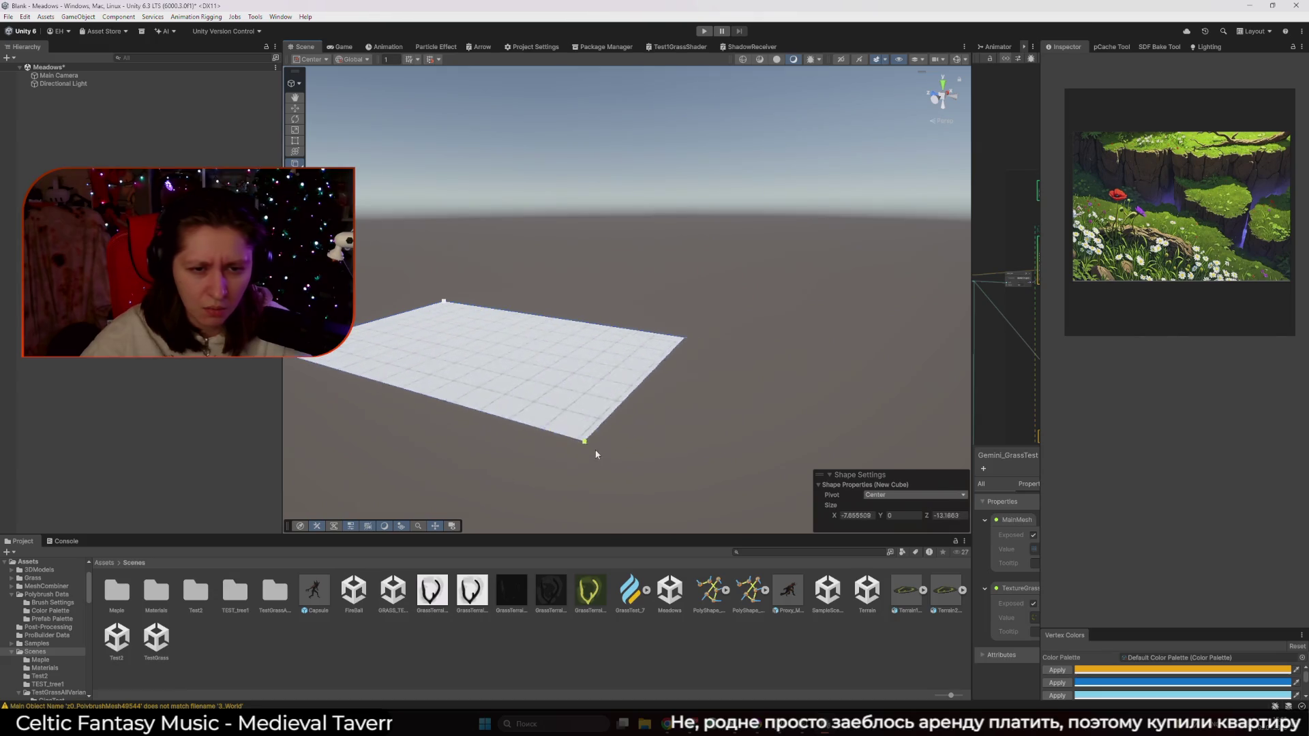
{"action": "left_click", "coordinate": [598, 298]}
{"action": "scroll", "coordinate": [607, 341], "scroll_direction": "up", "scroll_amount": 10}
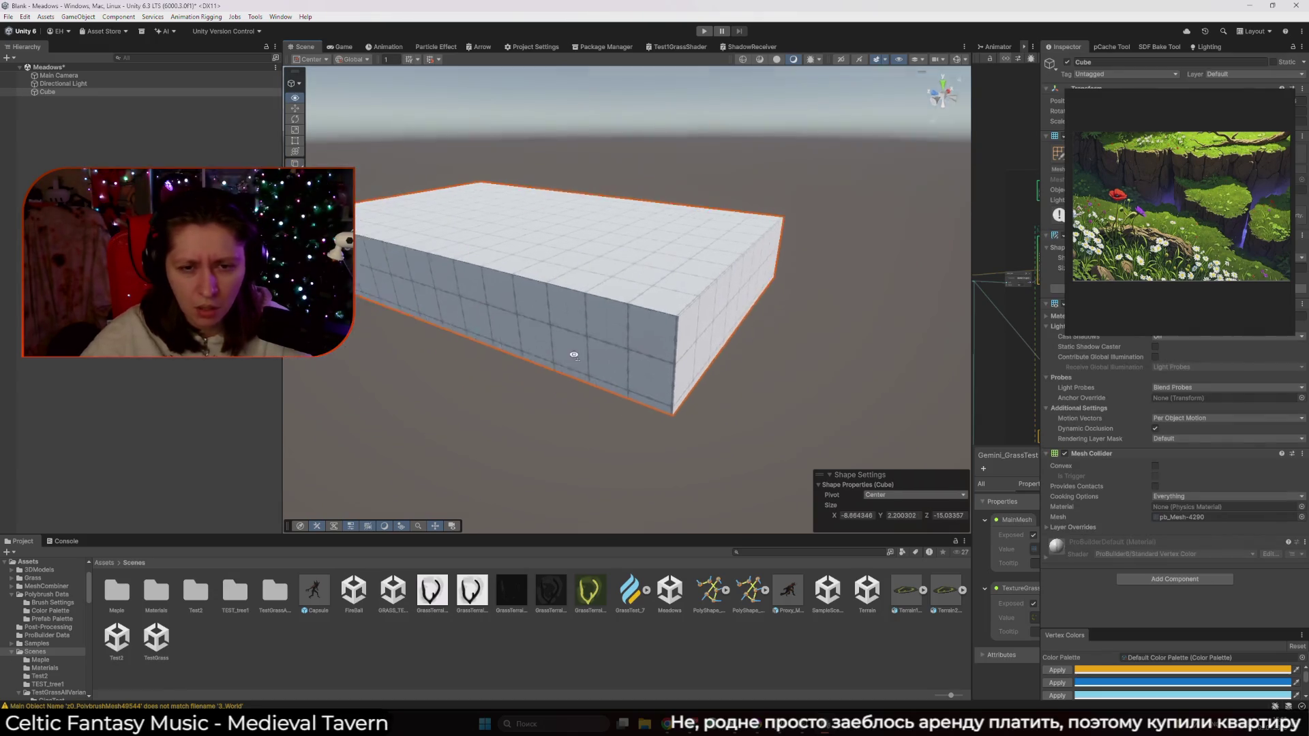
{"action": "left_click_drag", "start_coordinate": [614, 362], "coordinate": [341, 218]}
{"action": "mouse_move", "coordinate": [440, 251]}
{"action": "left_mouse_down"}
{"action": "mouse_move", "coordinate": [497, 284]}
{"action": "mouse_move", "coordinate": [614, 263]}
{"action": "mouse_move", "coordinate": [613, 219]}
{"action": "mouse_move", "coordinate": [514, 272]}
{"action": "mouse_move", "coordinate": [713, 228]}
{"action": "mouse_move", "coordinate": [642, 249]}
{"action": "mouse_move", "coordinate": [374, 219]}
{"action": "left_mouse_up"}
{"action": "scroll", "coordinate": [535, 236], "scroll_direction": "down", "scroll_amount": 1}
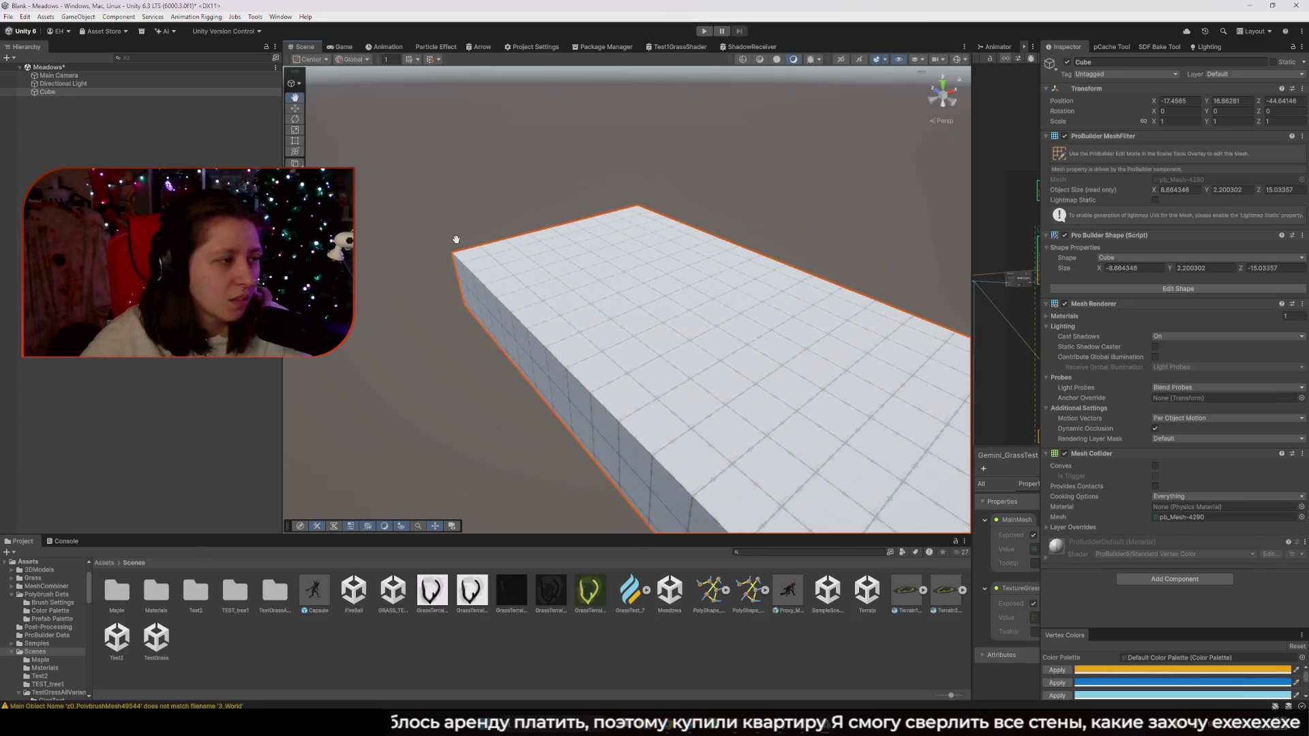
{"action": "mouse_move", "coordinate": [456, 269]}
{"action": "left_mouse_down"}
{"action": "mouse_move", "coordinate": [534, 284]}
{"action": "mouse_move", "coordinate": [430, 275]}
{"action": "mouse_move", "coordinate": [450, 273]}
{"action": "left_mouse_up"}
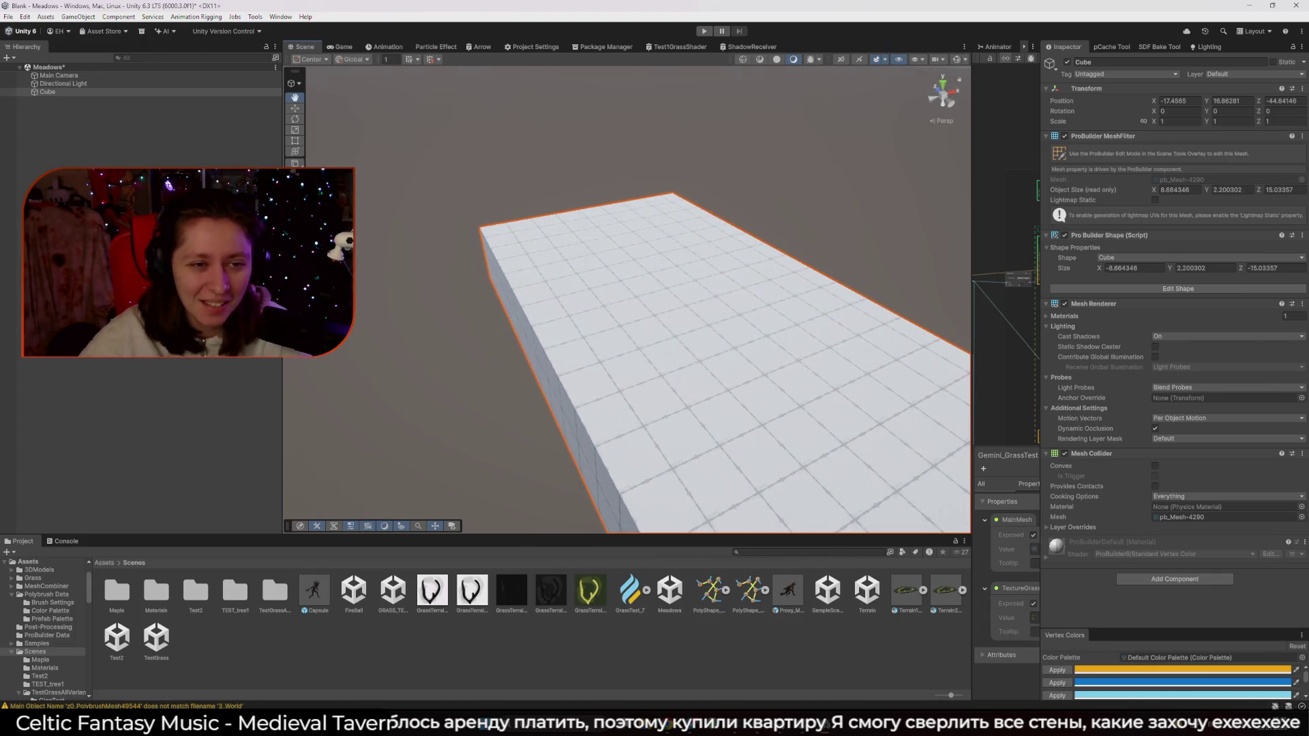
{"action": "left_click", "coordinate": [1177, 289]}
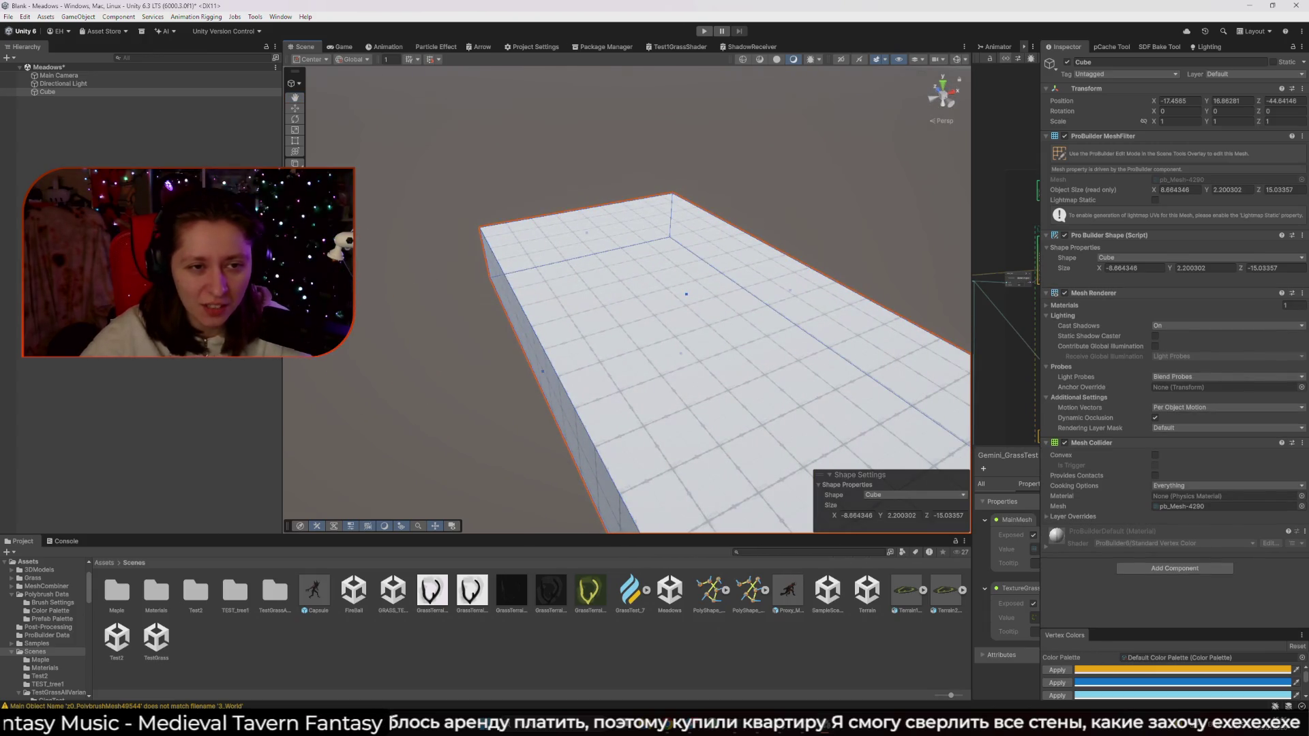
Leave PolyShape, put the cube slab into Edit Shape and inspect its Light Probes options
{"action": "scroll", "coordinate": [666, 295], "scroll_direction": "up", "scroll_amount": 3}
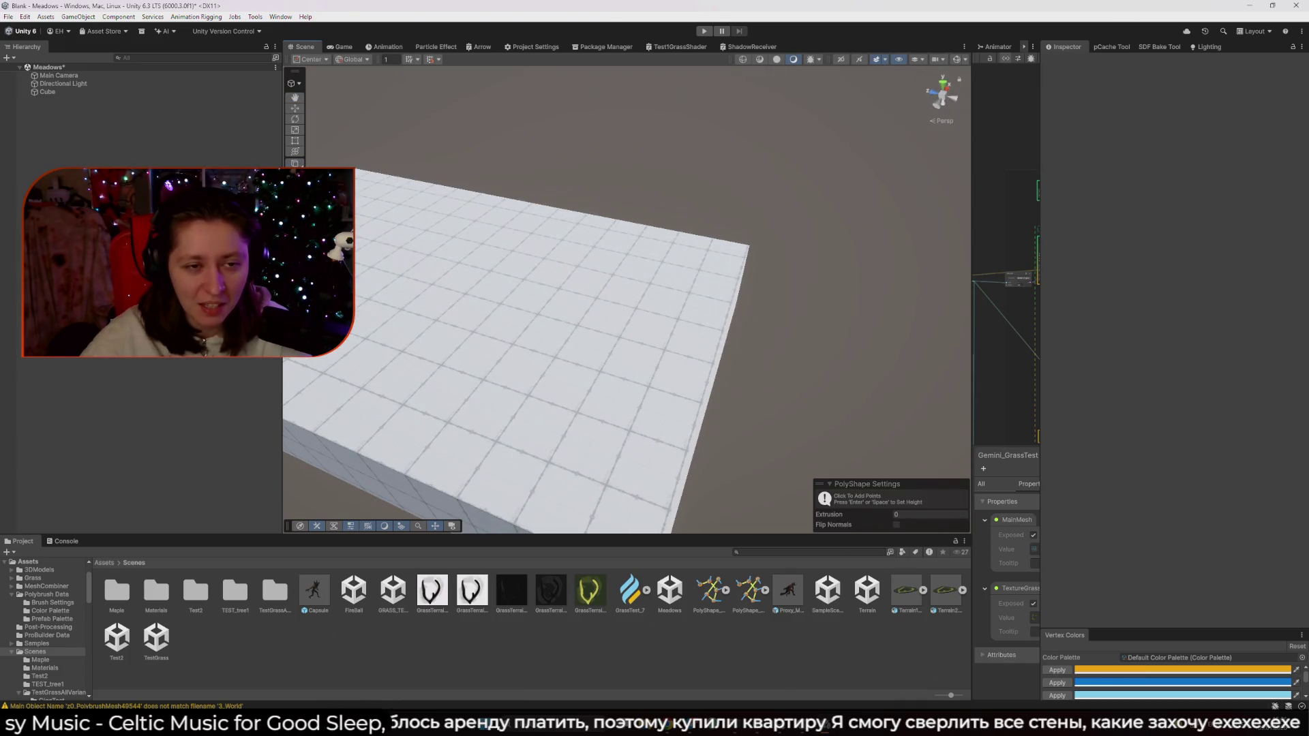
{"action": "key", "text": "Escape"}
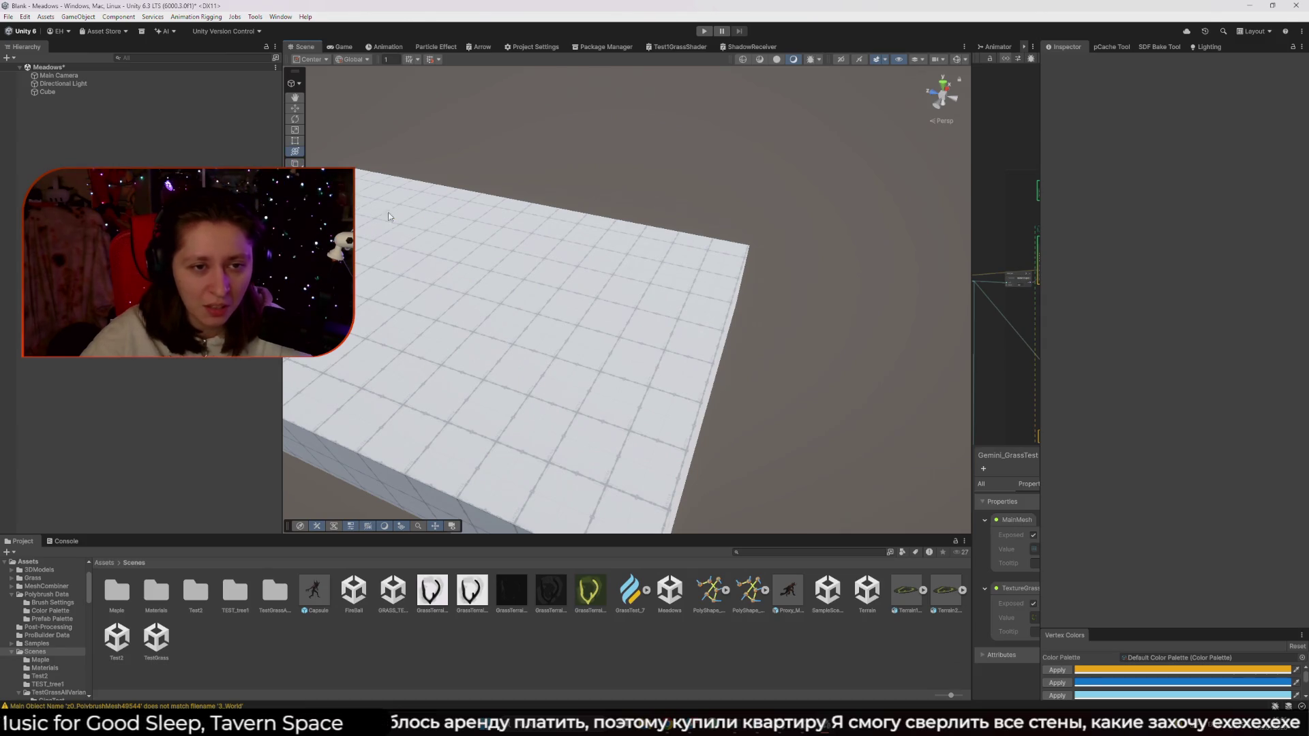
{"action": "left_click", "coordinate": [1178, 288]}
{"action": "mouse_move", "coordinate": [498, 253]}
{"action": "left_mouse_down"}
{"action": "mouse_move", "coordinate": [429, 237]}
{"action": "mouse_move", "coordinate": [451, 234]}
{"action": "left_mouse_up"}
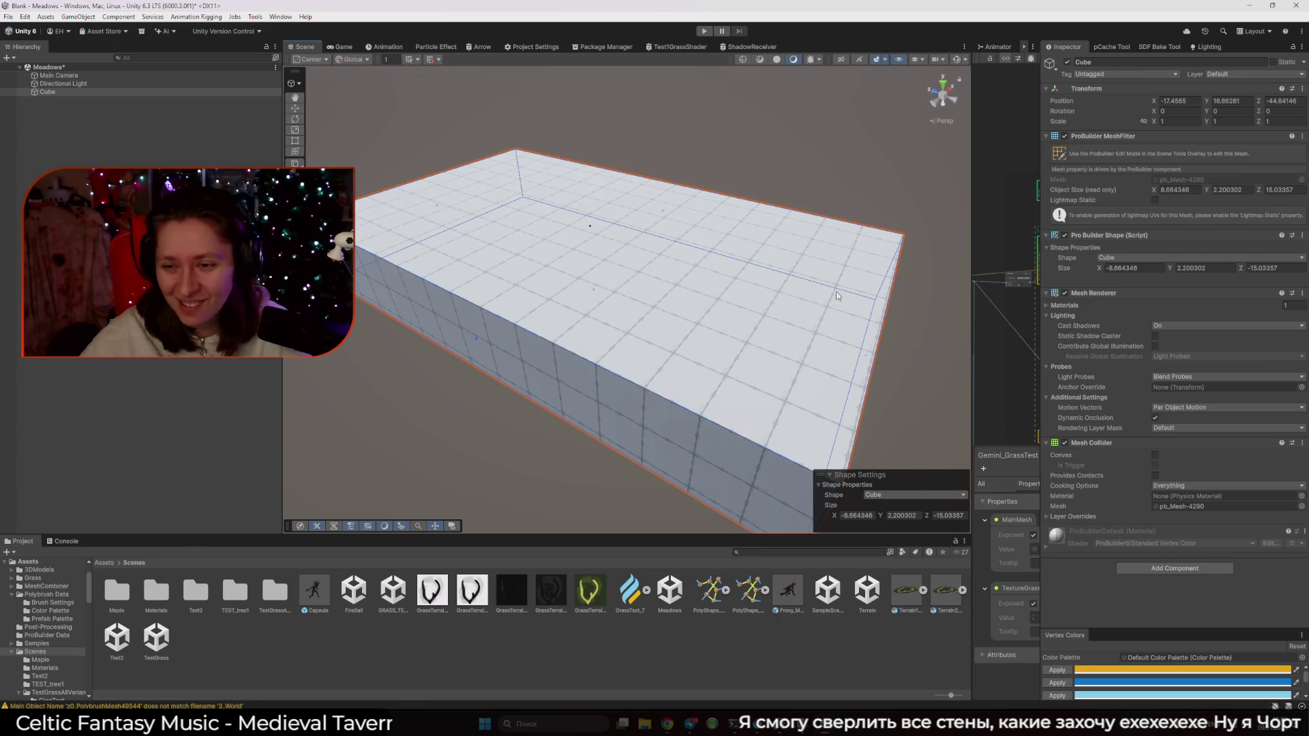
{"action": "left_click", "coordinate": [1217, 378]}
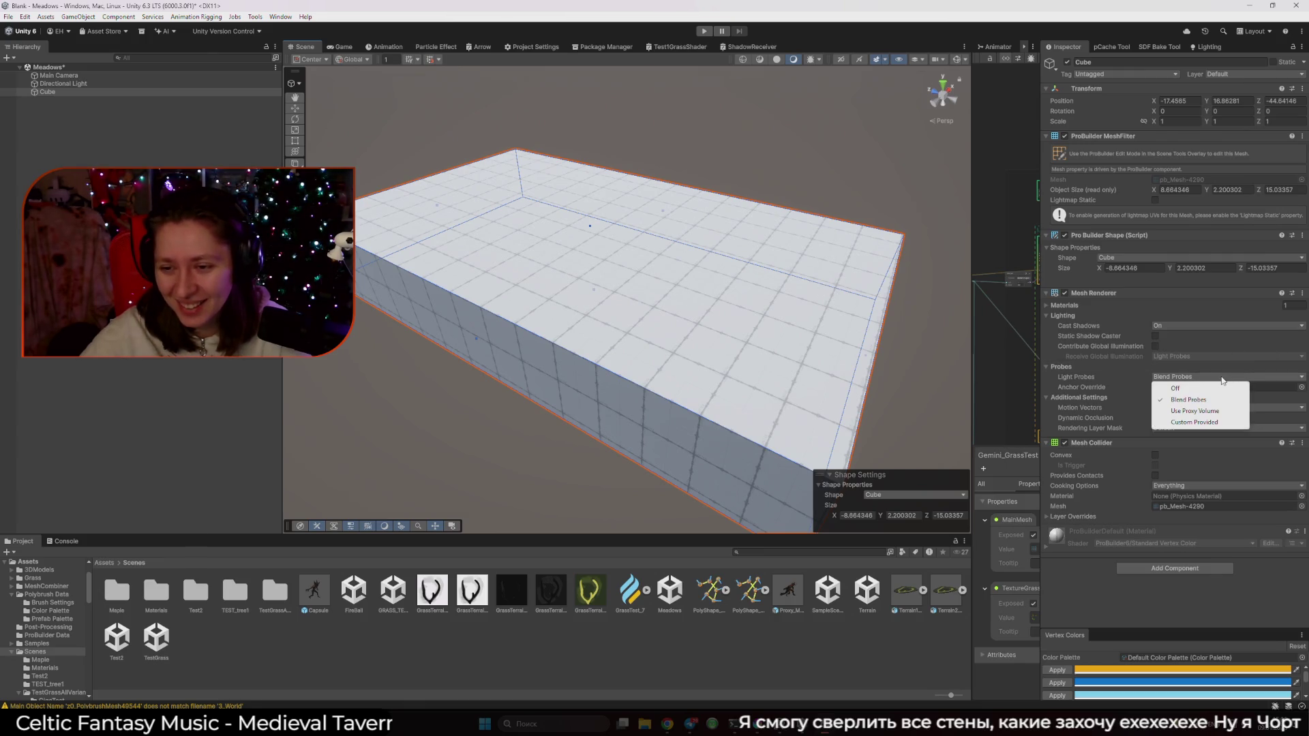
{"action": "right_click", "coordinate": [1098, 373]}
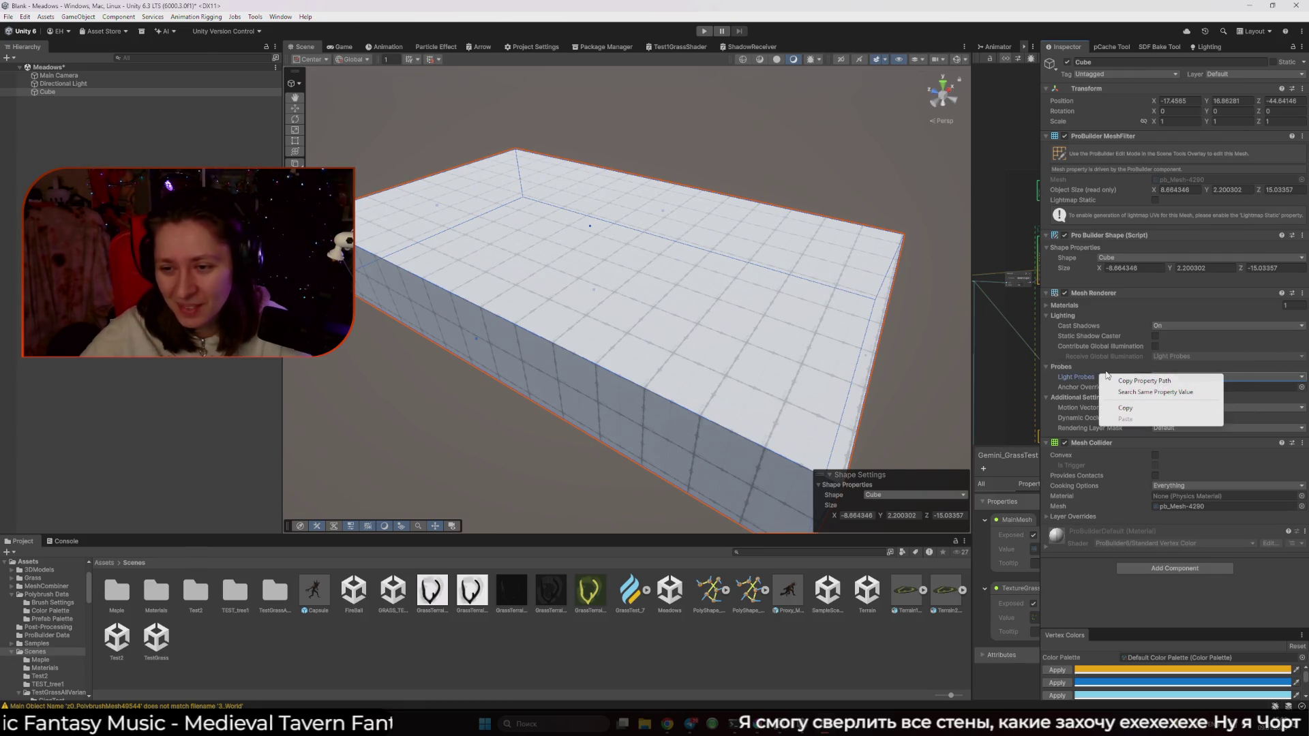
{"action": "left_click", "coordinate": [1051, 359]}
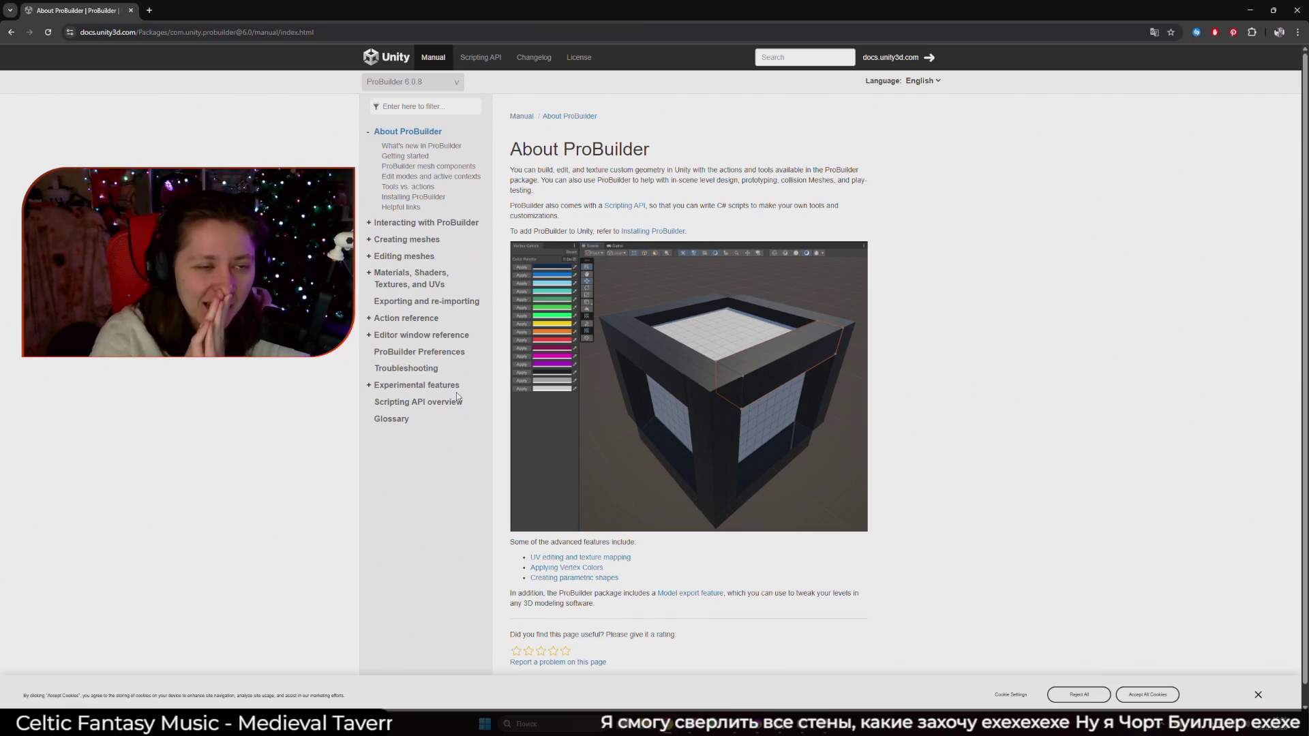
Merge the About ProBuilder docs window into the ChatGPT browser as a tab and return to the chat
{"action": "mouse_move", "coordinate": [666, 724]}
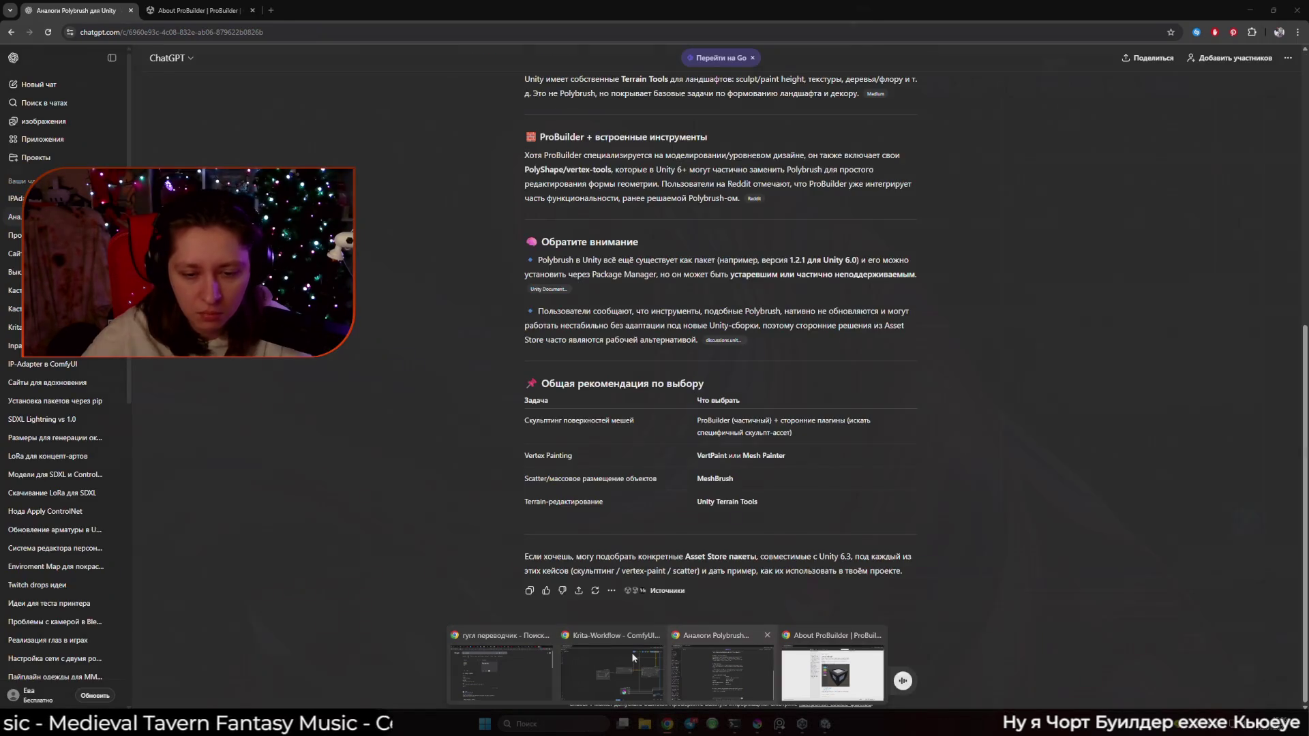
{"action": "mouse_move", "coordinate": [628, 653]}
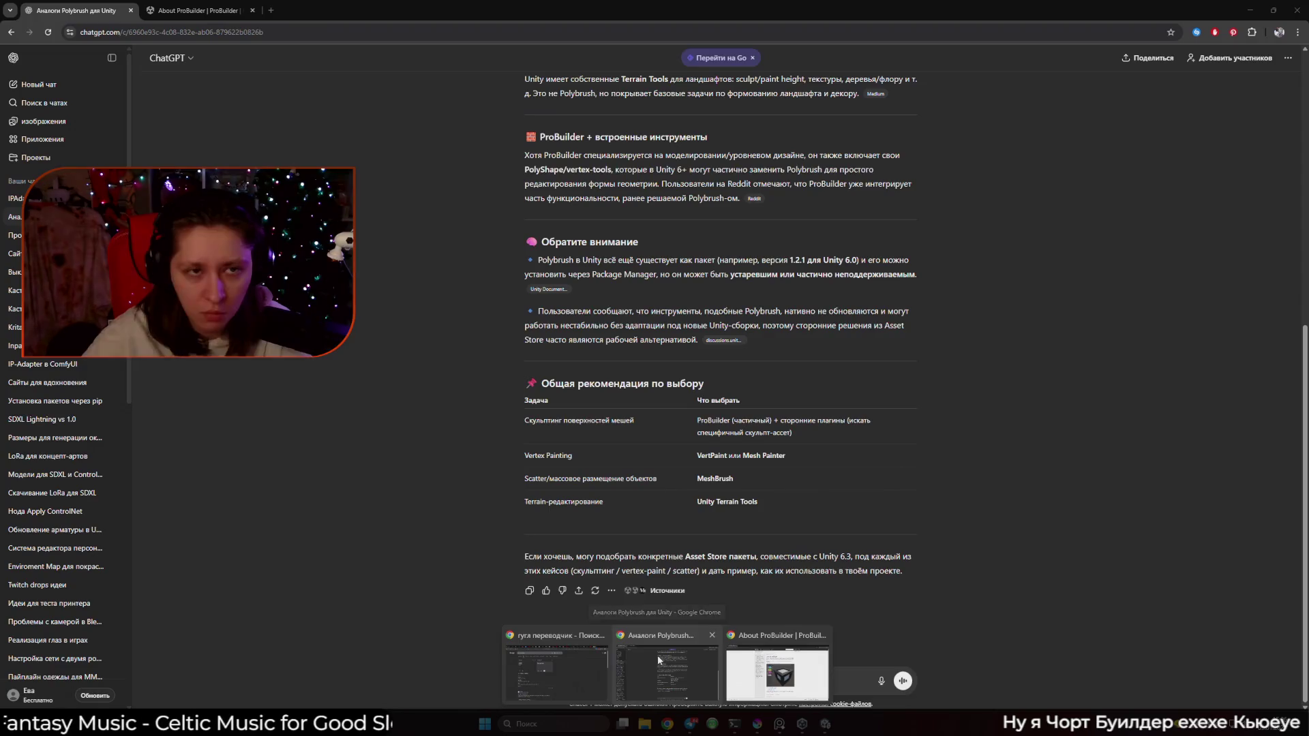
{"action": "left_click", "coordinate": [832, 672]}
{"action": "key", "text": "super+Down"}
{"action": "key", "text": "super+Down"}
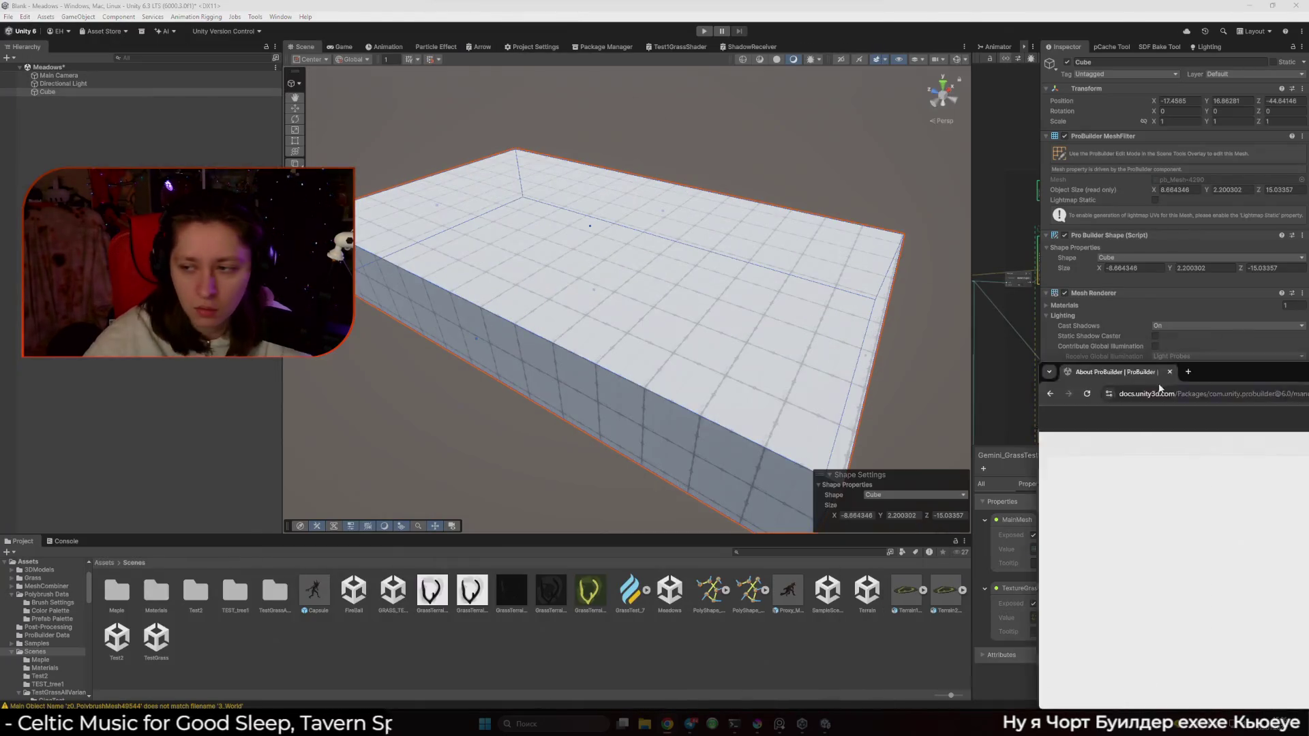
{"action": "mouse_move", "coordinate": [667, 724]}
{"action": "left_click", "coordinate": [777, 671]}
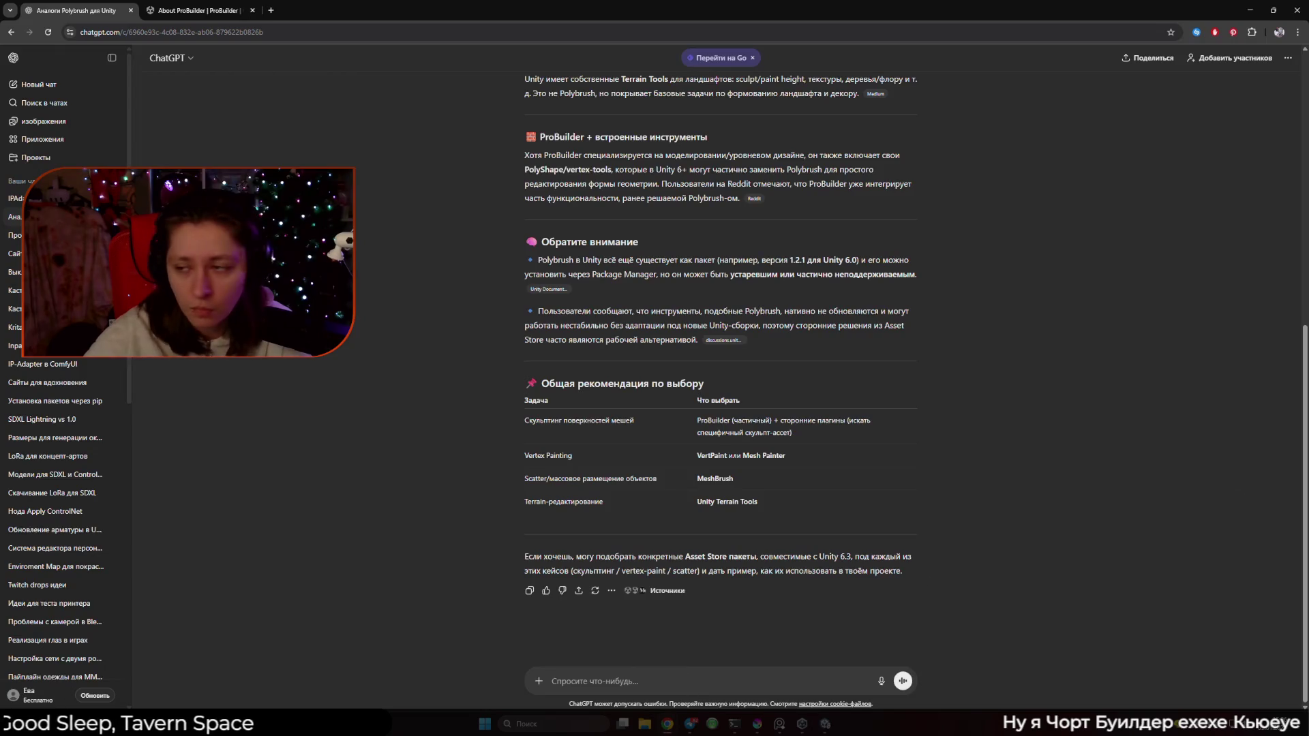
{"action": "left_click_drag", "start_coordinate": [941, 217], "coordinate": [325, 7]}
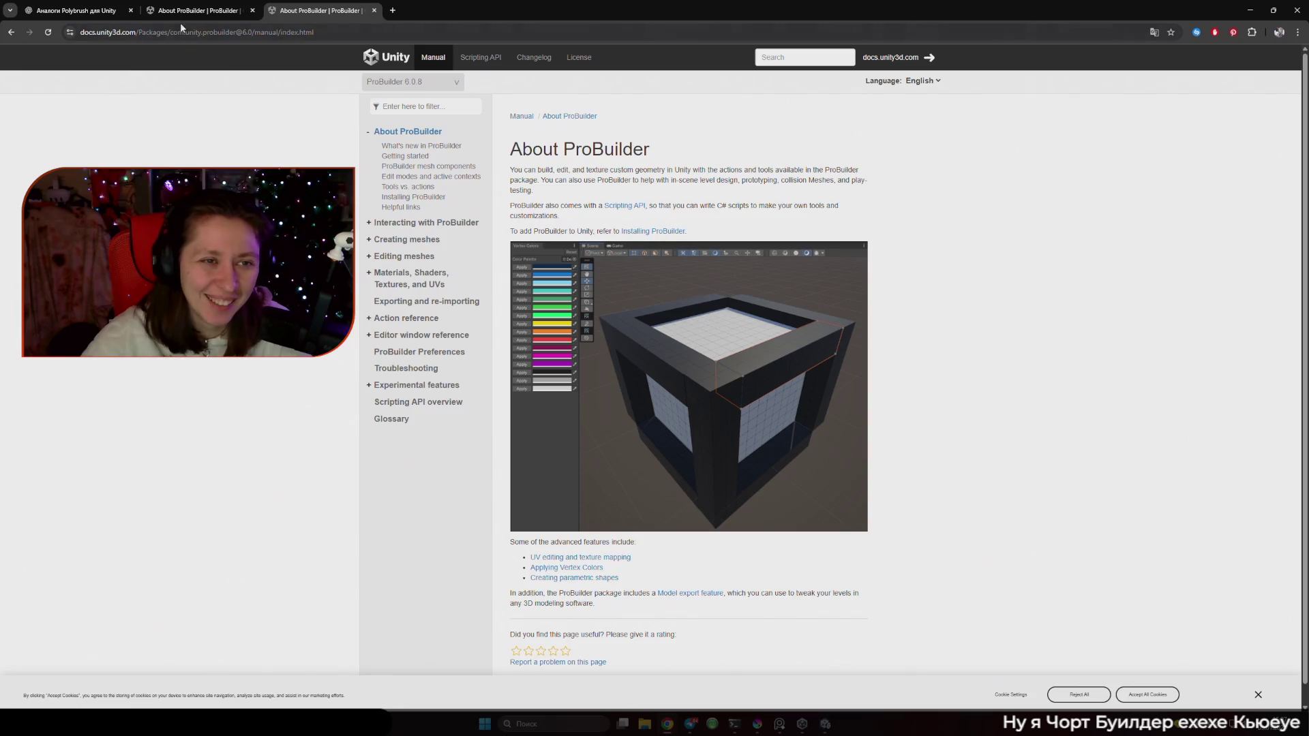
{"action": "left_click", "coordinate": [79, 10]}
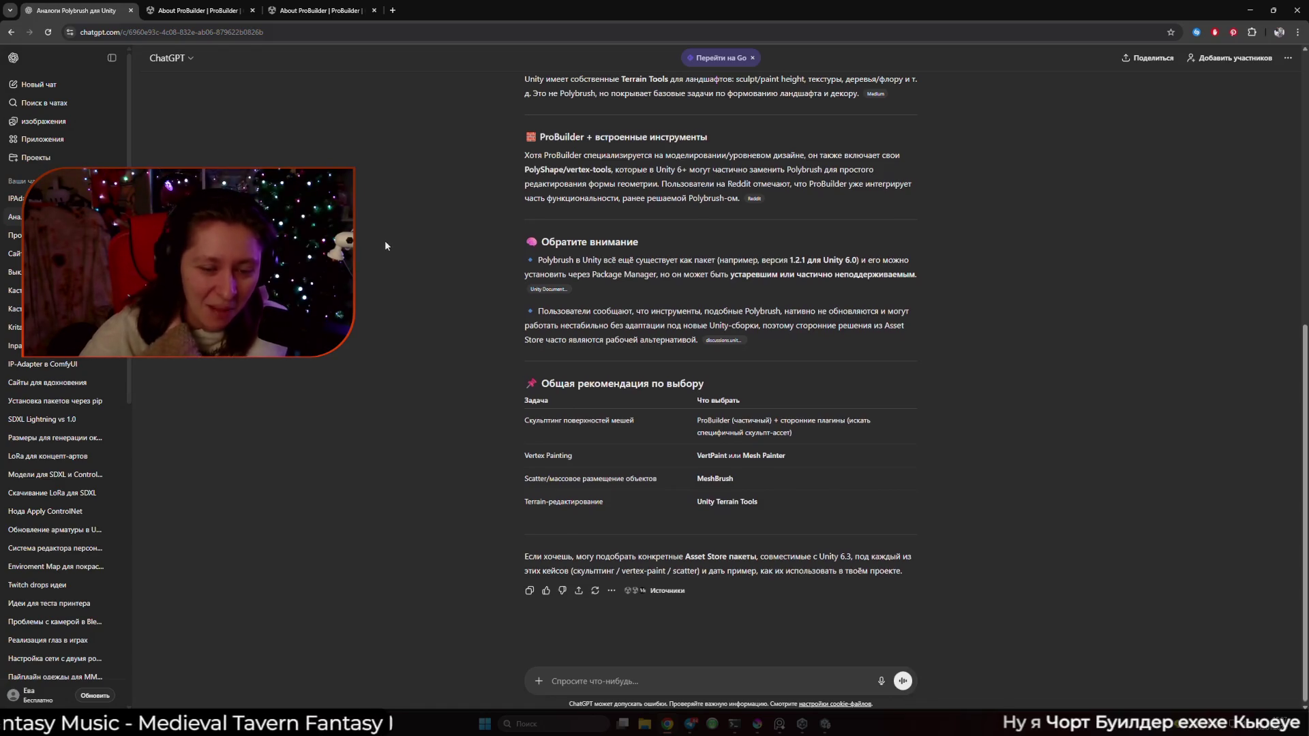
Review the MeshBrush and VertPaint suggestions and open the cited Reddit PolyBrush post
{"action": "scroll", "coordinate": [385, 244], "scroll_direction": "up", "scroll_amount": 8}
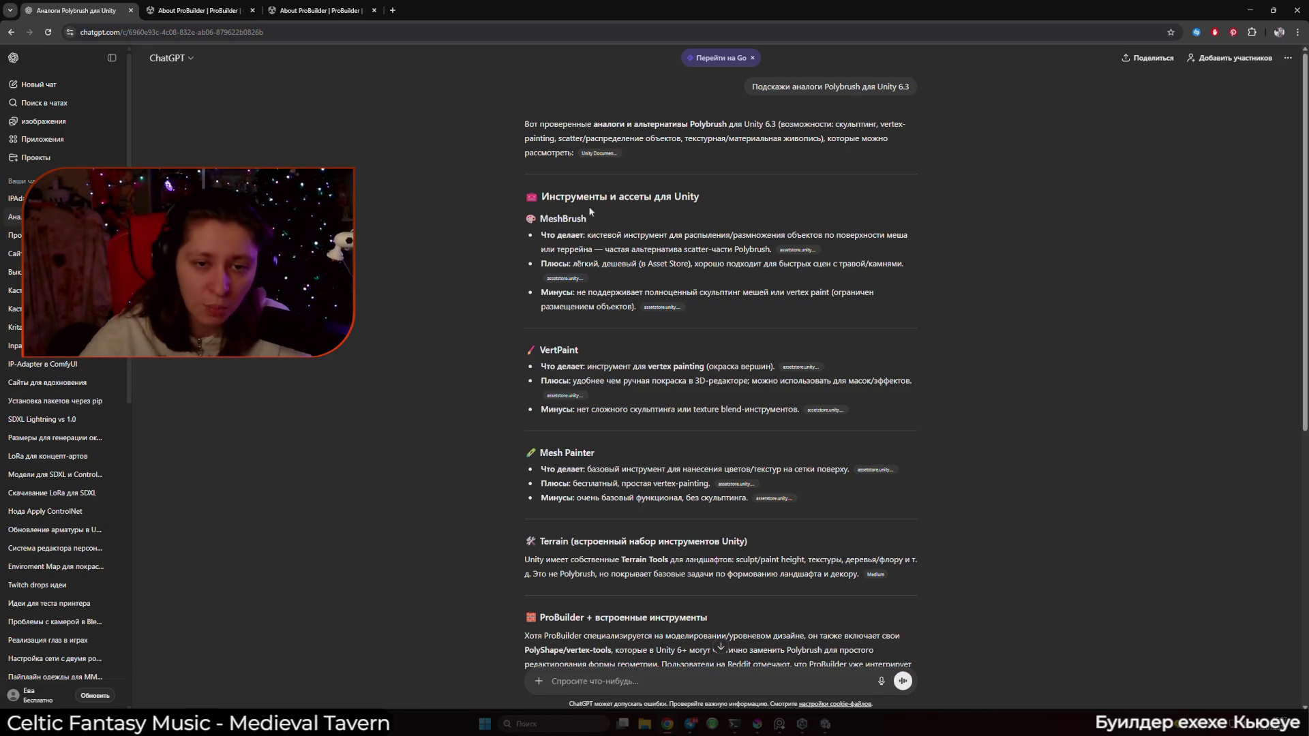
{"action": "left_click_drag", "start_coordinate": [587, 219], "coordinate": [539, 219]}
{"action": "left_click_drag", "start_coordinate": [615, 349], "coordinate": [539, 350]}
{"action": "scroll", "coordinate": [399, 390], "scroll_direction": "down", "scroll_amount": 3}
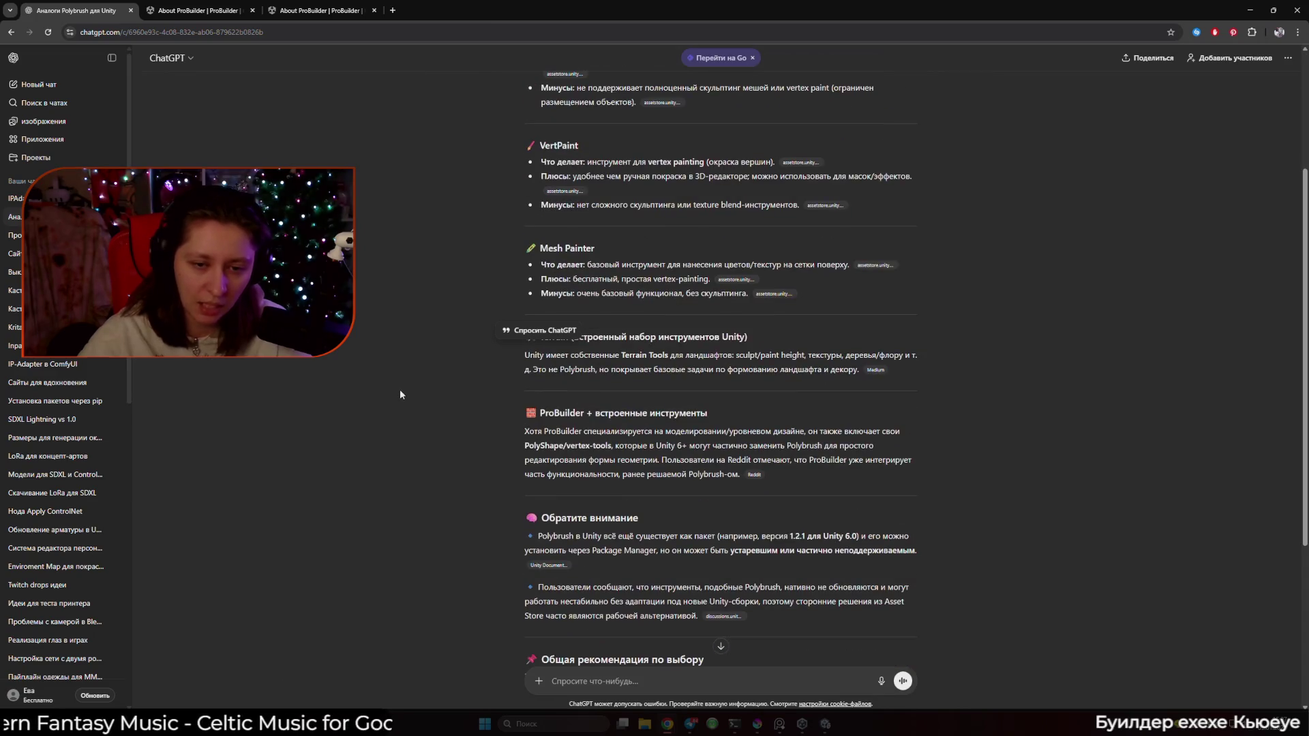
{"action": "left_click", "coordinate": [763, 477]}
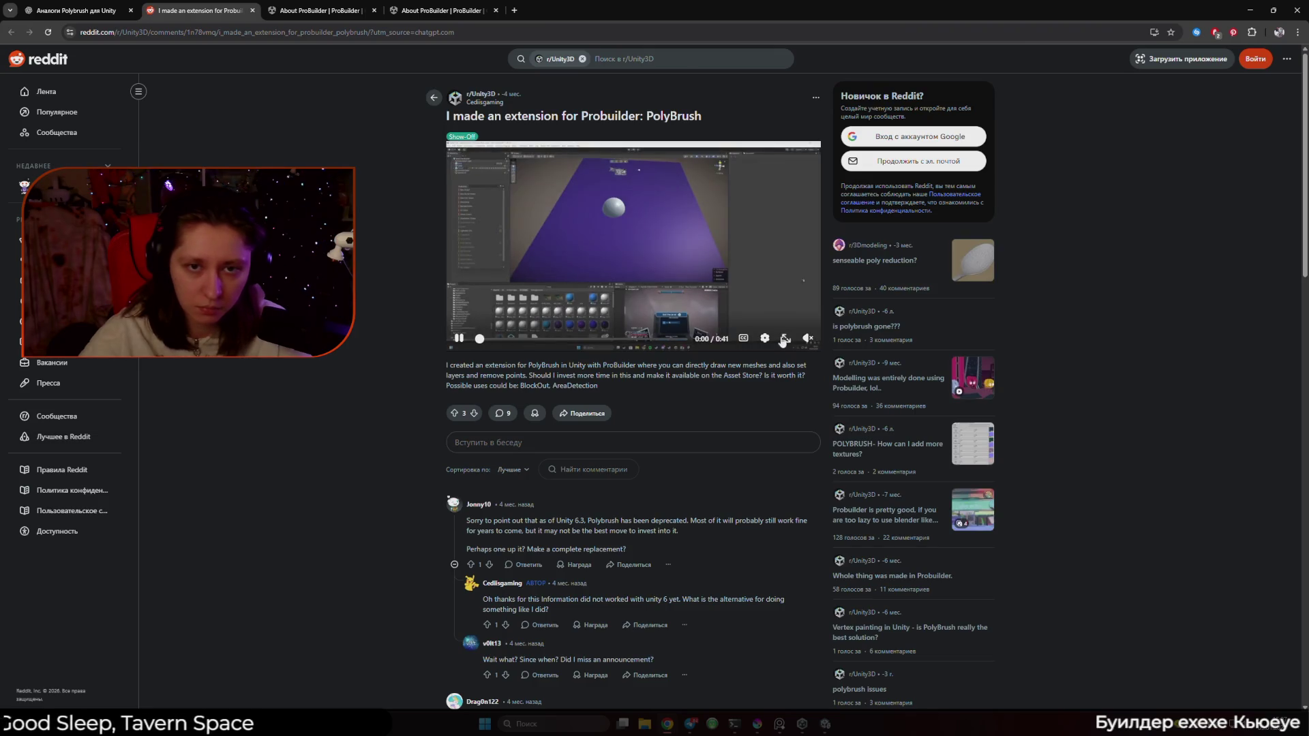
Watch the PolyBrush extension video fullscreen on the Reddit post
{"action": "left_click", "coordinate": [786, 339]}
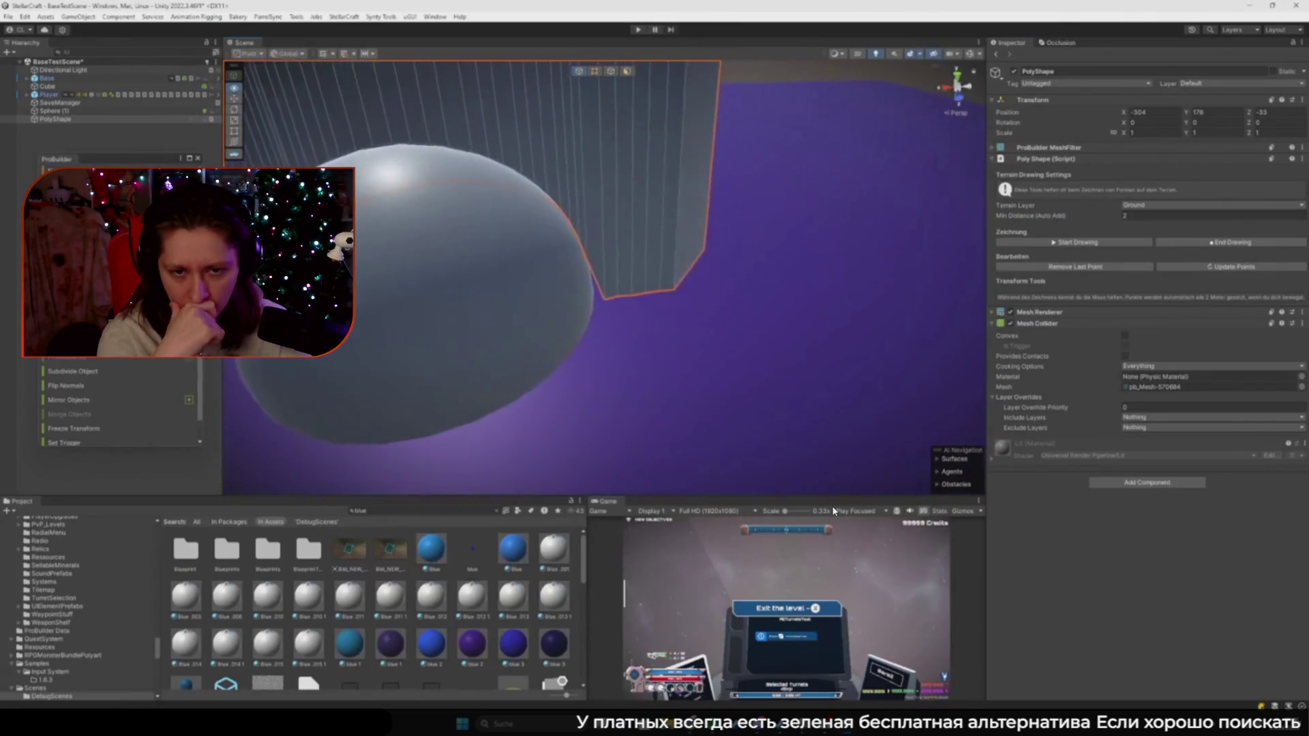
{"action": "mouse_move", "coordinate": [723, 204]}
{"action": "left_mouse_down"}
{"action": "mouse_move", "coordinate": [759, 200]}
{"action": "mouse_move", "coordinate": [857, 234]}
{"action": "mouse_move", "coordinate": [1202, 232]}
{"action": "mouse_move", "coordinate": [989, 354]}
{"action": "mouse_move", "coordinate": [833, 511]}
{"action": "left_mouse_up"}
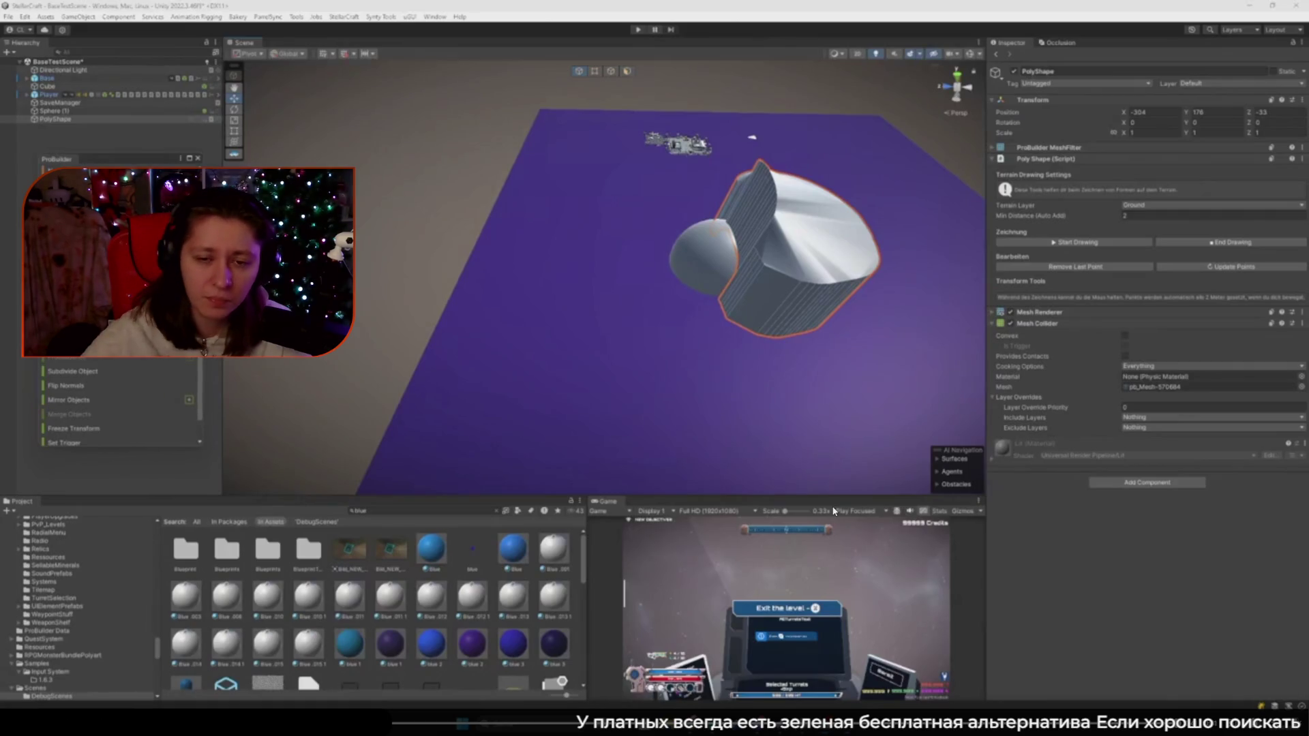
{"action": "key", "text": "Escape"}
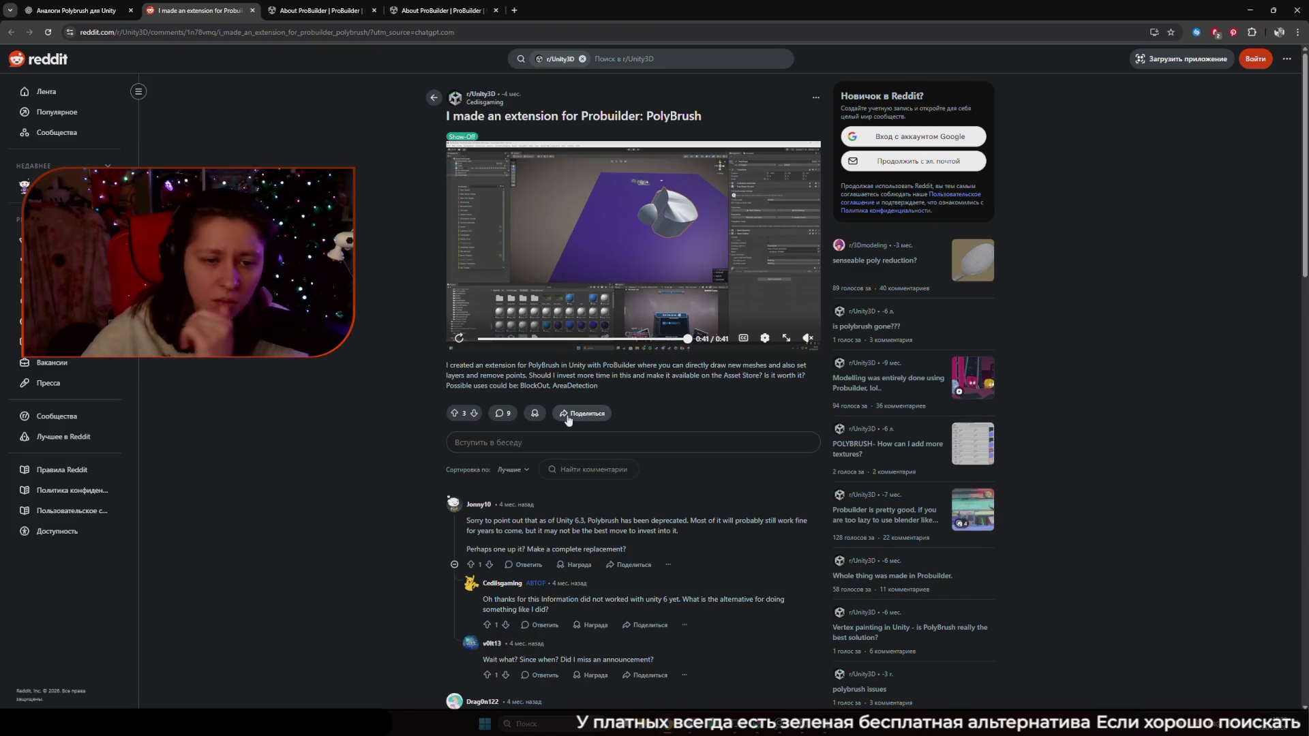
Translate the Reddit thread into Russian, read the comments, and go back to Unity
{"action": "right_click", "coordinate": [393, 362]}
{"action": "left_click", "coordinate": [450, 543]}
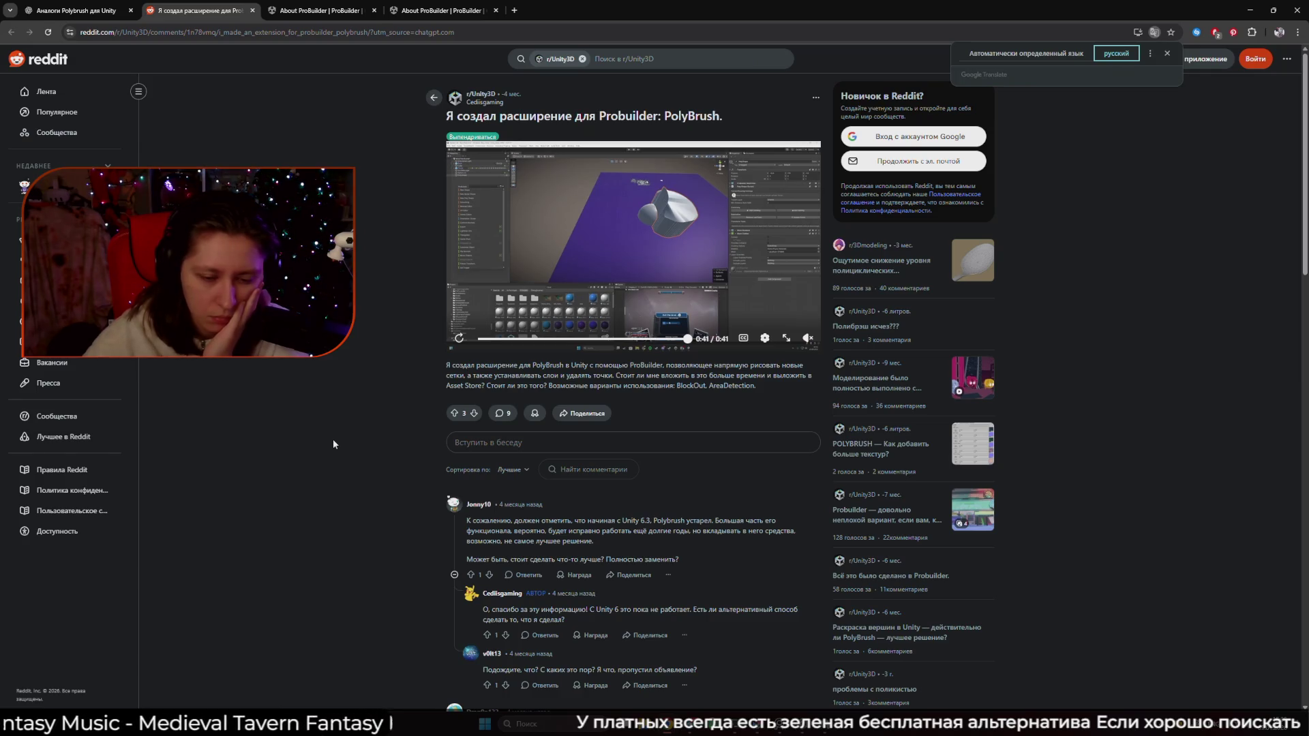
{"action": "scroll", "coordinate": [333, 440], "scroll_direction": "down", "scroll_amount": 2}
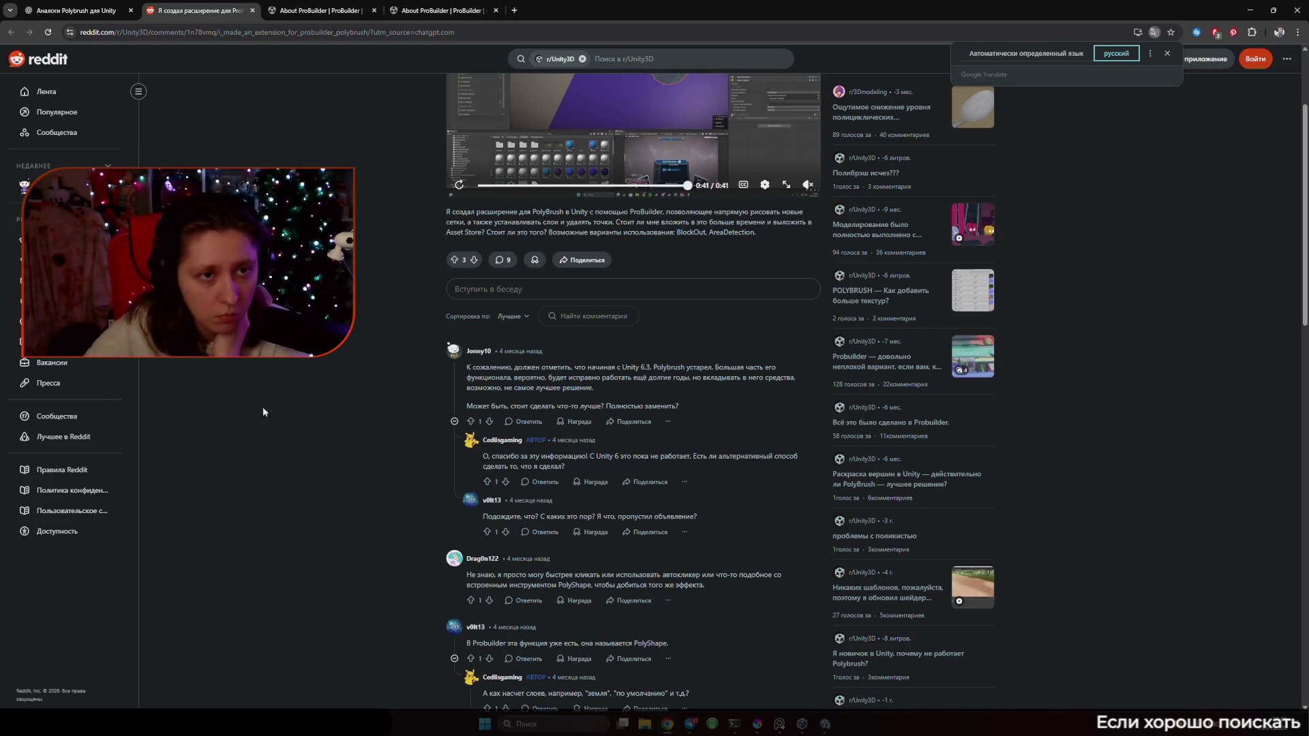
{"action": "left_click", "coordinate": [317, 10]}
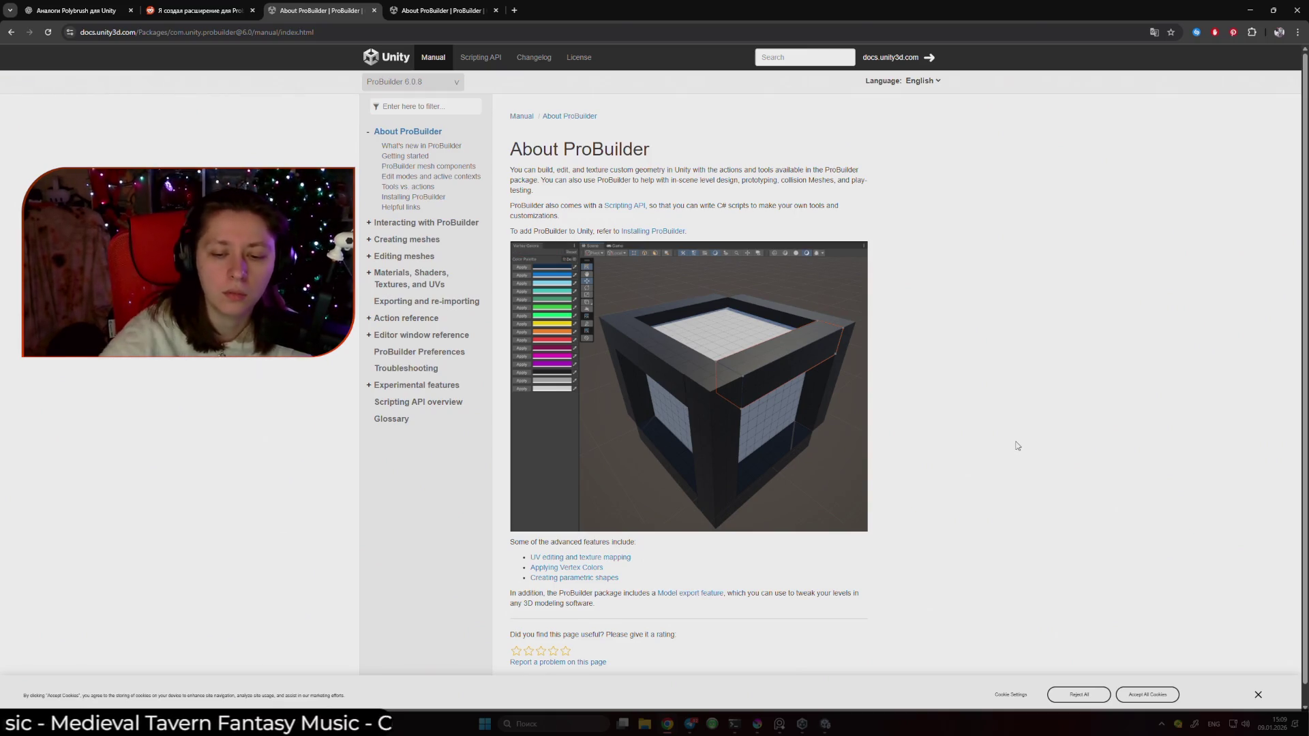
{"action": "left_click", "coordinate": [803, 724]}
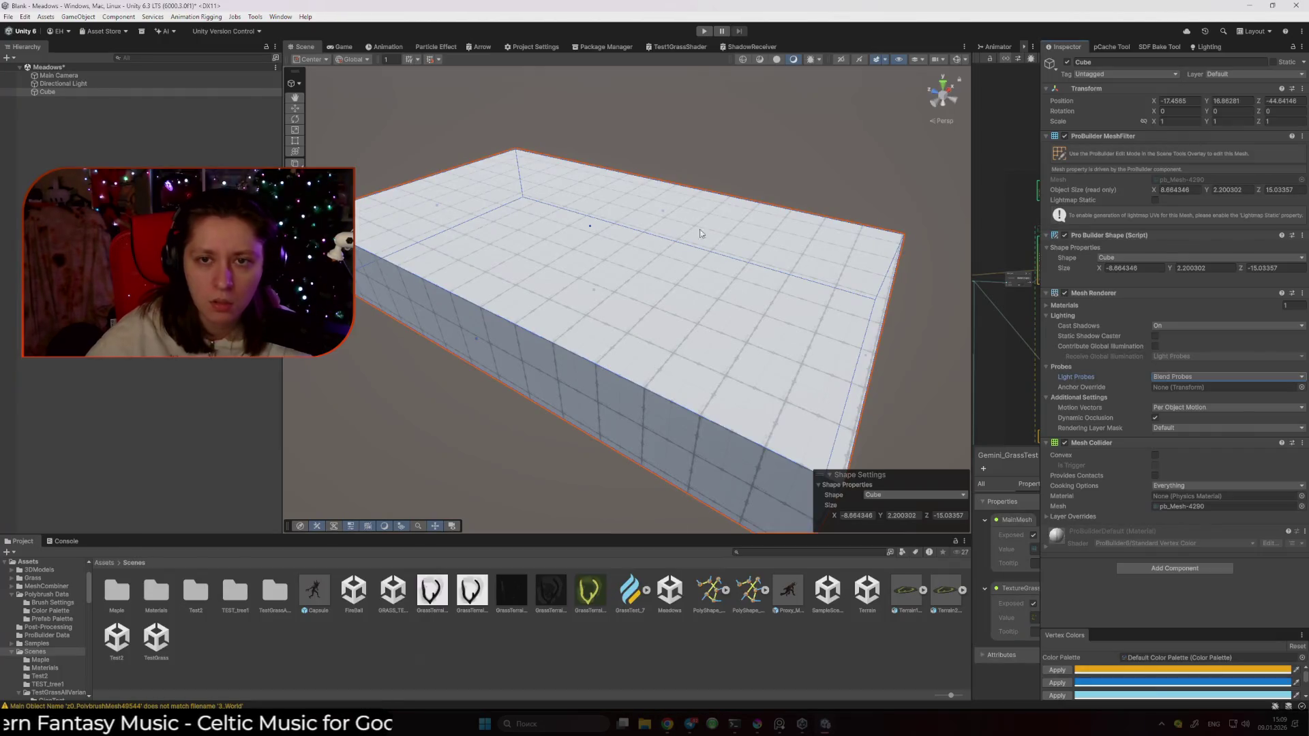
Switch the Scene view to Wireframe to inspect the slab's triangles
{"action": "left_click", "coordinate": [810, 108]}
{"action": "left_click", "coordinate": [742, 60]}
{"action": "mouse_move", "coordinate": [628, 180]}
{"action": "left_mouse_down"}
{"action": "mouse_move", "coordinate": [634, 202]}
{"action": "mouse_move", "coordinate": [552, 246]}
{"action": "mouse_move", "coordinate": [754, 283]}
{"action": "mouse_move", "coordinate": [738, 442]}
{"action": "mouse_move", "coordinate": [624, 383]}
{"action": "left_mouse_up"}
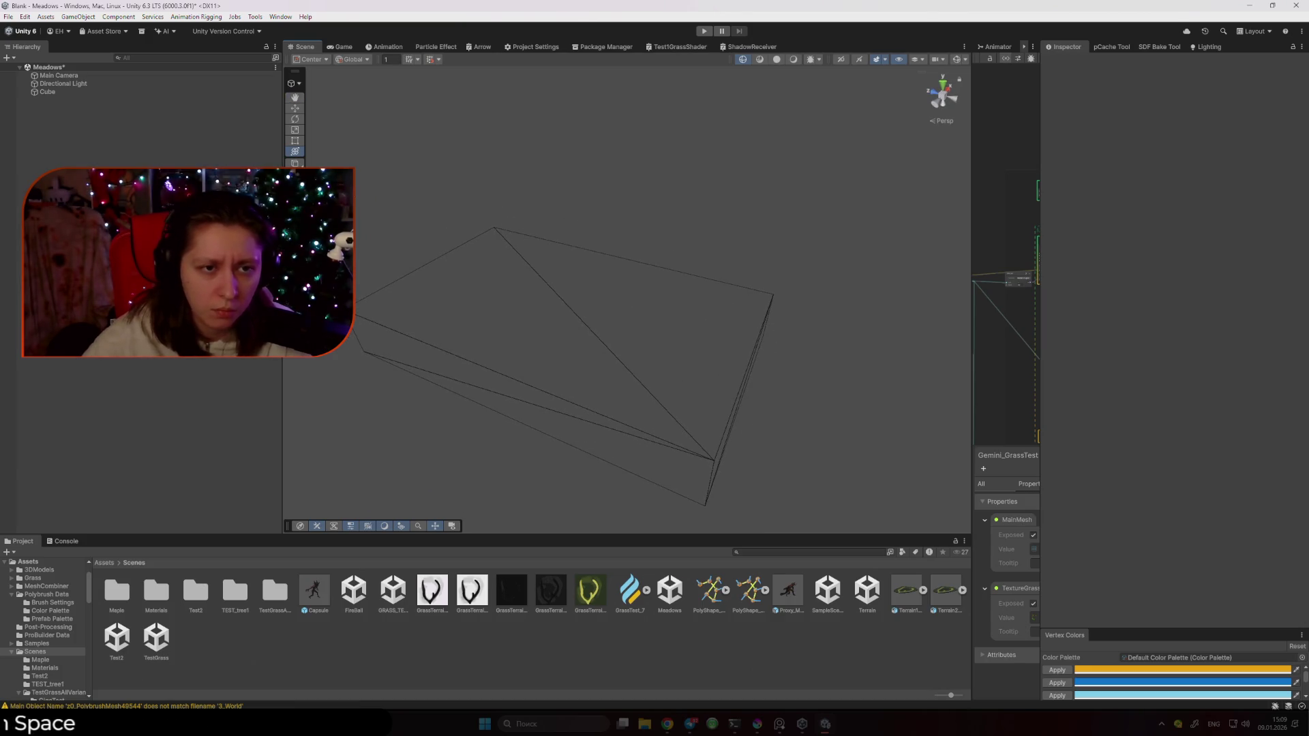
Add a test Plane via Hierarchy 3D Object menu, delete it, and reselect the Cube
{"action": "right_click", "coordinate": [106, 205]}
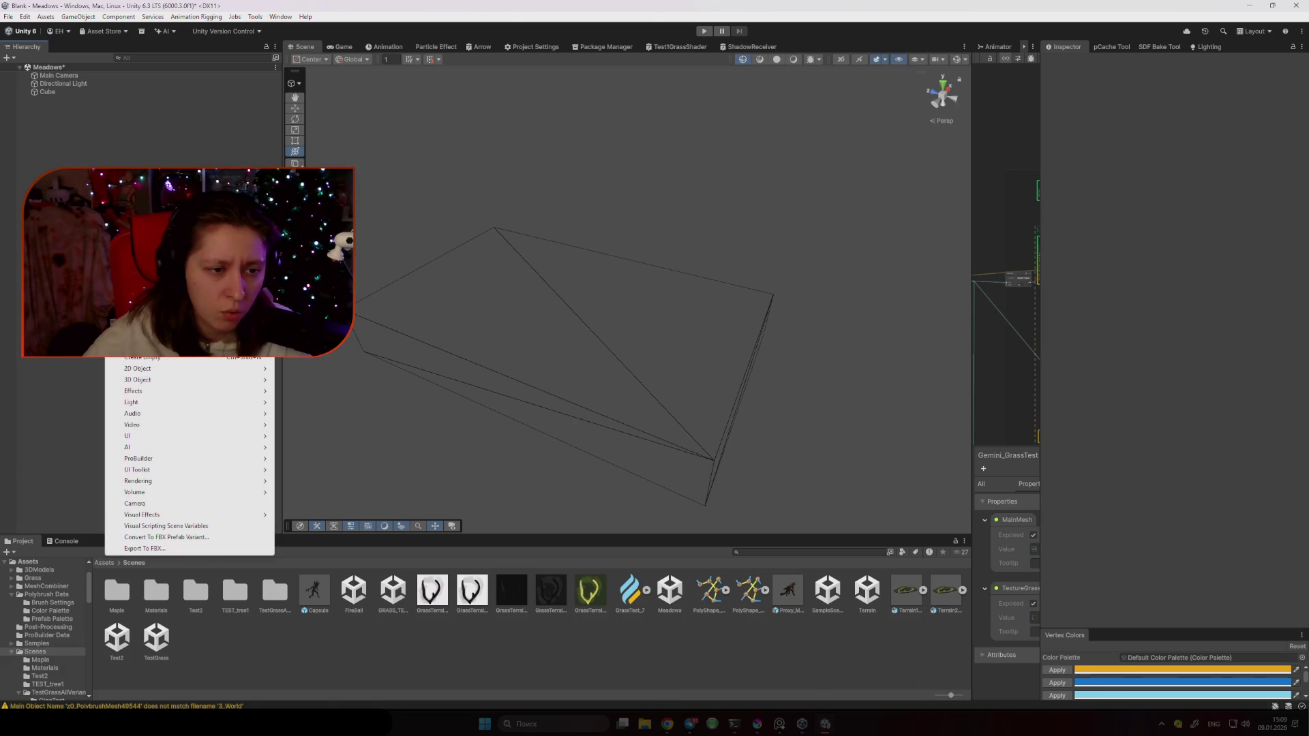
{"action": "mouse_move", "coordinate": [187, 384]}
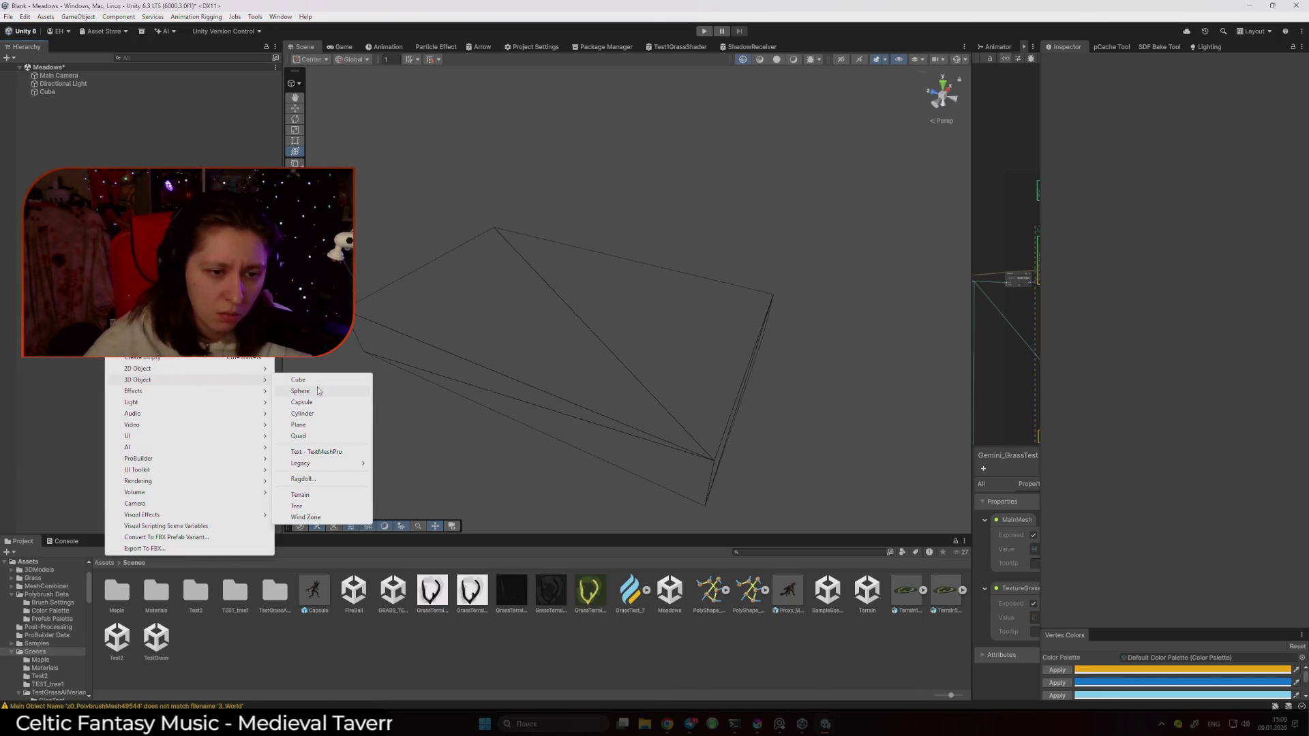
{"action": "left_click", "coordinate": [319, 426]}
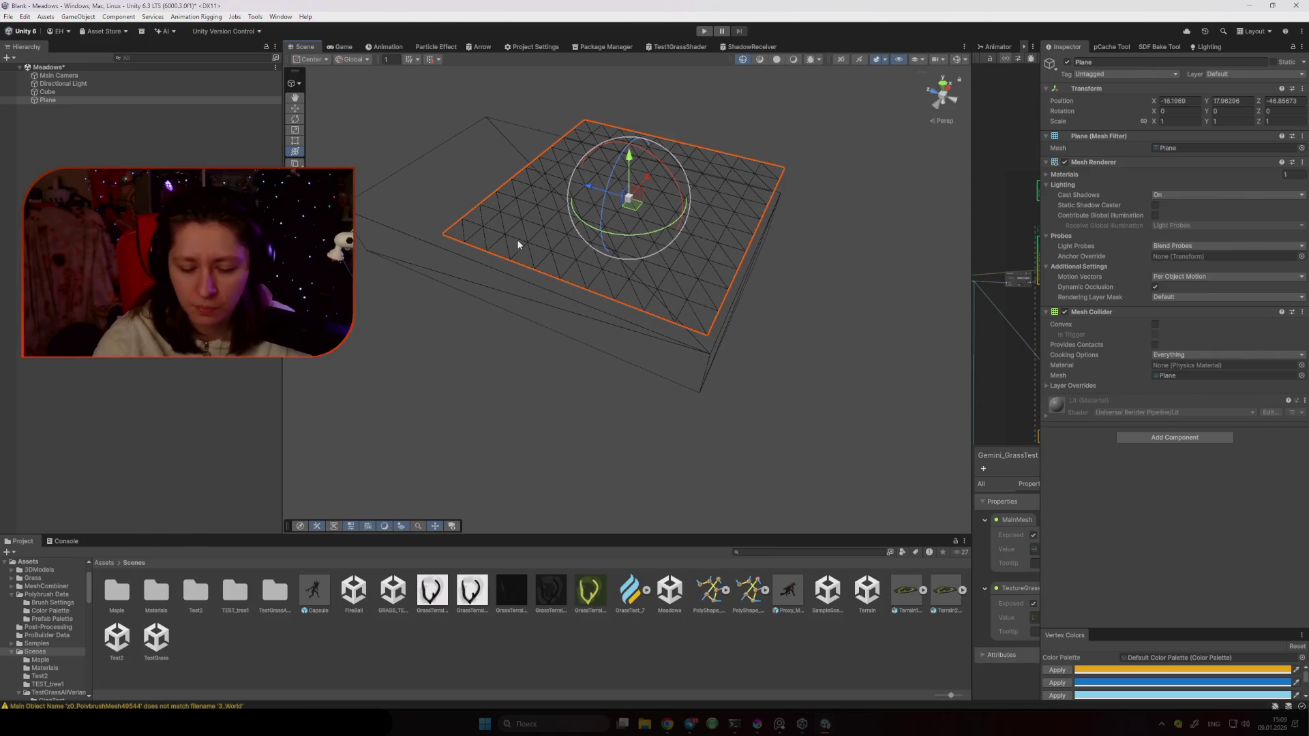
{"action": "key", "text": "Delete"}
{"action": "left_click", "coordinate": [535, 245]}
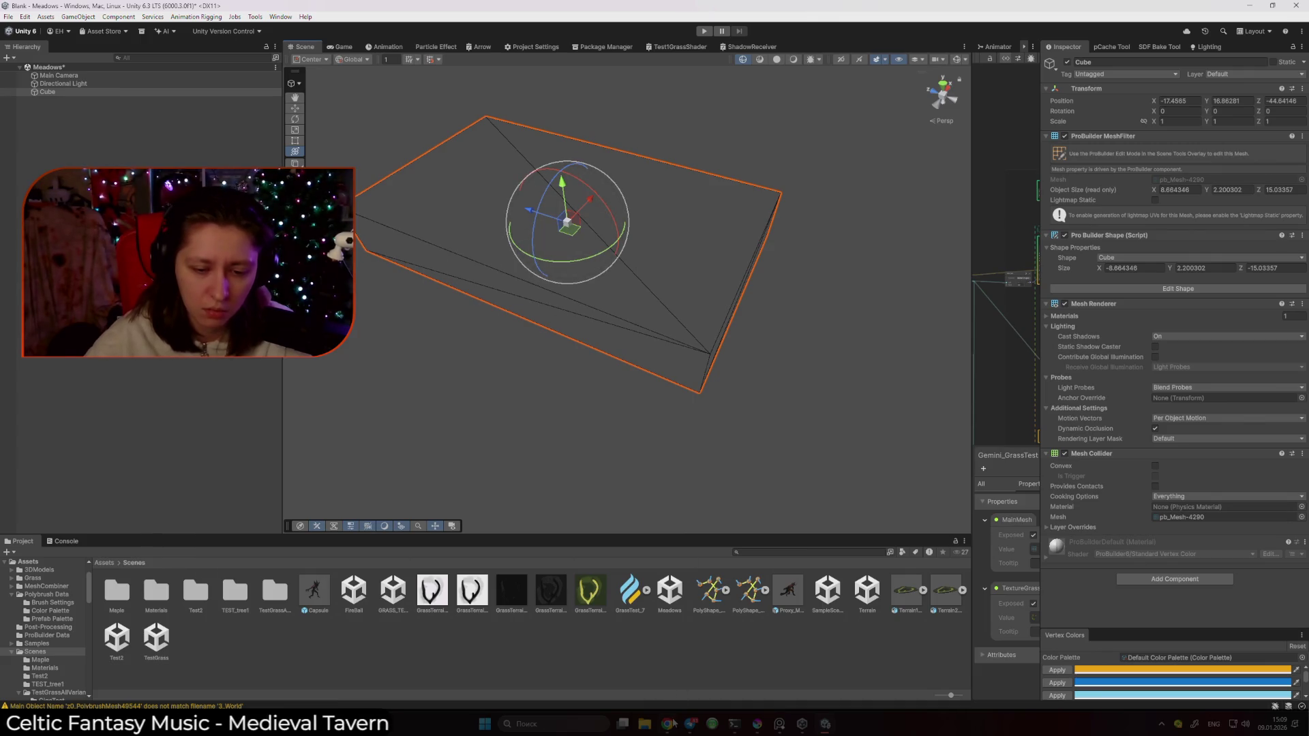
{"action": "mouse_move", "coordinate": [672, 726]}
{"action": "left_click", "coordinate": [747, 672]}
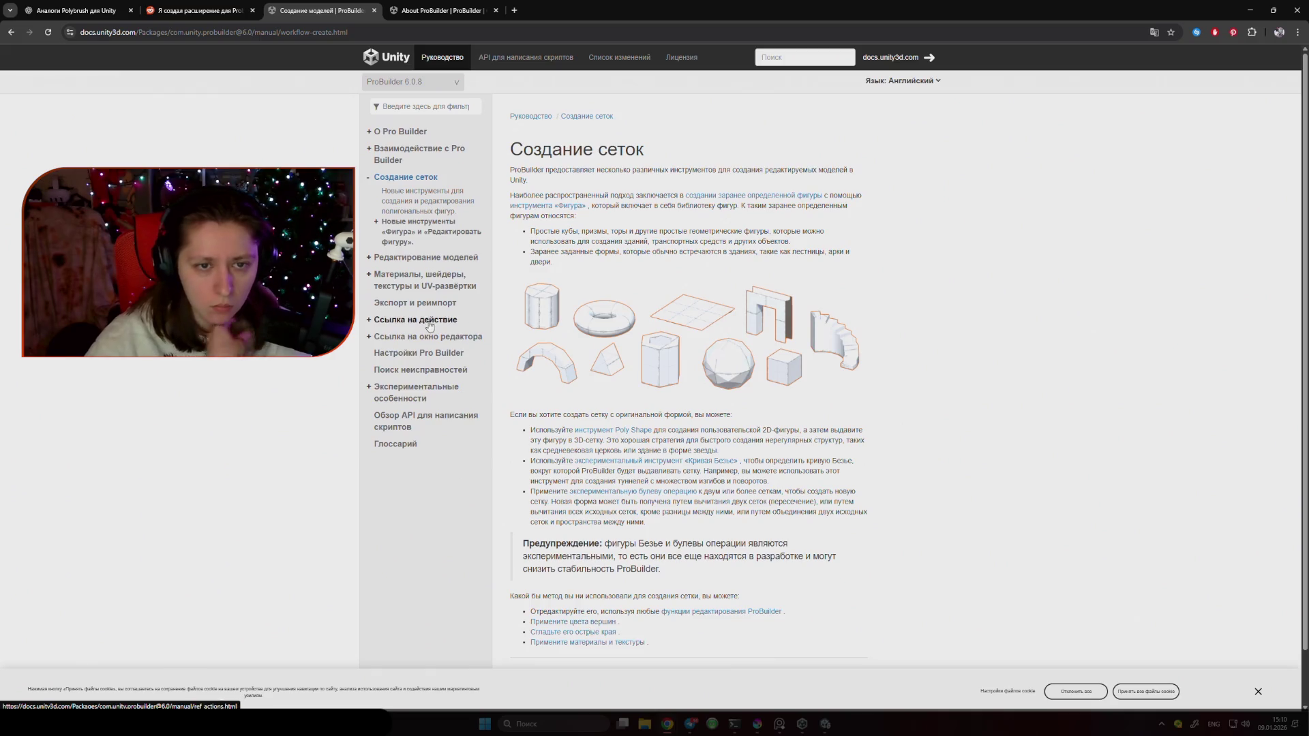
Read the ProBuilder manual's Editing meshes page down to Modifying objects and elements
{"action": "left_click", "coordinate": [418, 259]}
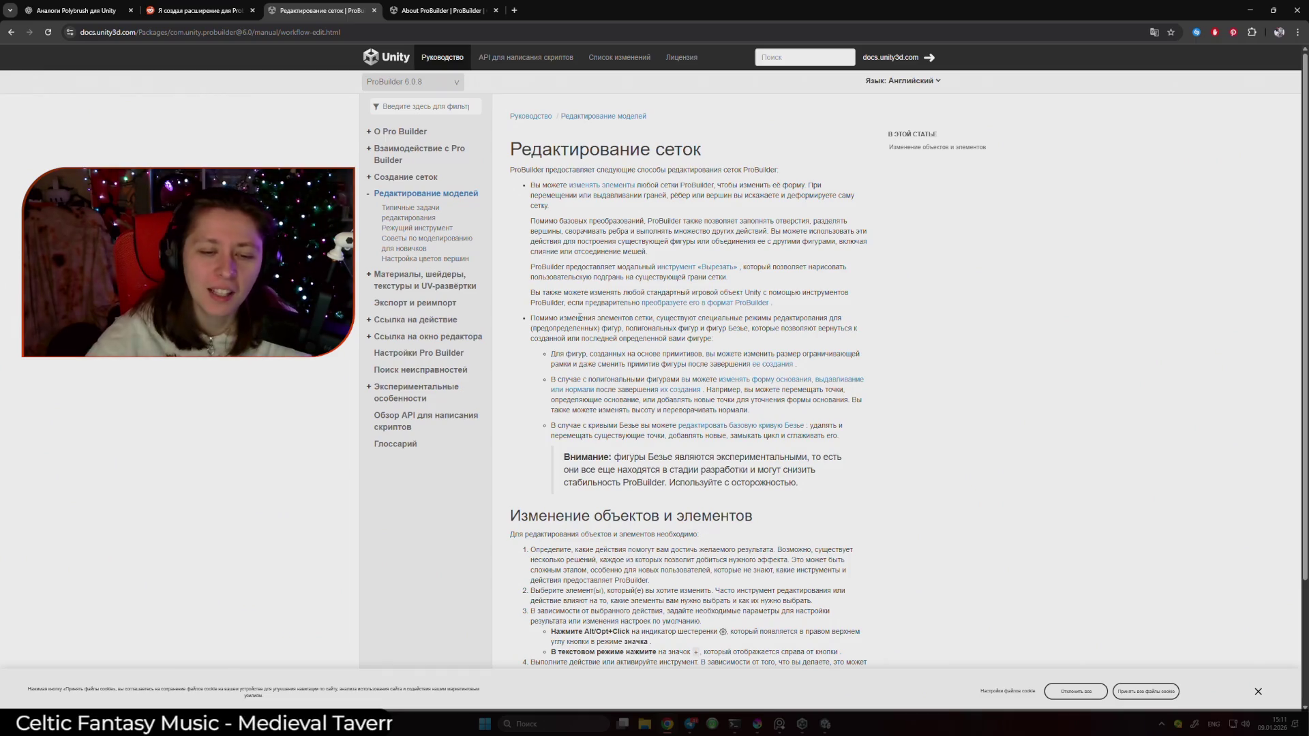
{"action": "scroll", "coordinate": [684, 320], "scroll_direction": "down", "scroll_amount": 3}
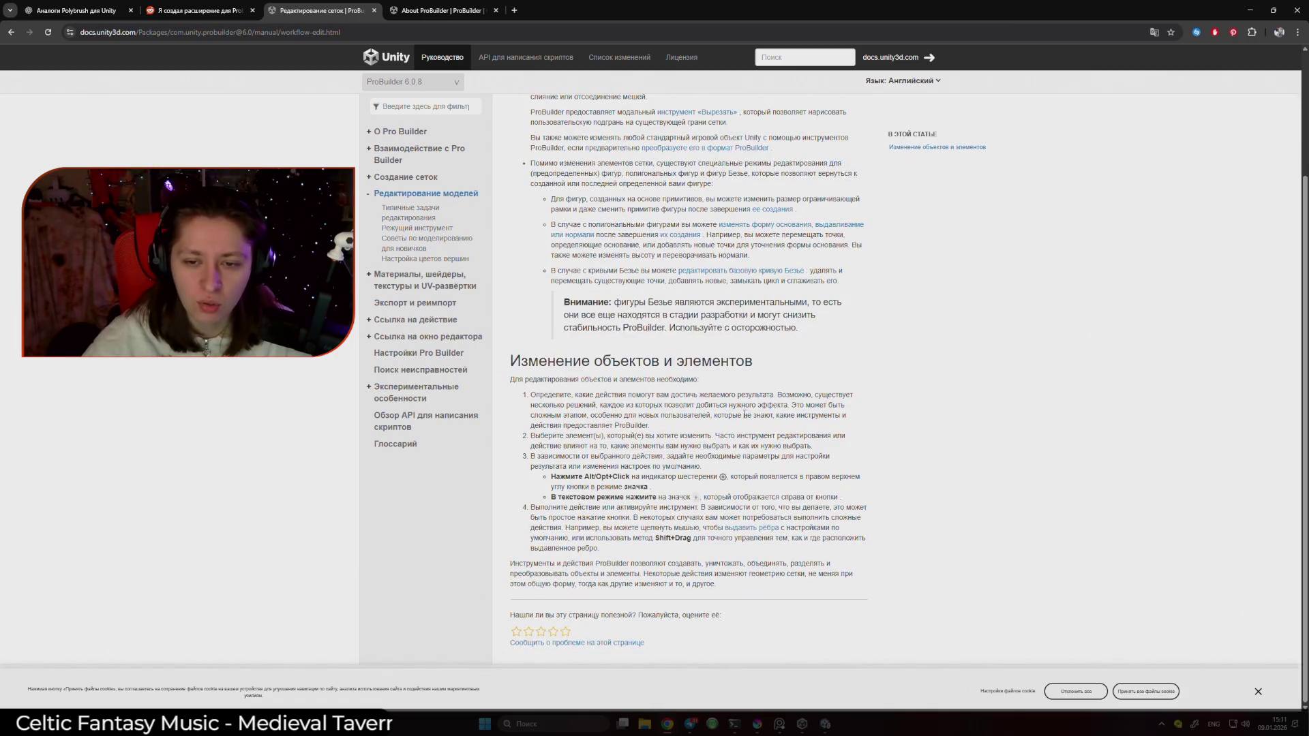
{"action": "left_click_drag", "start_coordinate": [805, 405], "coordinate": [845, 416]}
{"action": "left_click", "coordinate": [579, 398]}
{"action": "left_click", "coordinate": [757, 425]}
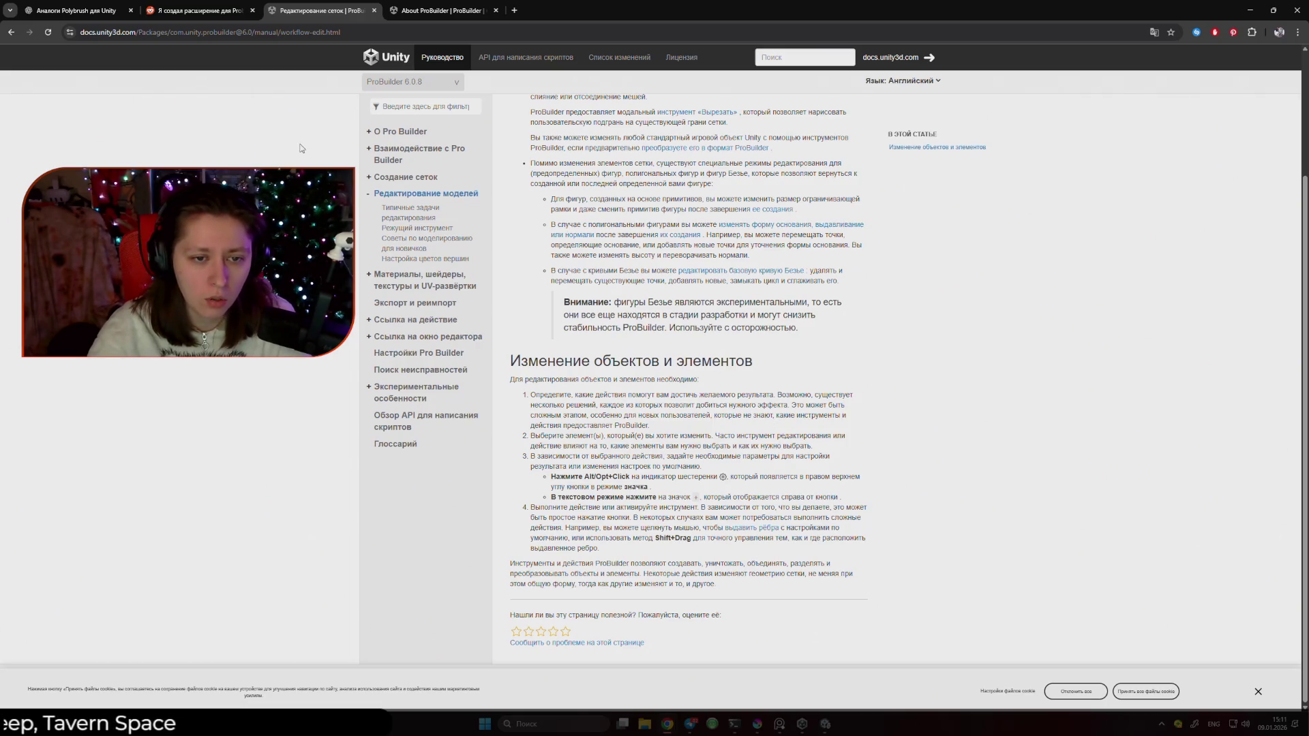
{"action": "left_click", "coordinate": [80, 8]}
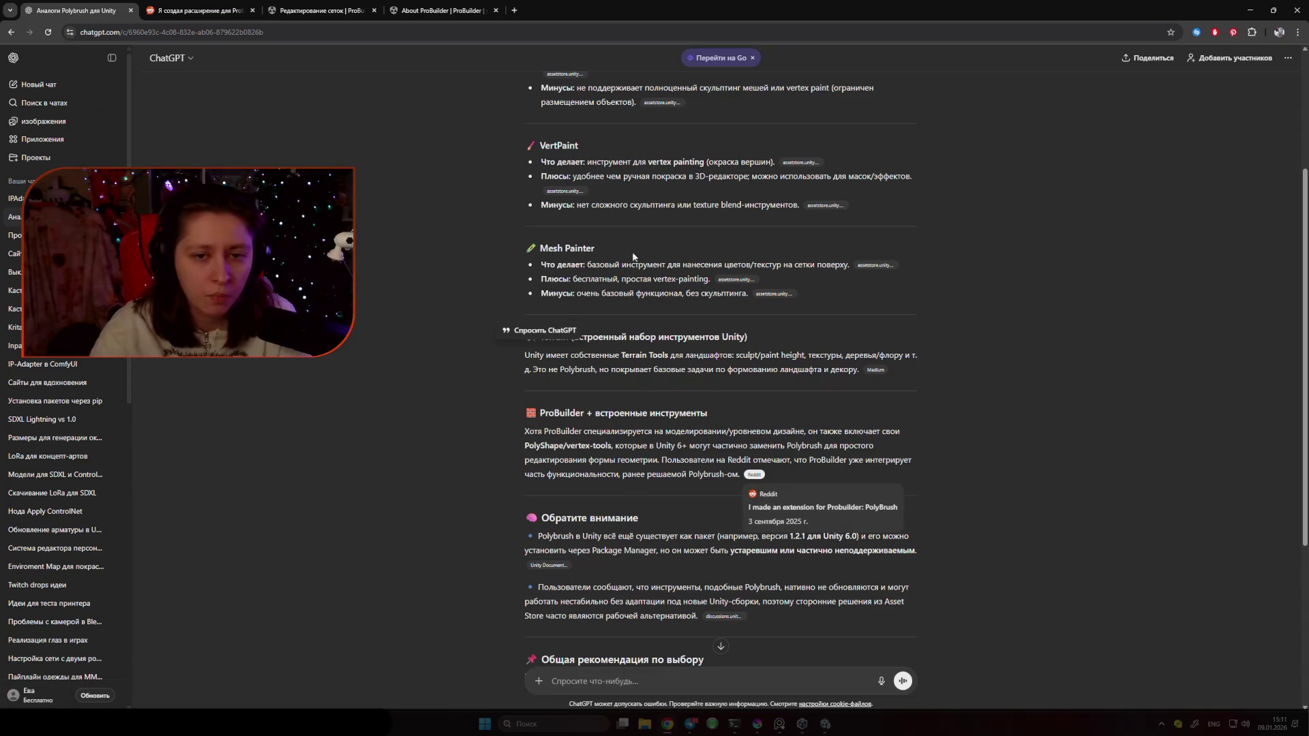
Ask ChatGPT in Russian ('разбить сетку?') how to subdivide a mesh in ProBuilder
{"action": "type", "text": "A"}
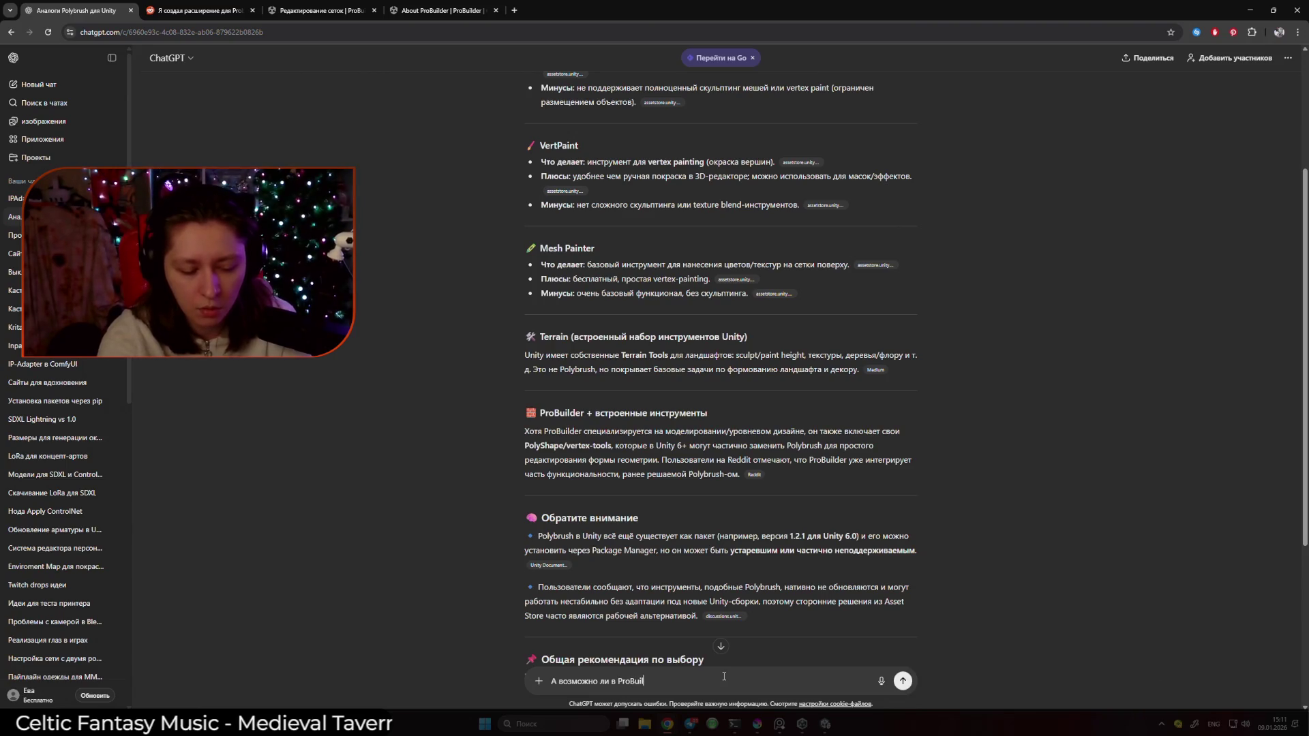
{"action": "key", "text": "alt+shift"}
{"action": "type", "text": "раз"}
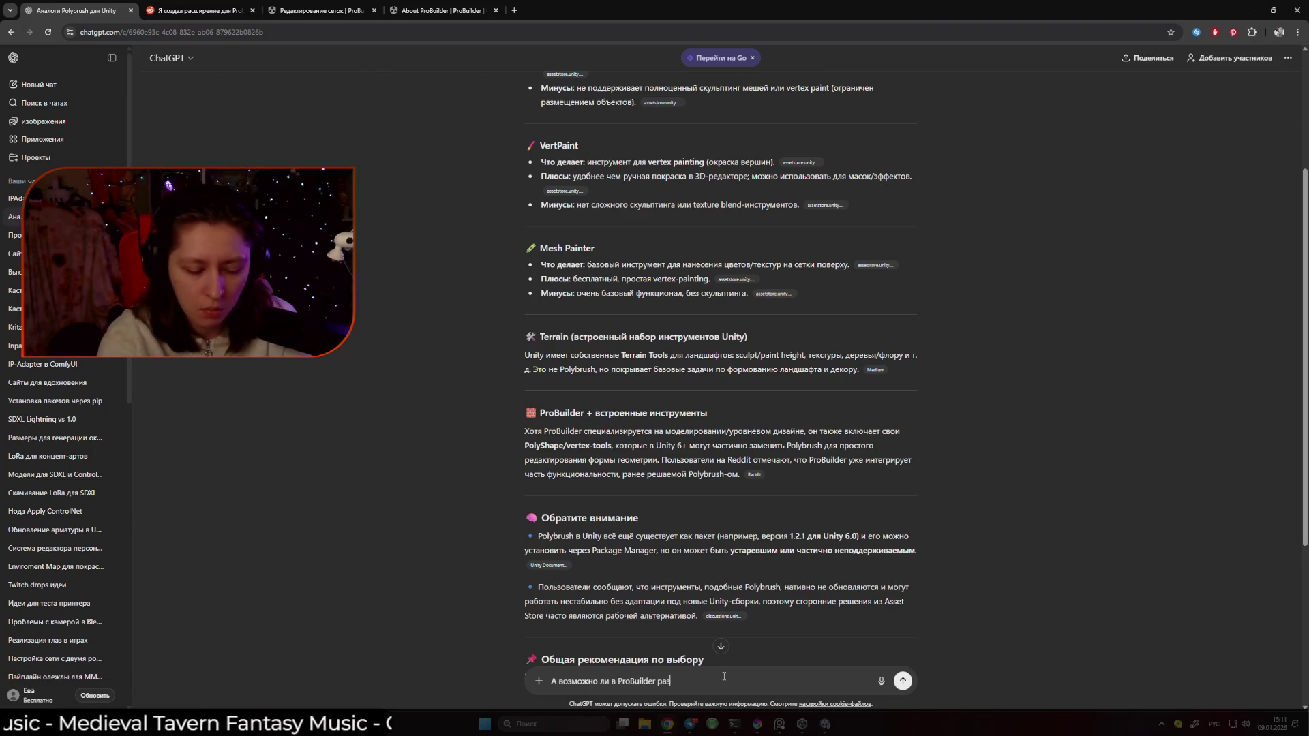
{"action": "type", "text": "бить сетку?"}
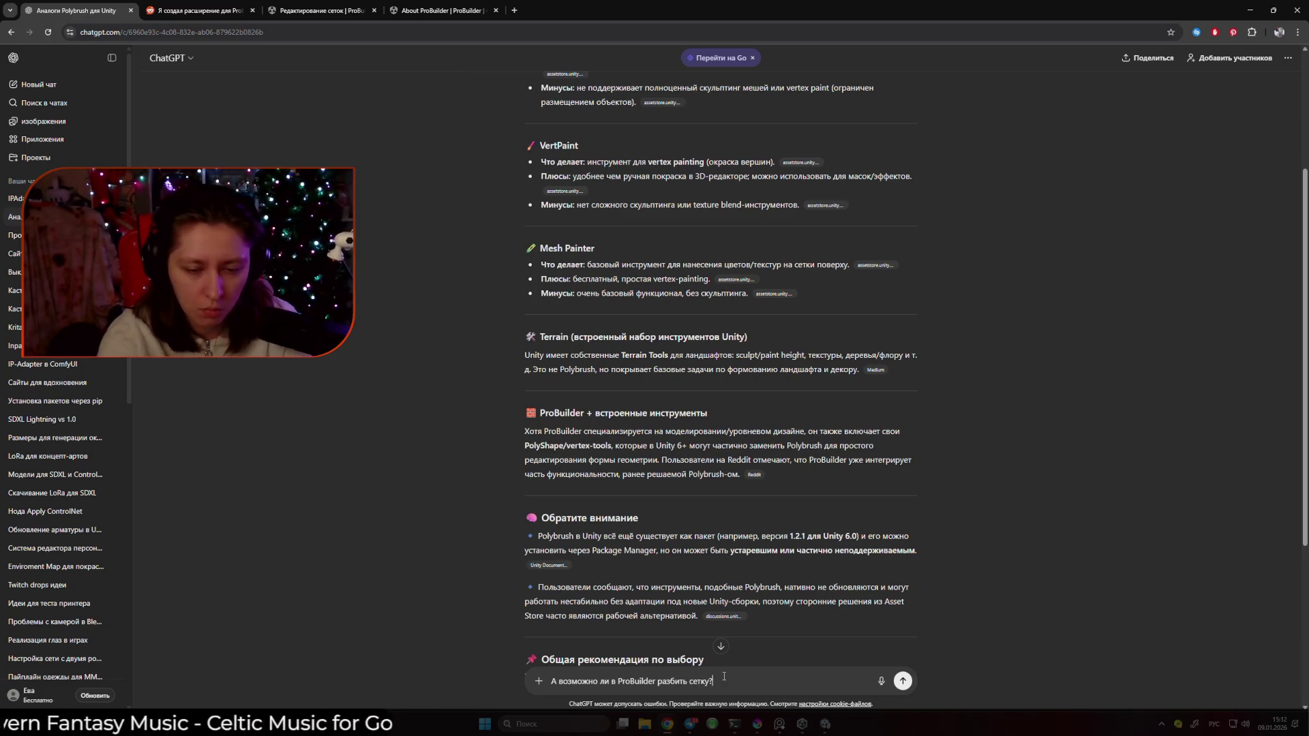
{"action": "key", "text": "Return"}
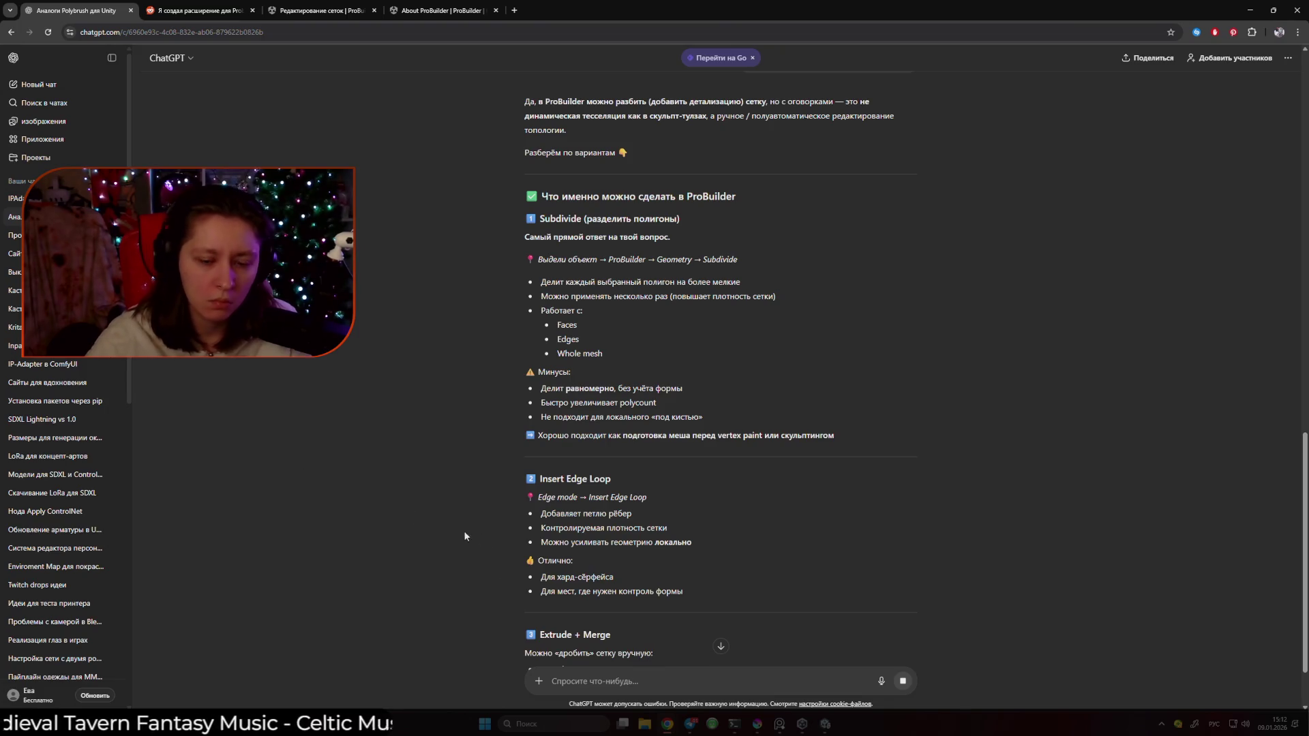
{"action": "mouse_move", "coordinate": [692, 727]}
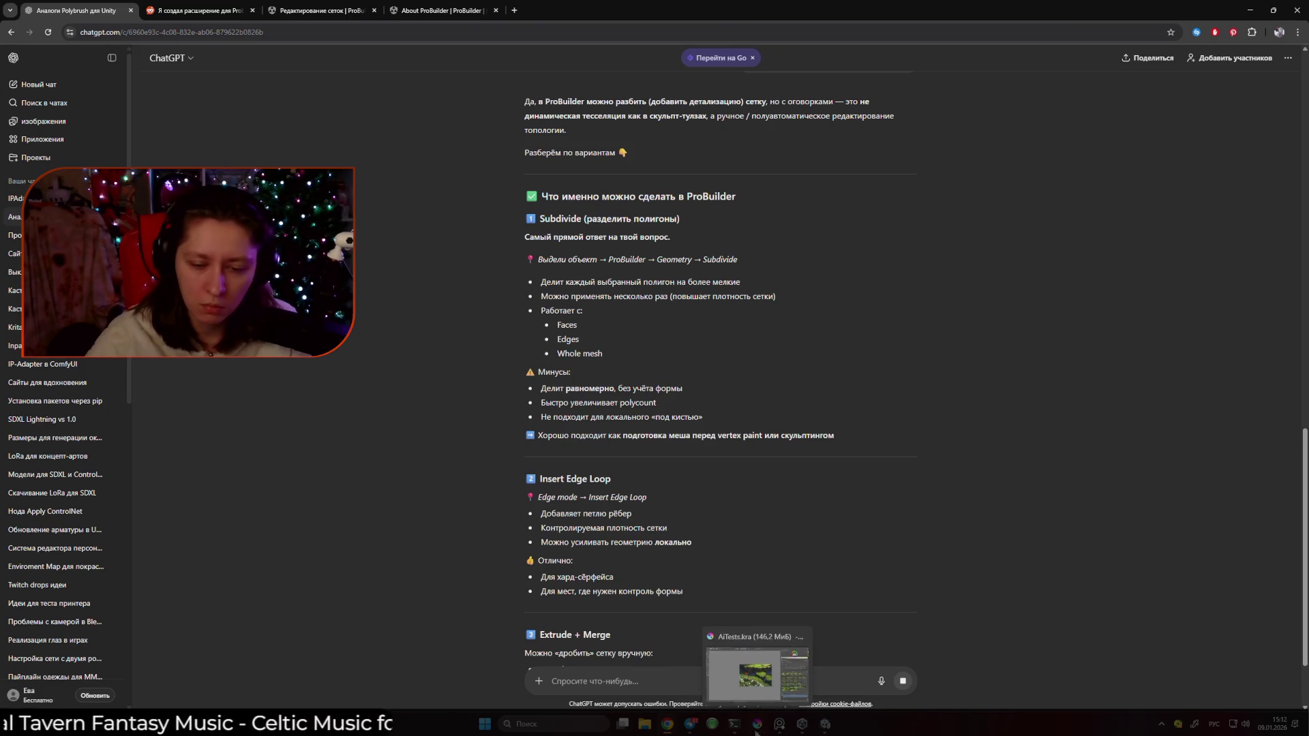
{"action": "left_click", "coordinate": [825, 724]}
Try stretching the Cube slab's height in Edit Shape, then undo and cancel it
{"action": "left_click", "coordinate": [508, 300]}
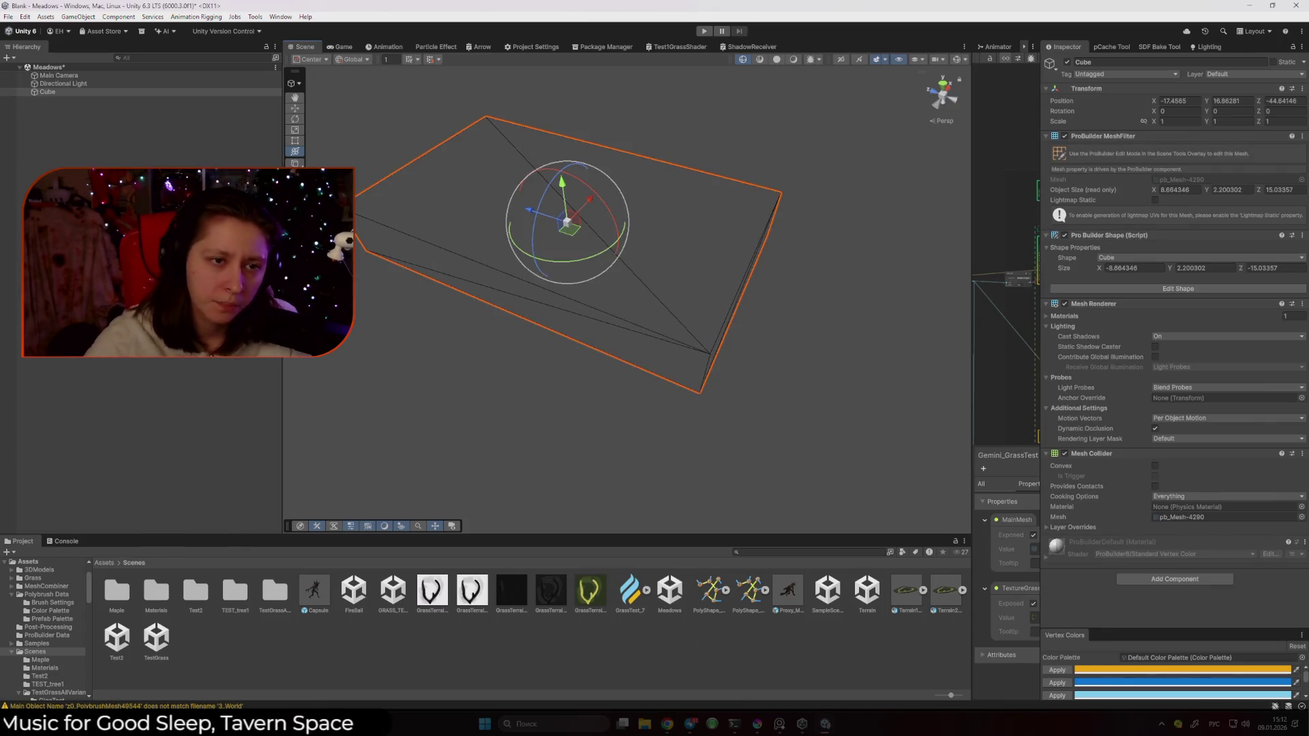
{"action": "left_click", "coordinate": [1178, 288]}
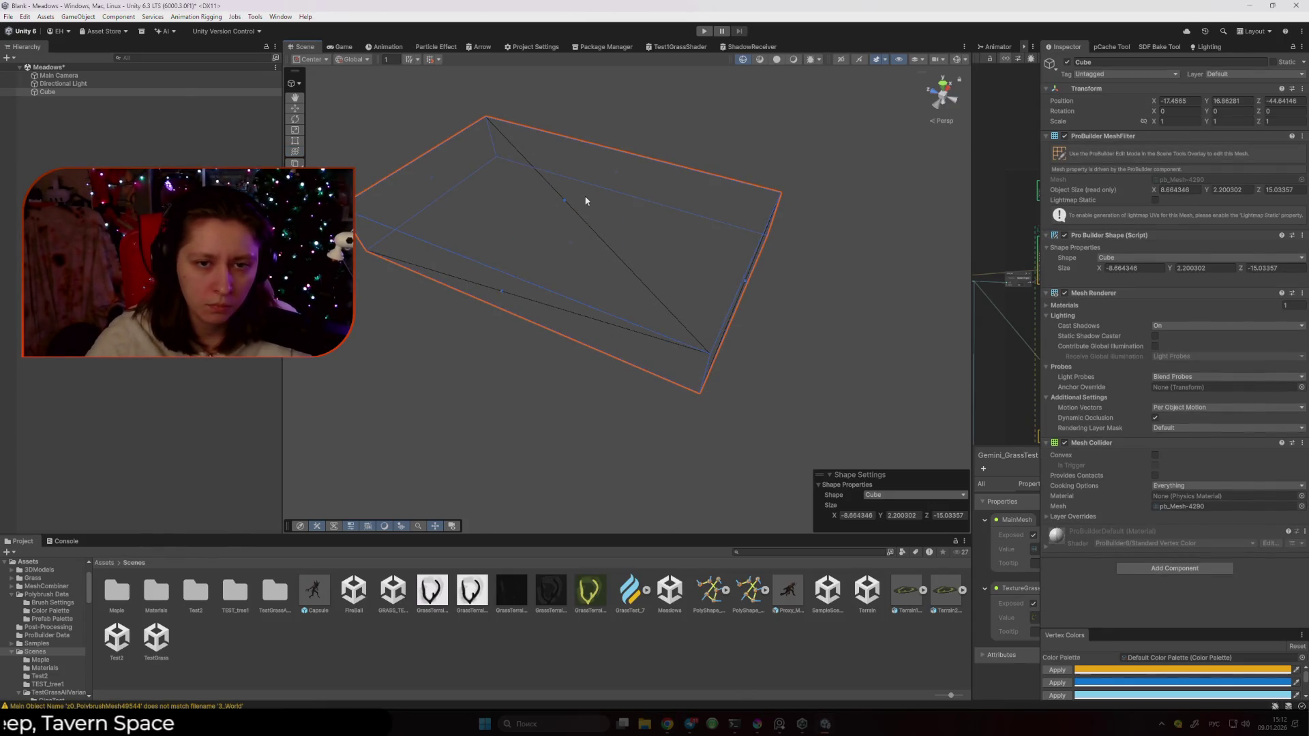
{"action": "mouse_move", "coordinate": [563, 198]}
{"action": "left_mouse_down"}
{"action": "mouse_move", "coordinate": [567, 153]}
{"action": "mouse_move", "coordinate": [555, 158]}
{"action": "left_mouse_up"}
{"action": "key", "text": "ctrl+z"}
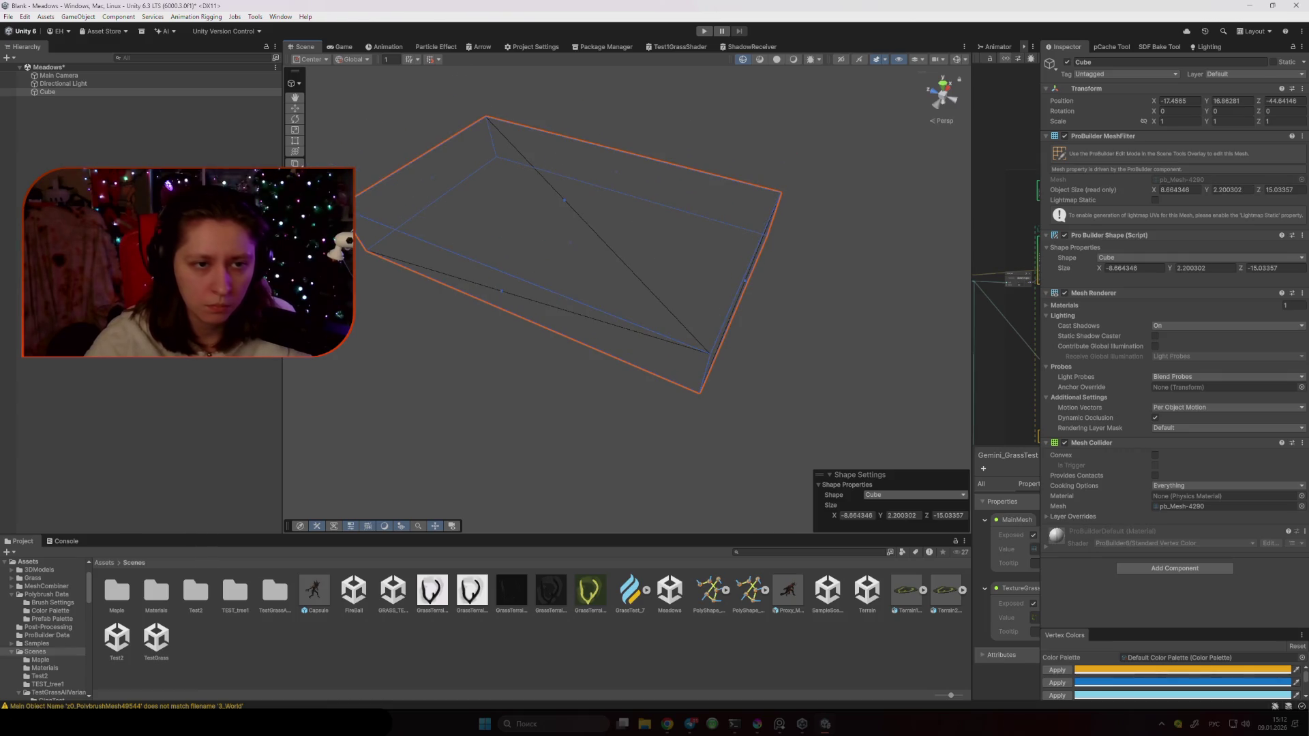
{"action": "key", "text": "ctrl+shift+k"}
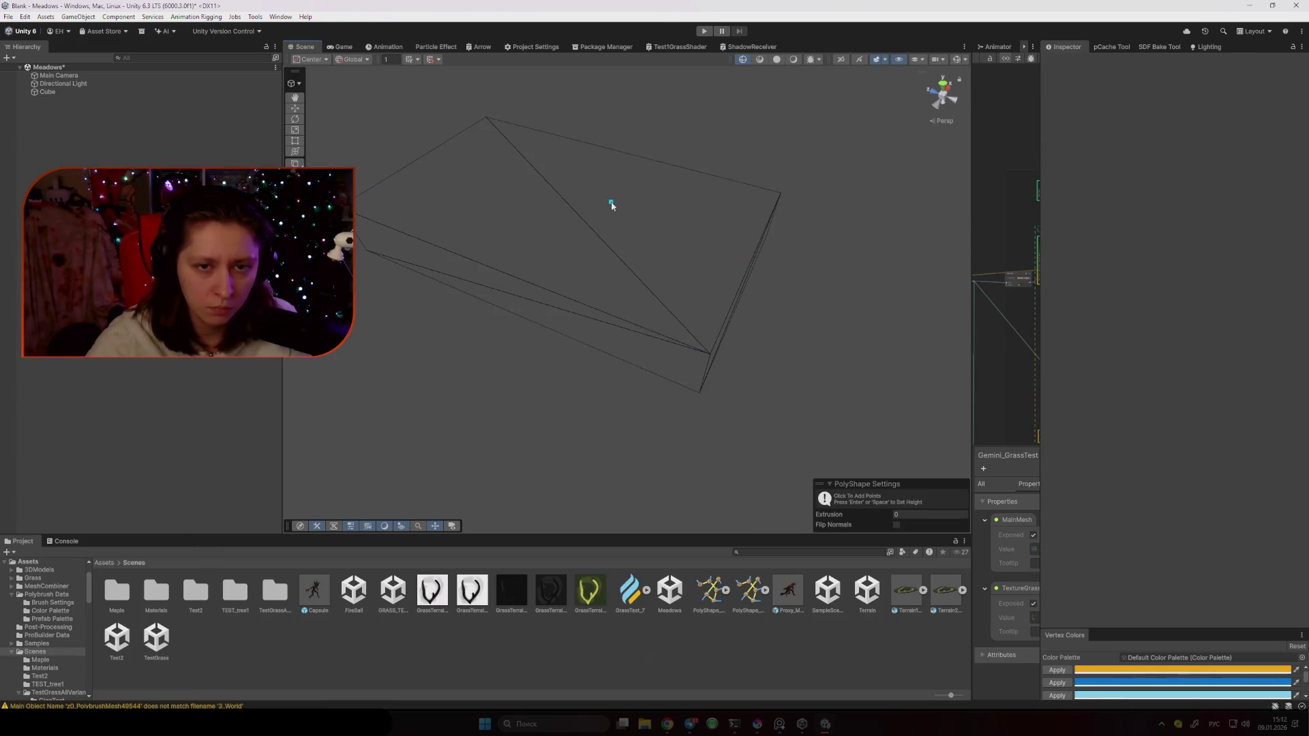
{"action": "key", "text": "Return"}
{"action": "key", "text": "ctrl+z"}
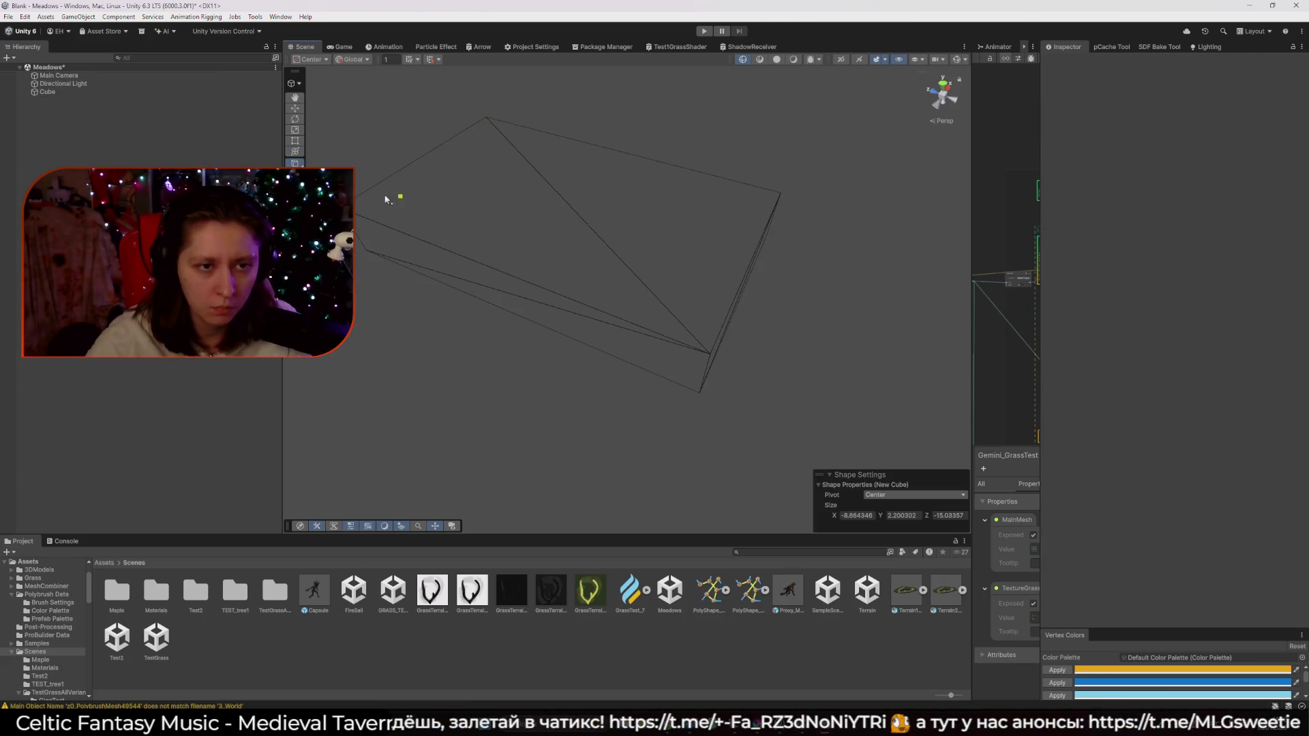
{"action": "key", "text": "Escape"}
{"action": "left_click", "coordinate": [458, 186]}
{"action": "mouse_move", "coordinate": [411, 228]}
{"action": "left_mouse_down"}
{"action": "mouse_move", "coordinate": [541, 219]}
{"action": "mouse_move", "coordinate": [579, 240]}
{"action": "left_mouse_up"}
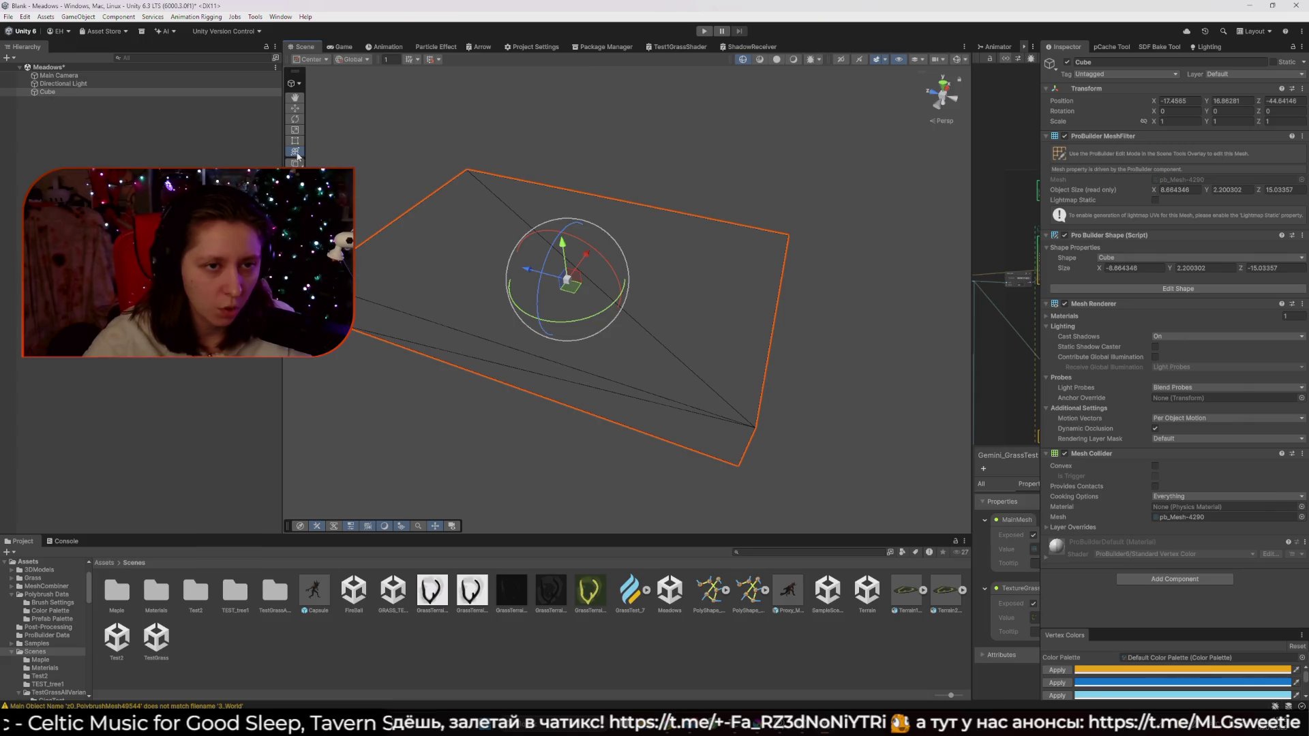
Switch the Scene tool context to ProBuilder for face editing of the slab
{"action": "left_click", "coordinate": [300, 85]}
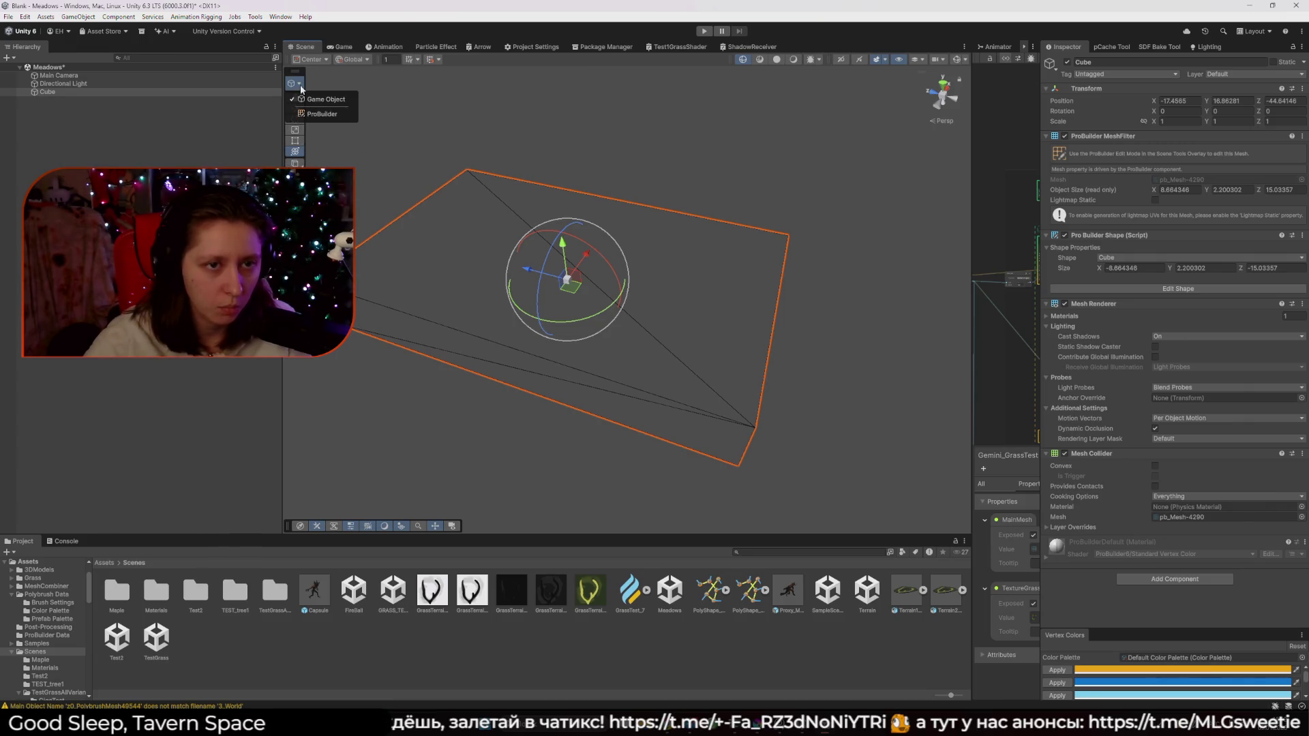
{"action": "left_click", "coordinate": [327, 116]}
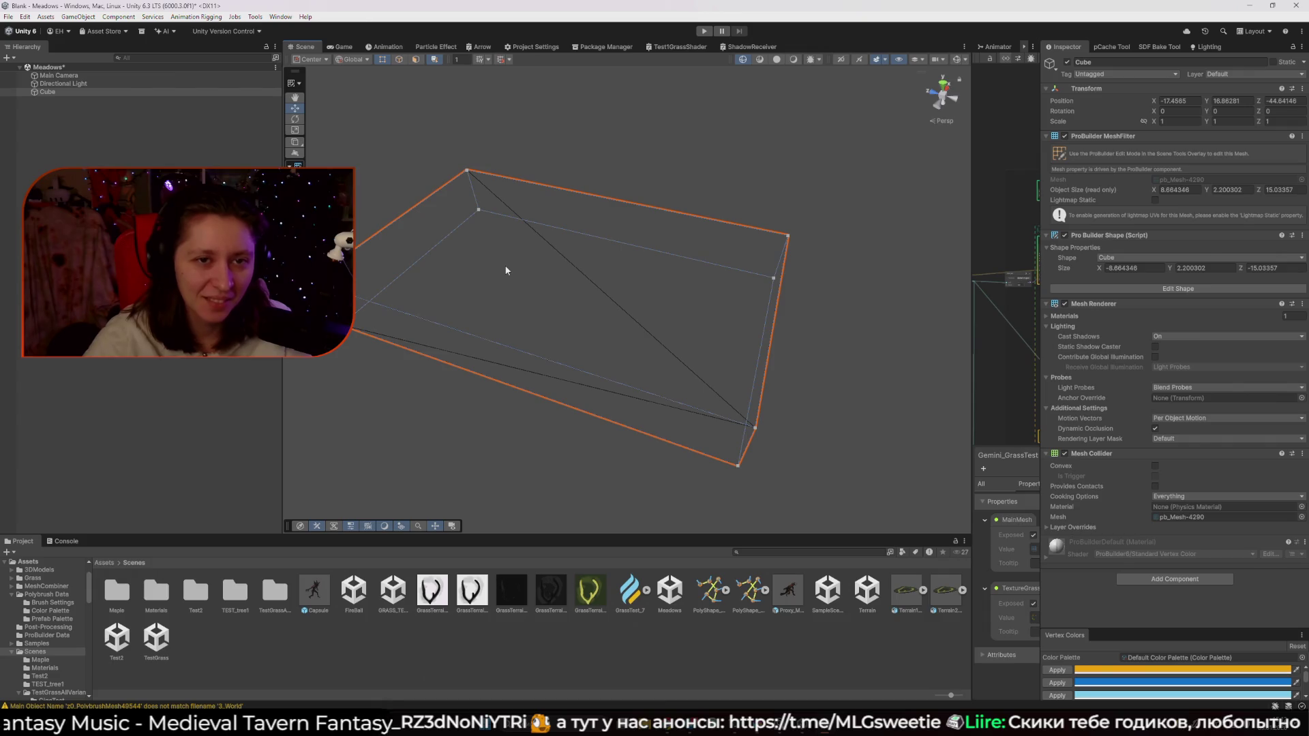
{"action": "key", "text": "Escape"}
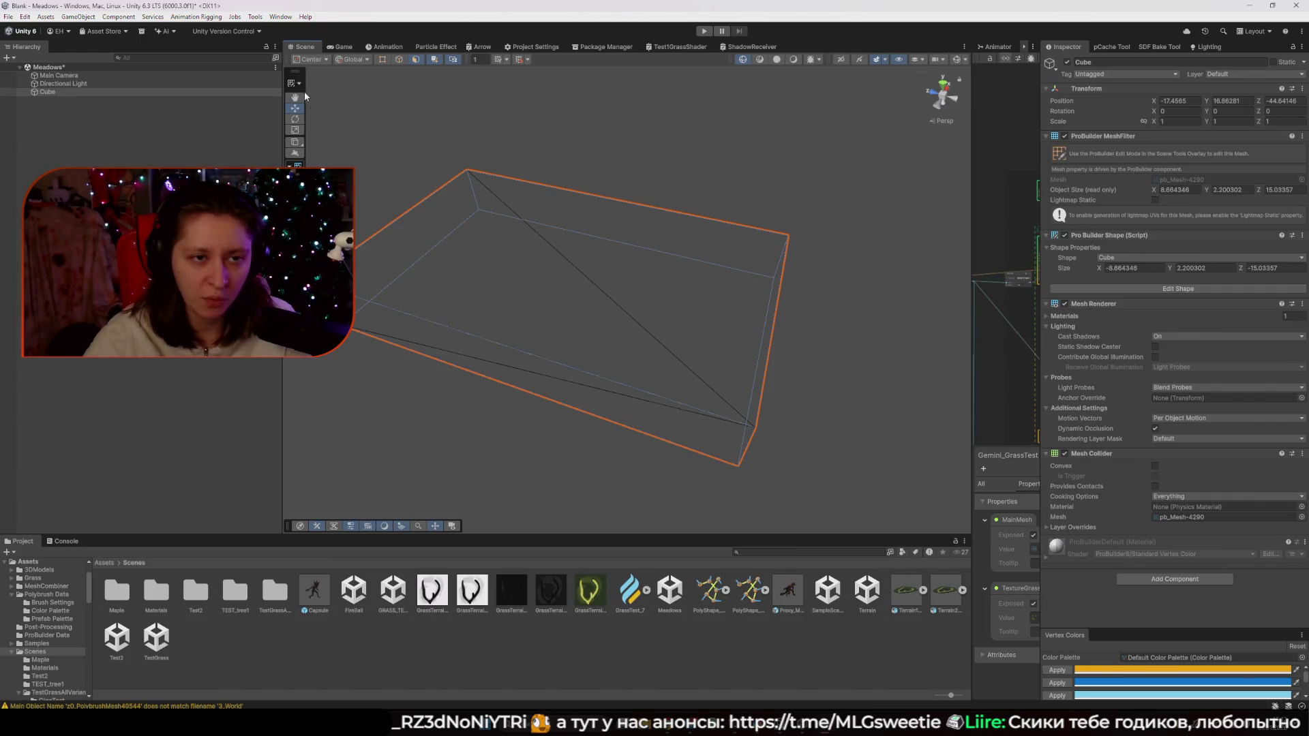
{"action": "left_click_drag", "start_coordinate": [569, 259], "coordinate": [606, 241]}
Subdivide the slab's top face and select the resulting top faces
{"action": "right_click", "coordinate": [613, 240]}
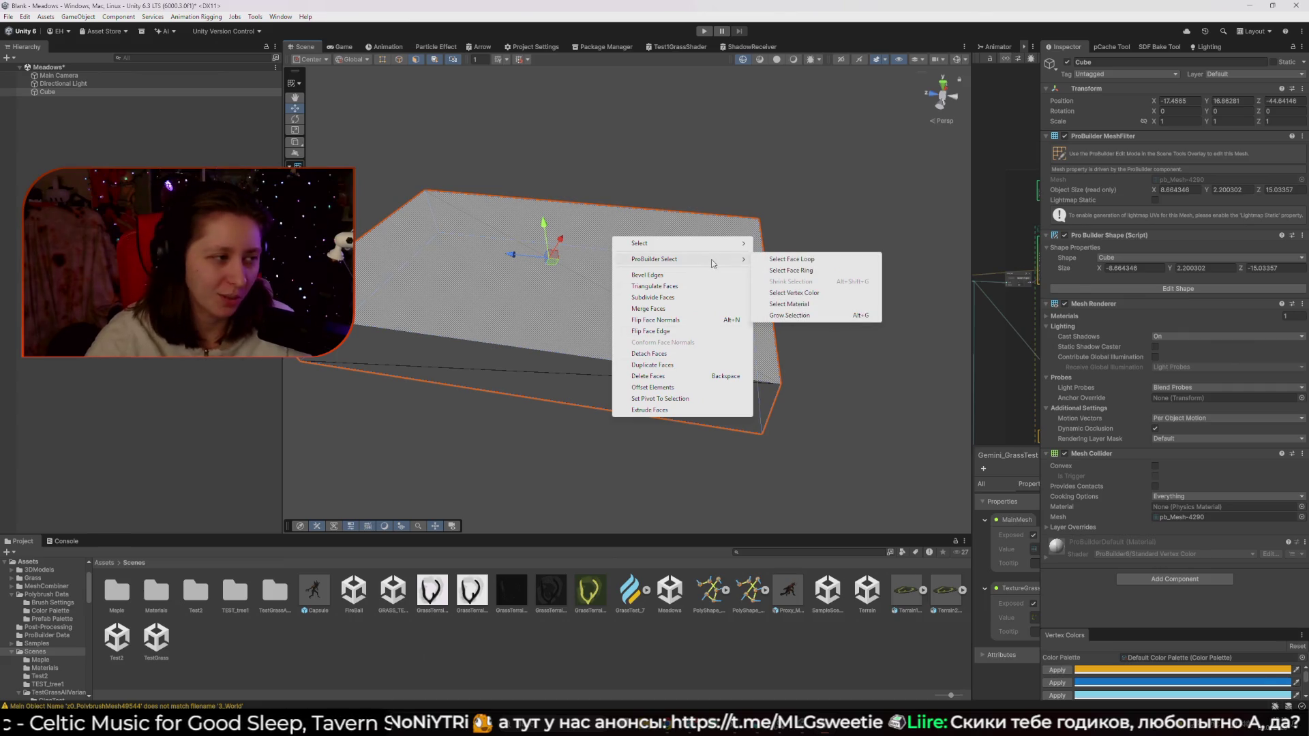
{"action": "left_click", "coordinate": [719, 297]}
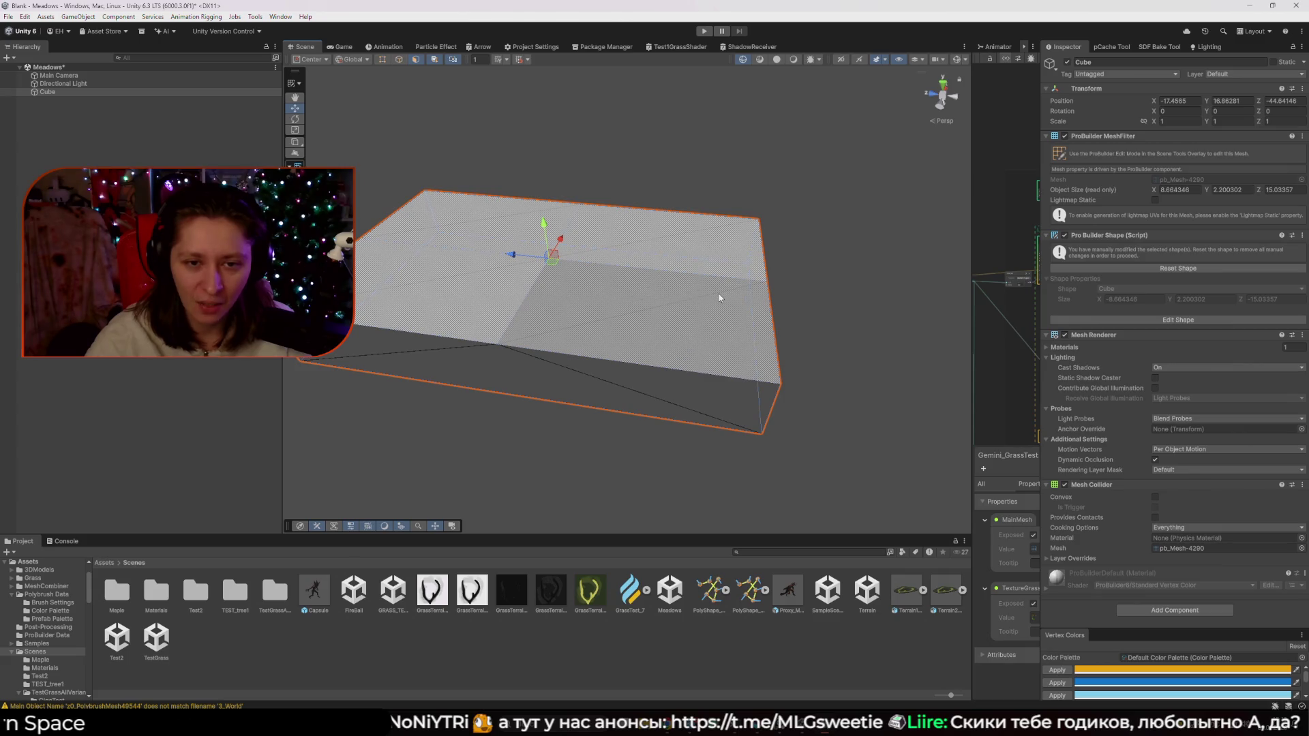
{"action": "left_click", "coordinate": [873, 280]}
{"action": "left_click", "coordinate": [689, 272]}
{"action": "mouse_move", "coordinate": [689, 273]}
{"action": "left_mouse_down"}
{"action": "mouse_move", "coordinate": [714, 296]}
{"action": "mouse_move", "coordinate": [687, 333]}
{"action": "left_mouse_up"}
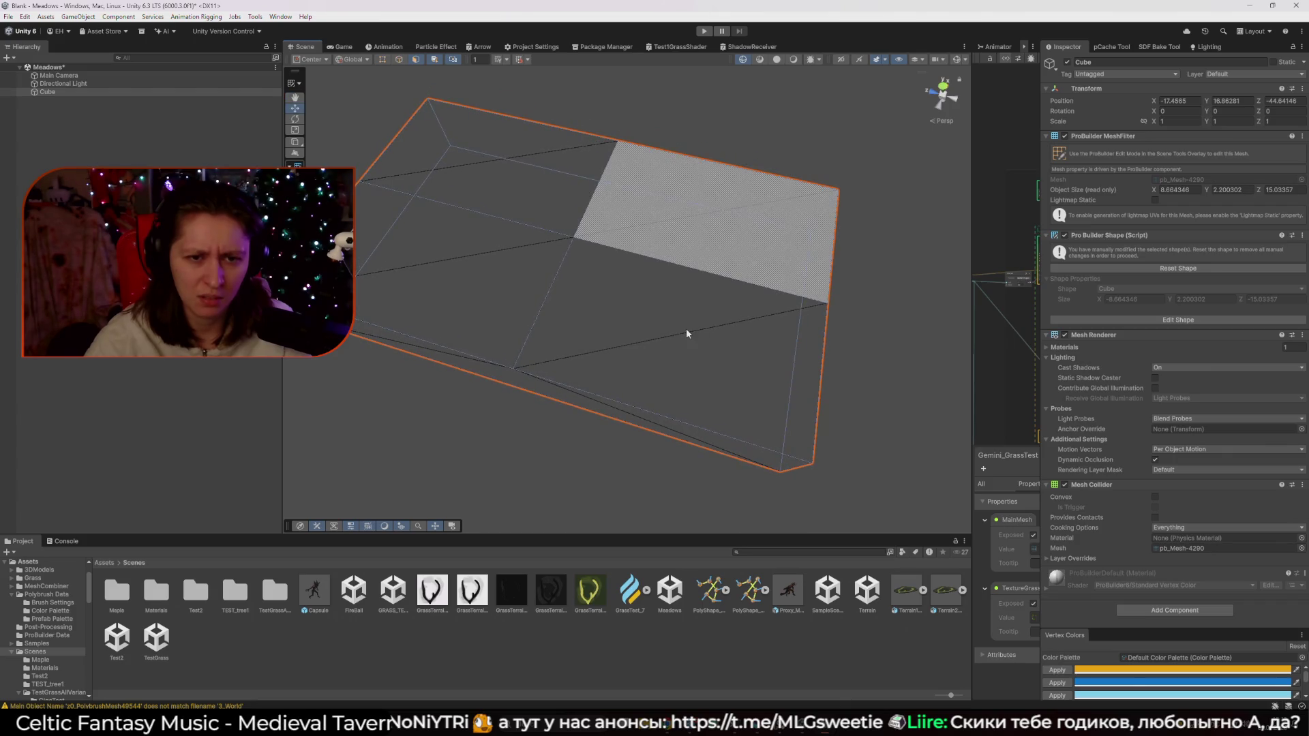
{"action": "left_click", "coordinate": [686, 329]}
{"action": "left_click", "coordinate": [529, 186], "text": "shift"}
{"action": "left_click", "coordinate": [651, 210], "text": "shift"}
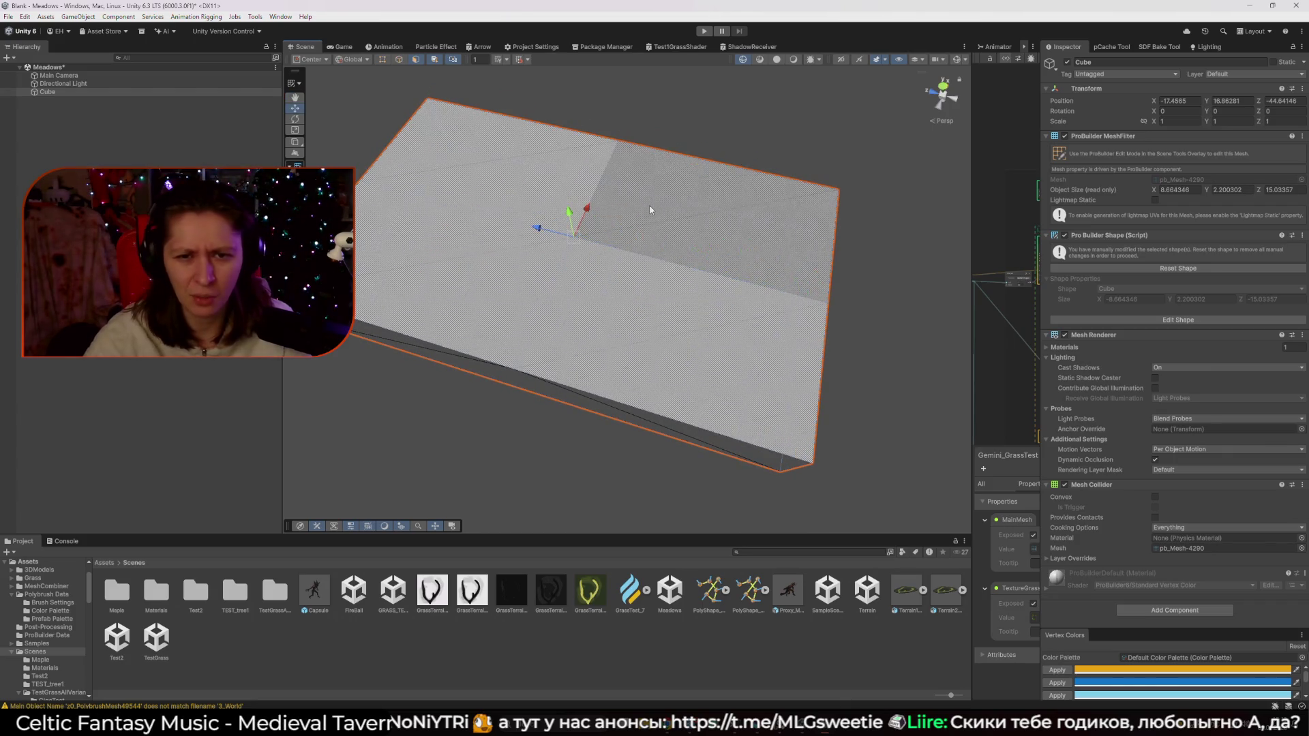
Subdivide the selected faces twice more into a dense triangle grid
{"action": "right_click", "coordinate": [699, 280]}
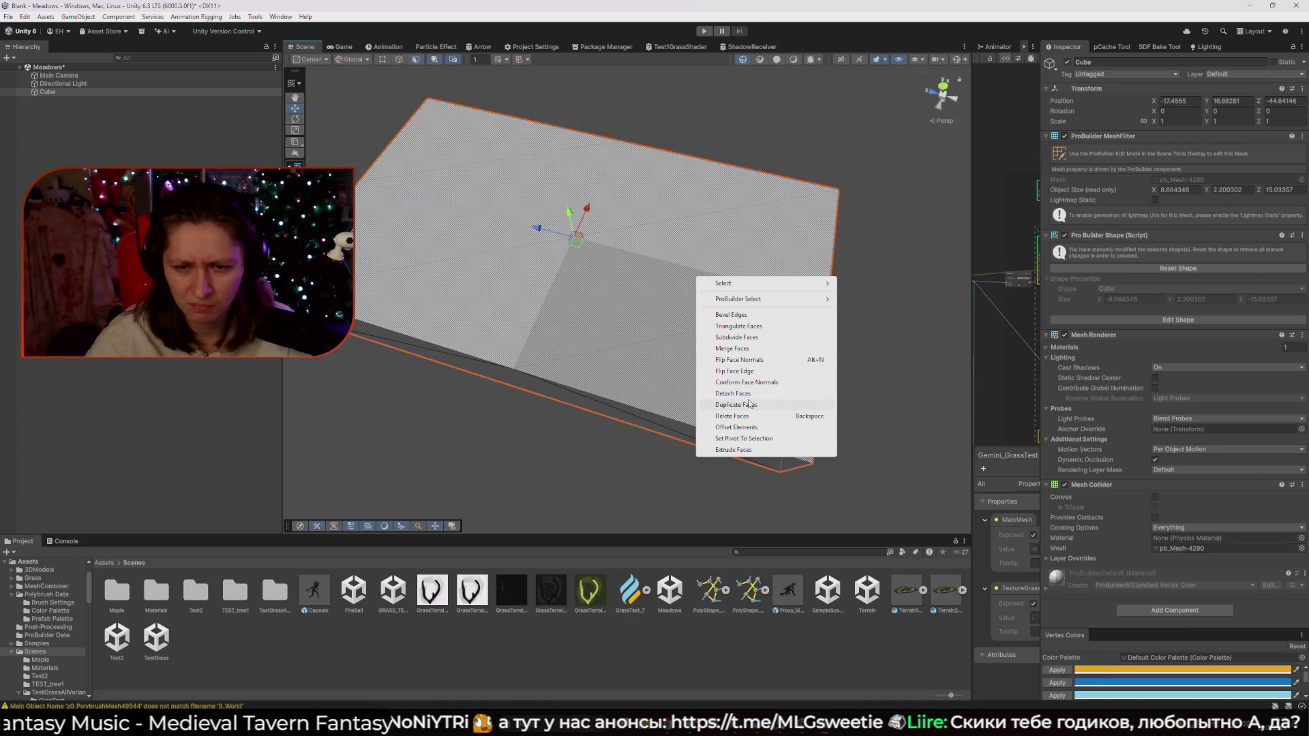
{"action": "left_click", "coordinate": [760, 338]}
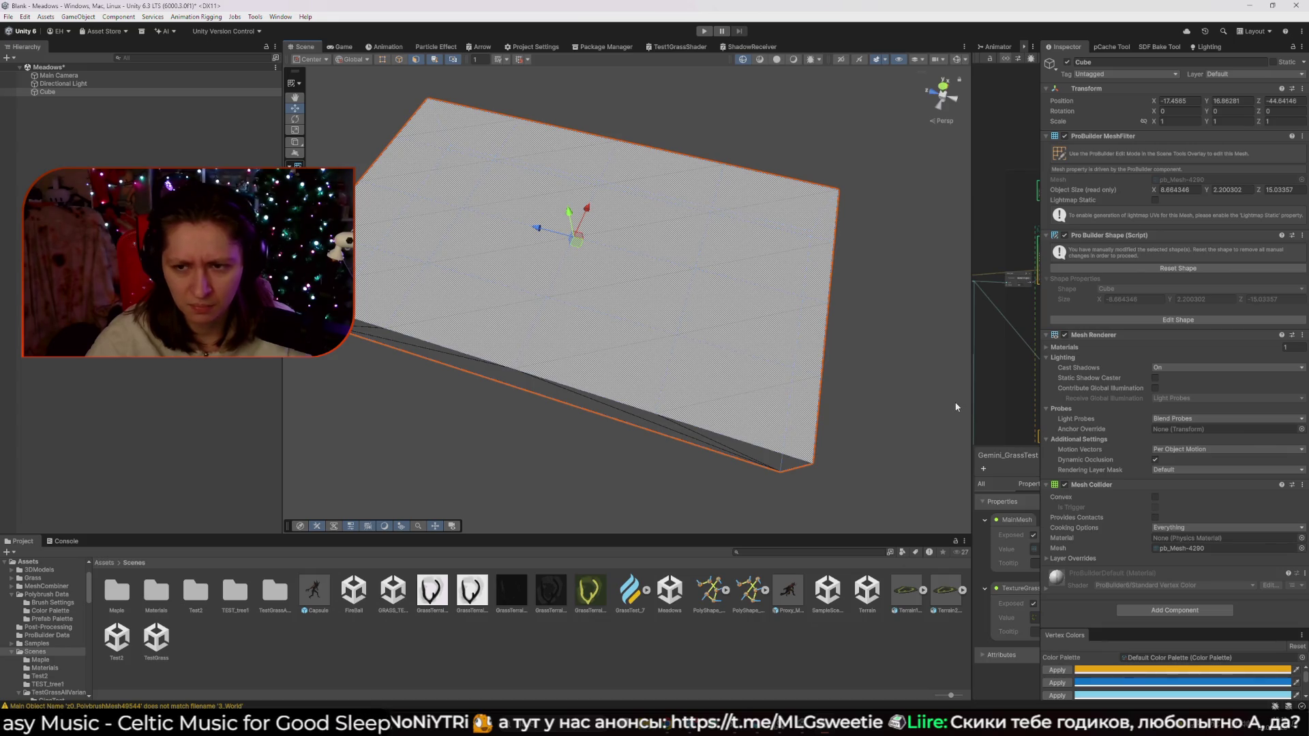
{"action": "right_click", "coordinate": [686, 336]}
{"action": "left_click", "coordinate": [725, 394]}
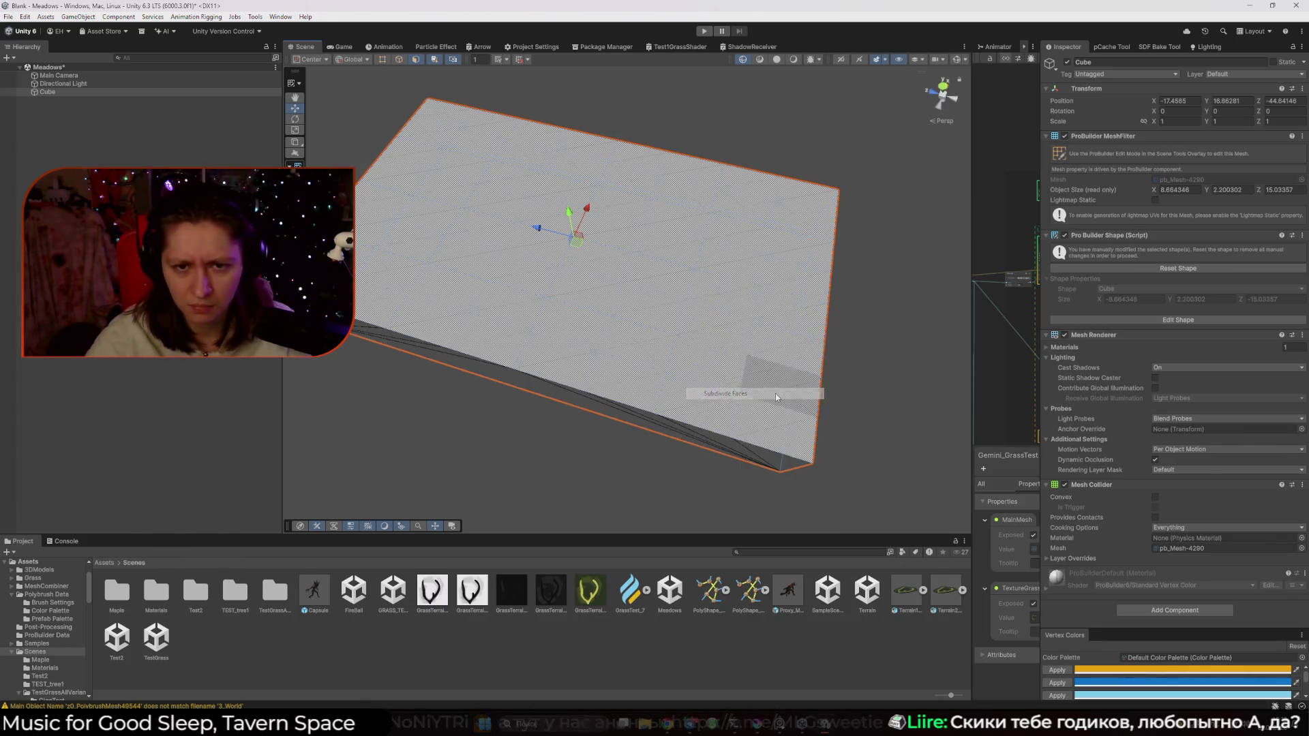
{"action": "mouse_move", "coordinate": [899, 406]}
{"action": "left_mouse_down"}
{"action": "mouse_move", "coordinate": [864, 423]}
{"action": "mouse_move", "coordinate": [791, 300]}
{"action": "mouse_move", "coordinate": [766, 304]}
{"action": "left_mouse_up"}
{"action": "left_click", "coordinate": [570, 308]}
Try raising a face into a bump under solid shading, then undo it
{"action": "left_click_drag", "start_coordinate": [569, 308], "coordinate": [577, 241]}
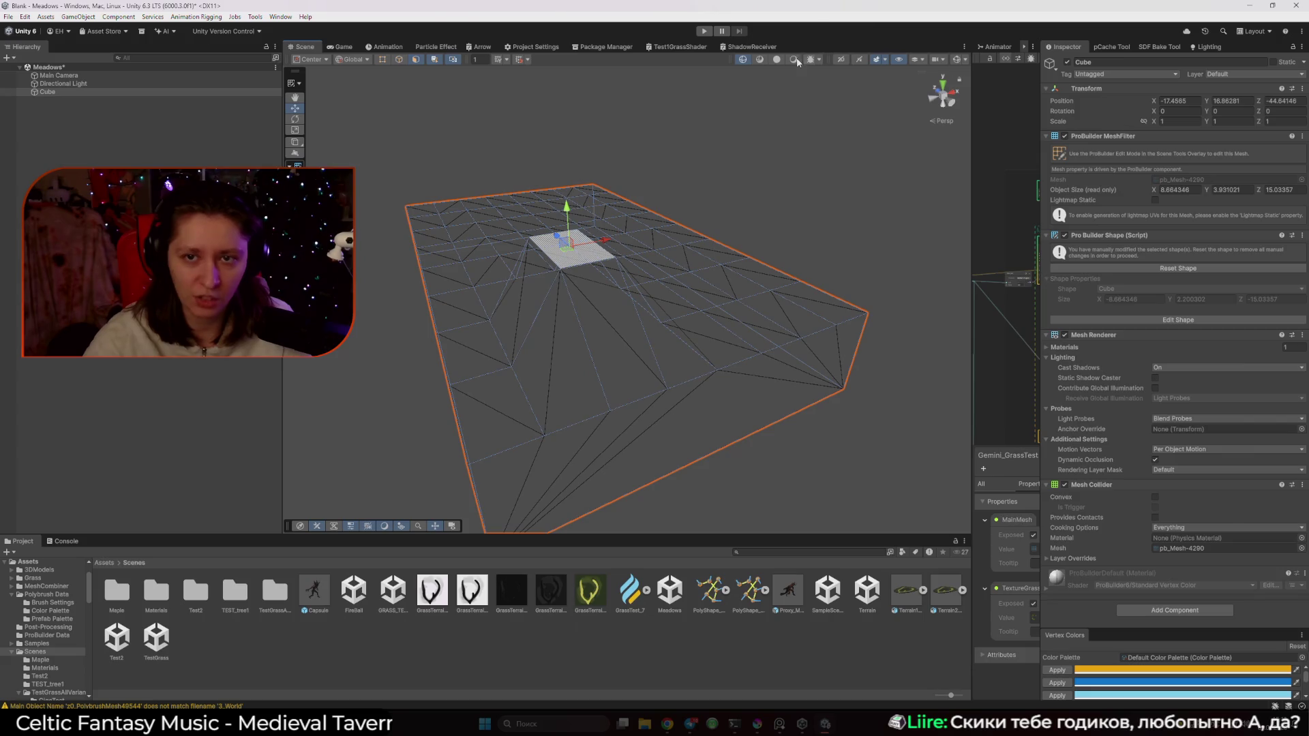
{"action": "left_click", "coordinate": [777, 59]}
{"action": "mouse_move", "coordinate": [696, 125]}
{"action": "left_mouse_down"}
{"action": "mouse_move", "coordinate": [596, 208]}
{"action": "mouse_move", "coordinate": [726, 228]}
{"action": "mouse_move", "coordinate": [682, 252]}
{"action": "mouse_move", "coordinate": [676, 277]}
{"action": "mouse_move", "coordinate": [702, 342]}
{"action": "mouse_move", "coordinate": [702, 310]}
{"action": "left_mouse_up"}
{"action": "key", "text": "ctrl+z"}
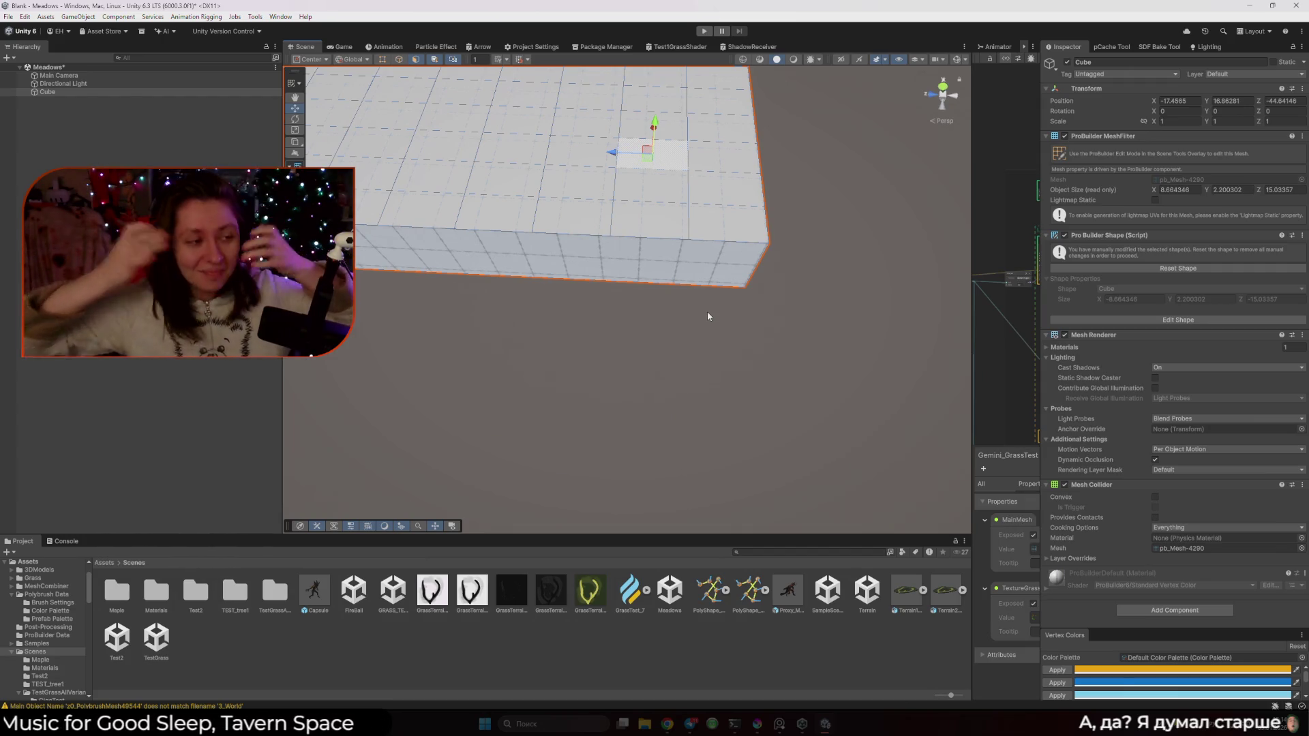
Frame the slab, then orbit and pan the view lower toward the horizon
{"action": "key", "text": "f"}
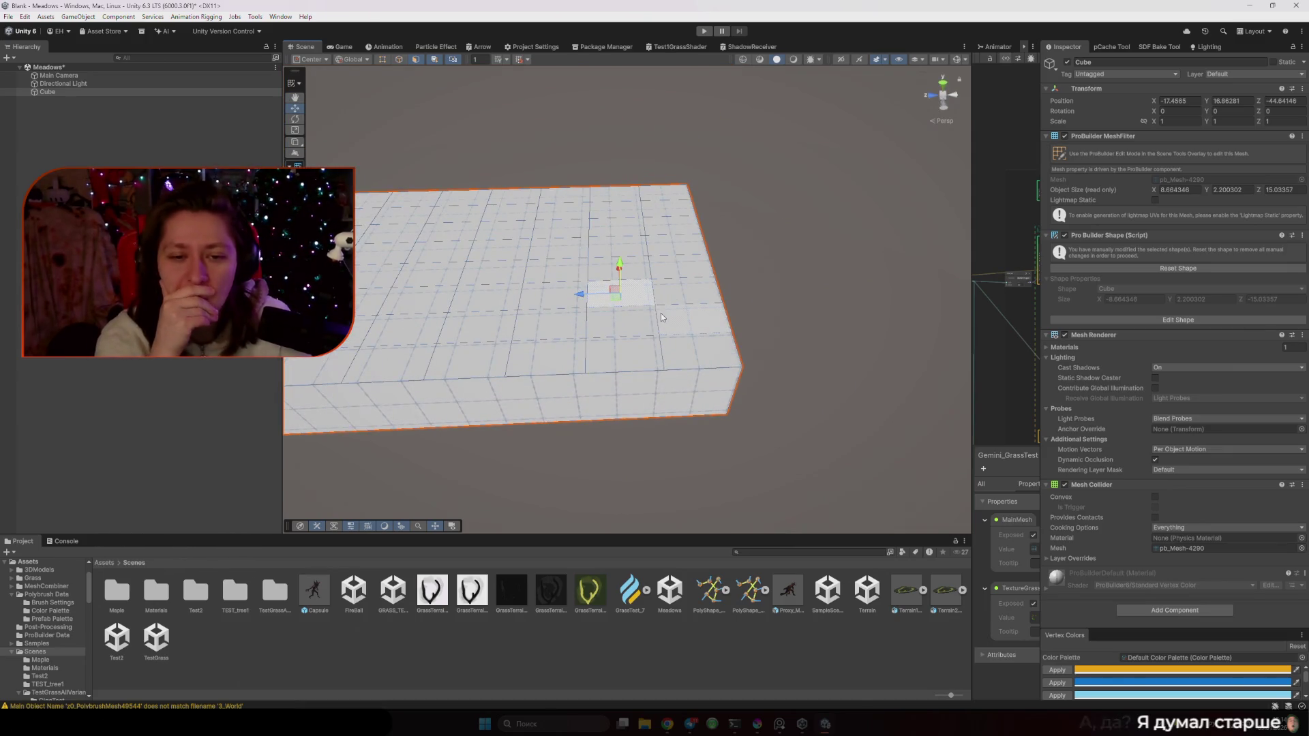
{"action": "left_click_drag", "start_coordinate": [661, 313], "coordinate": [616, 322]}
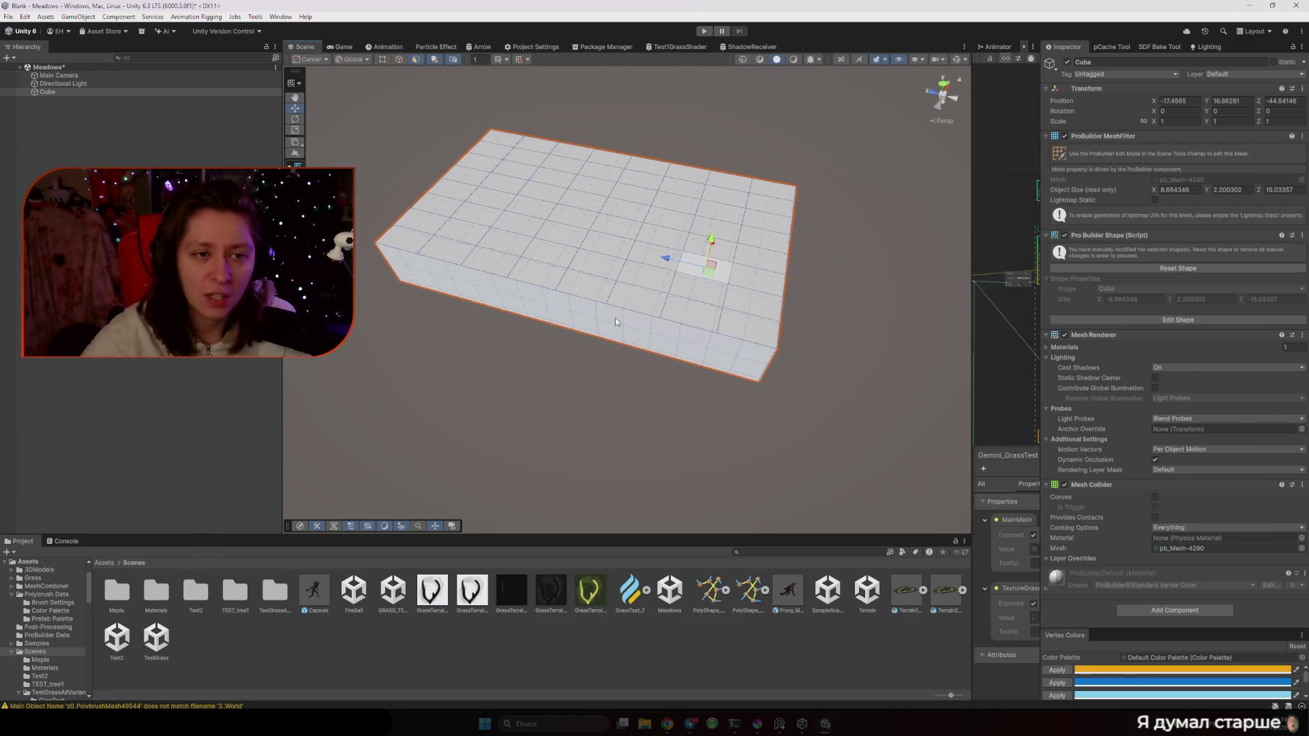
{"action": "left_click_drag", "start_coordinate": [326, 88], "coordinate": [790, 448]}
{"action": "mouse_move", "coordinate": [912, 458]}
{"action": "left_mouse_down"}
{"action": "mouse_move", "coordinate": [628, 306]}
{"action": "mouse_move", "coordinate": [657, 222]}
{"action": "mouse_move", "coordinate": [634, 334]}
{"action": "mouse_move", "coordinate": [671, 450]}
{"action": "mouse_move", "coordinate": [382, 177]}
{"action": "left_mouse_up"}
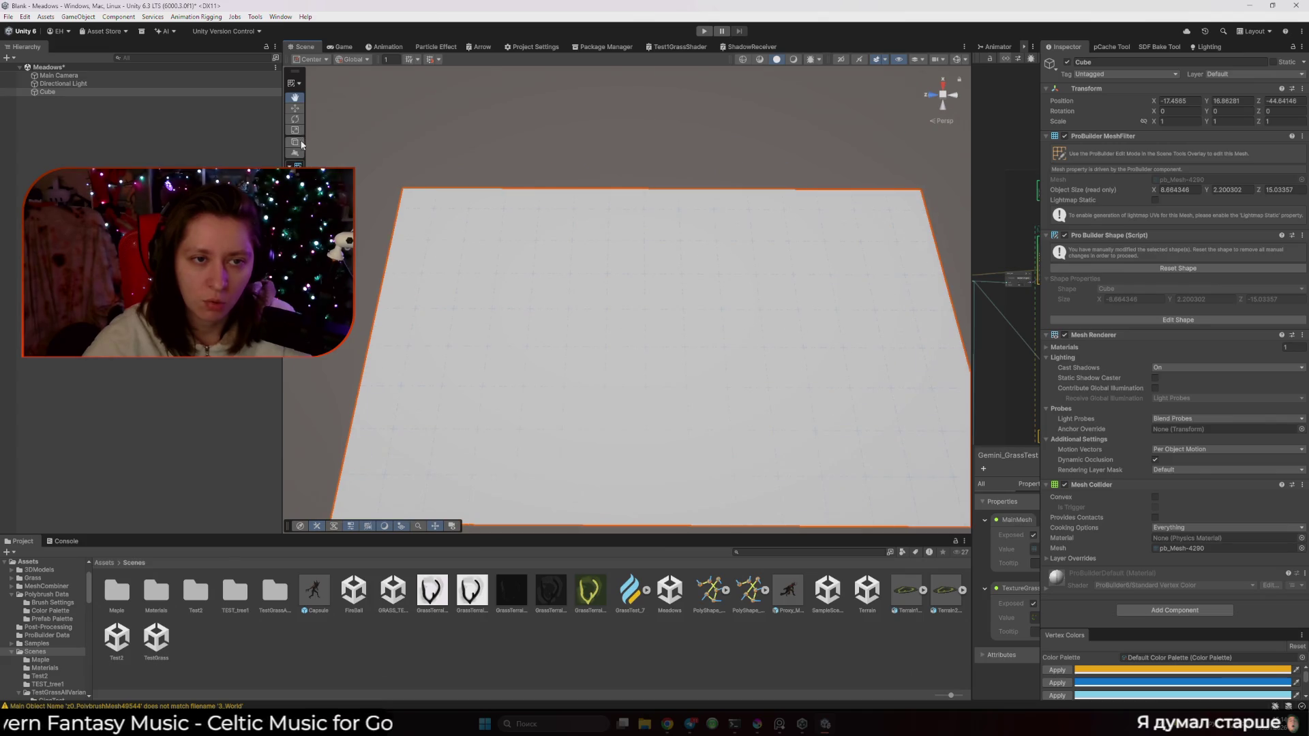
{"action": "left_click", "coordinate": [295, 164]}
{"action": "left_click", "coordinate": [294, 97]}
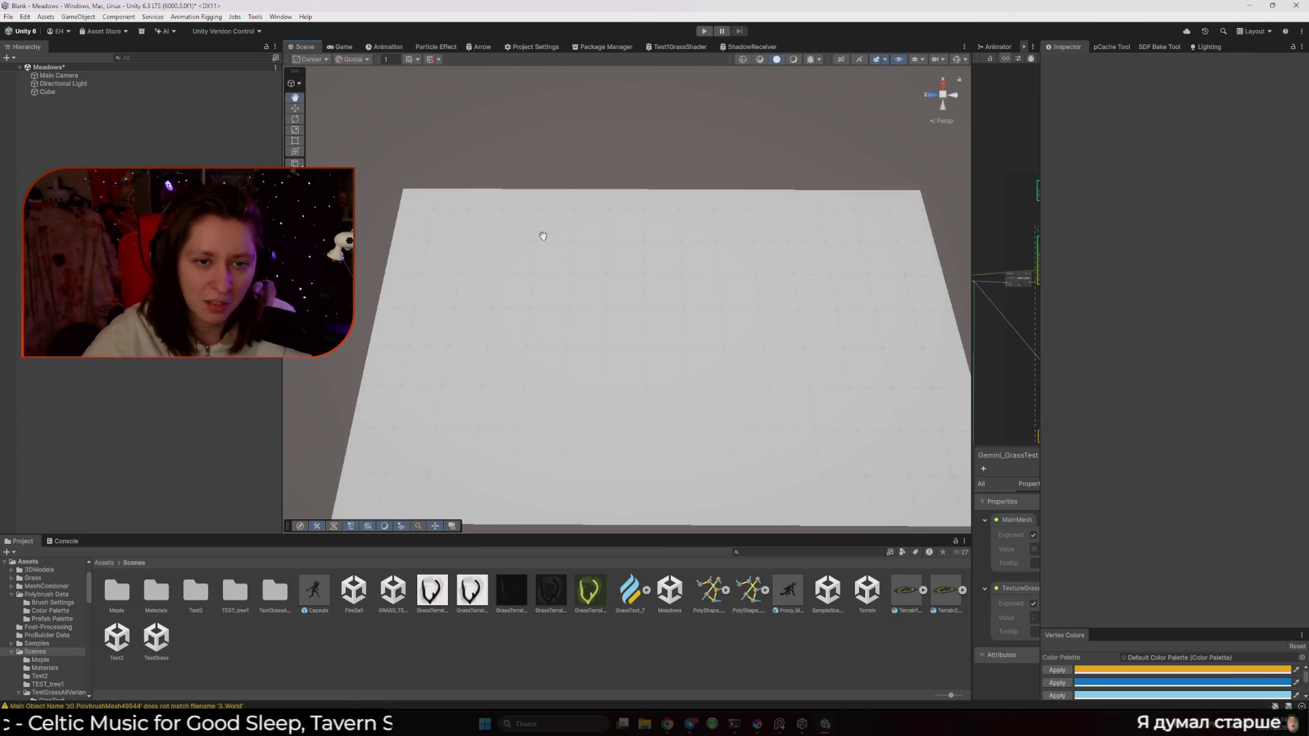
{"action": "left_click_drag", "start_coordinate": [540, 234], "coordinate": [523, 304]}
In ProBuilder context, marquee-select the whole plane and scale it wider along X to about 14
{"action": "left_click", "coordinate": [655, 325]}
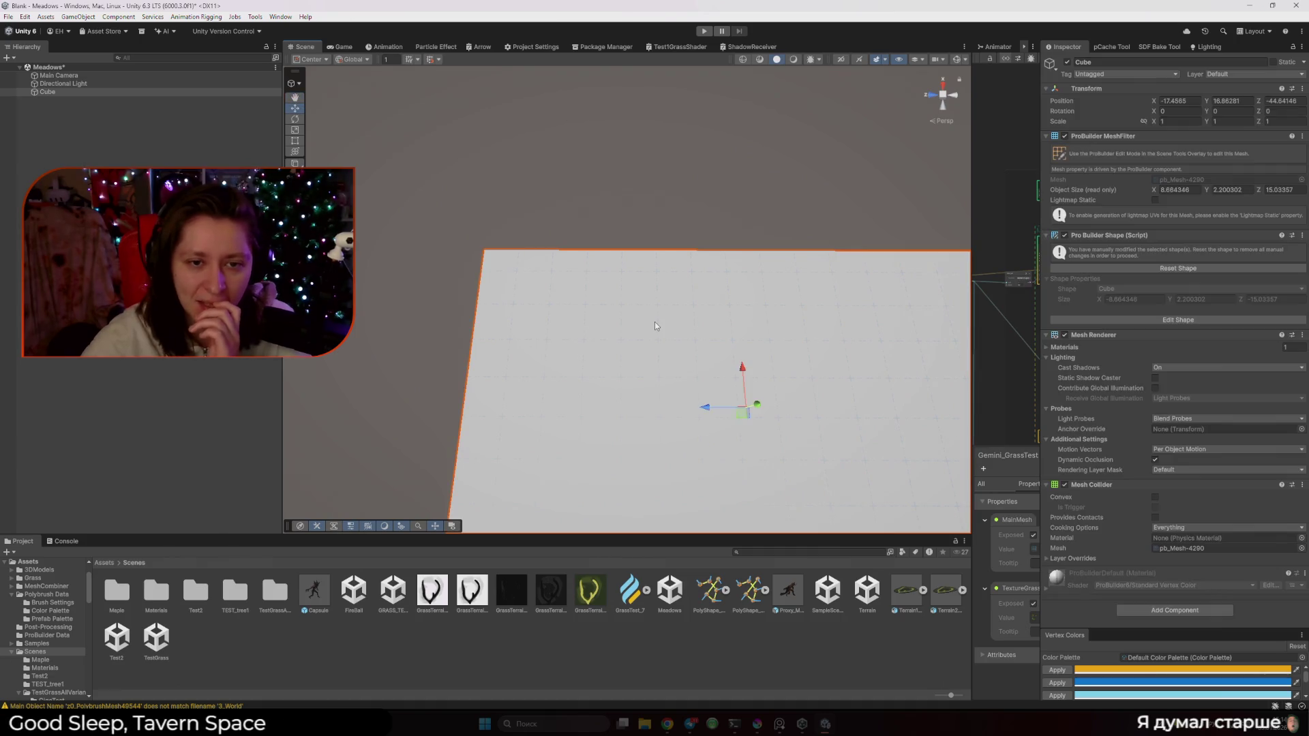
{"action": "left_click", "coordinate": [298, 85]}
{"action": "left_click", "coordinate": [320, 116]}
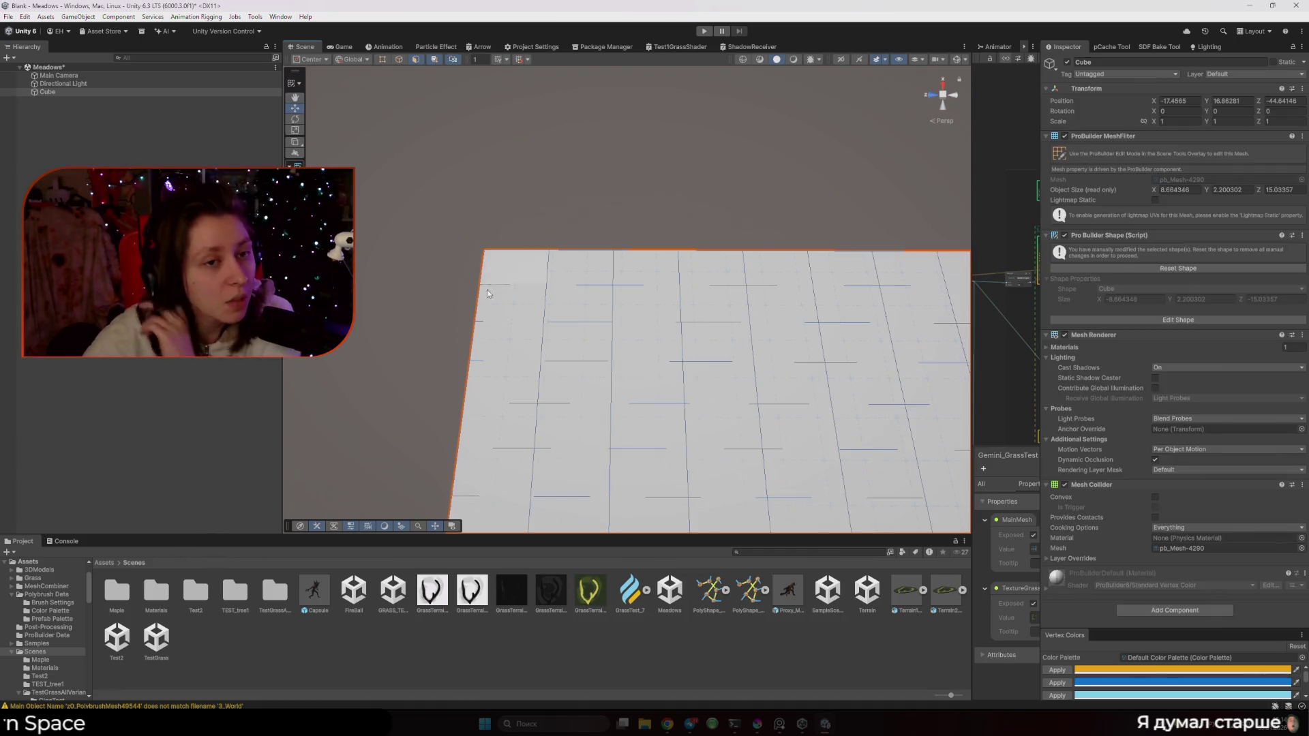
{"action": "scroll", "coordinate": [511, 307], "scroll_direction": "down", "scroll_amount": 3}
{"action": "left_click_drag", "start_coordinate": [377, 148], "coordinate": [842, 482]}
{"action": "scroll", "coordinate": [546, 250], "scroll_direction": "up", "scroll_amount": 3}
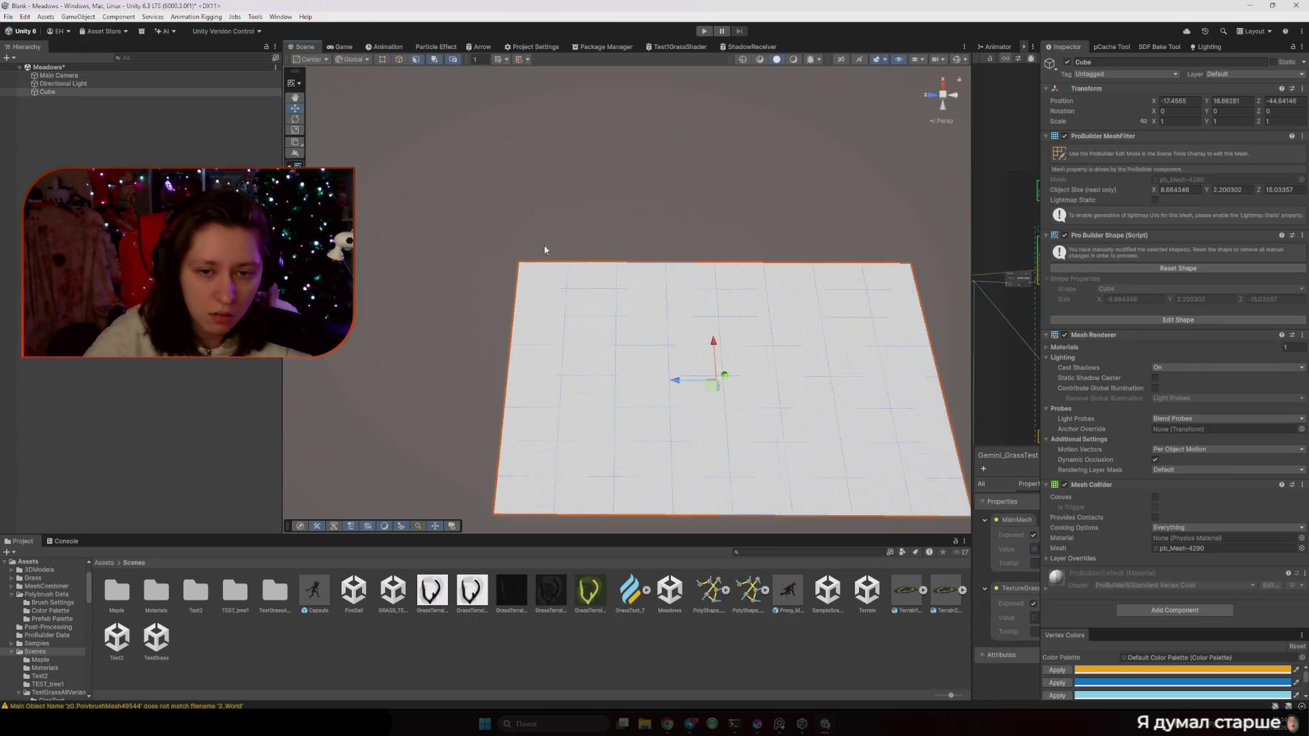
{"action": "key", "text": "e"}
{"action": "key", "text": "r"}
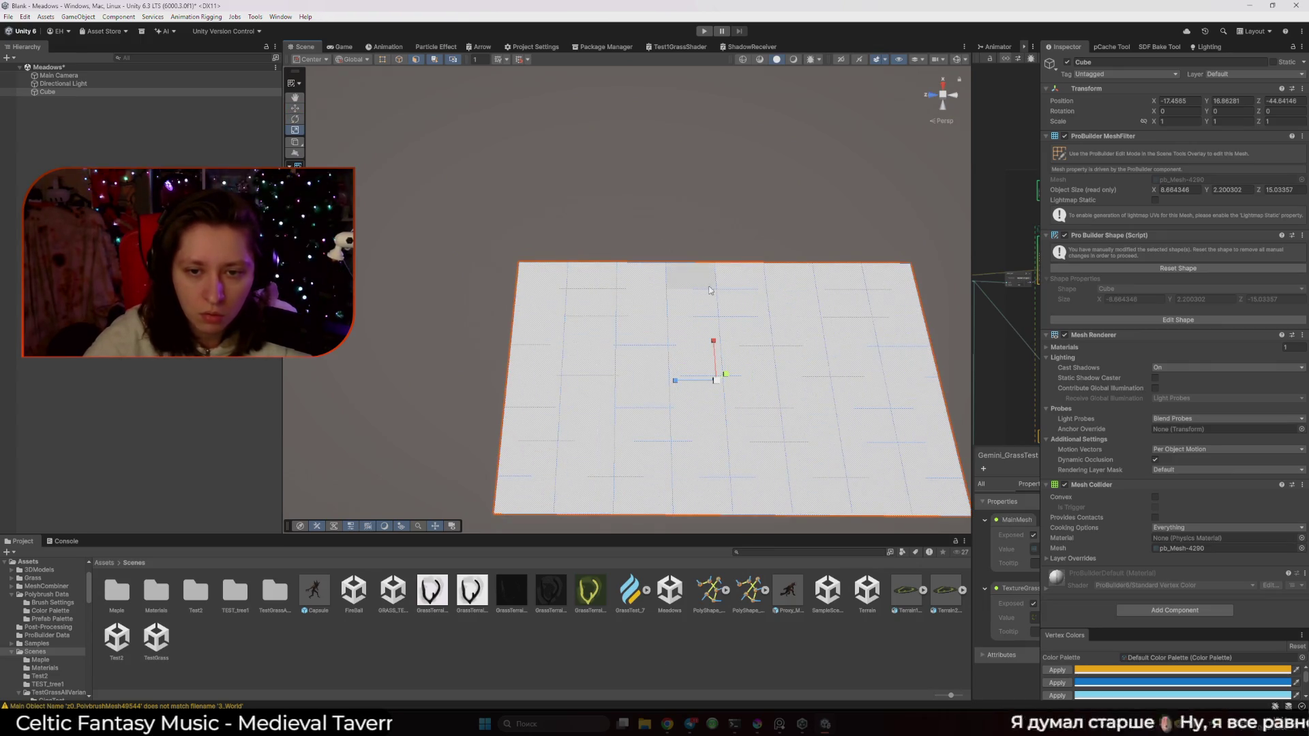
{"action": "left_click_drag", "start_coordinate": [715, 340], "coordinate": [715, 333]}
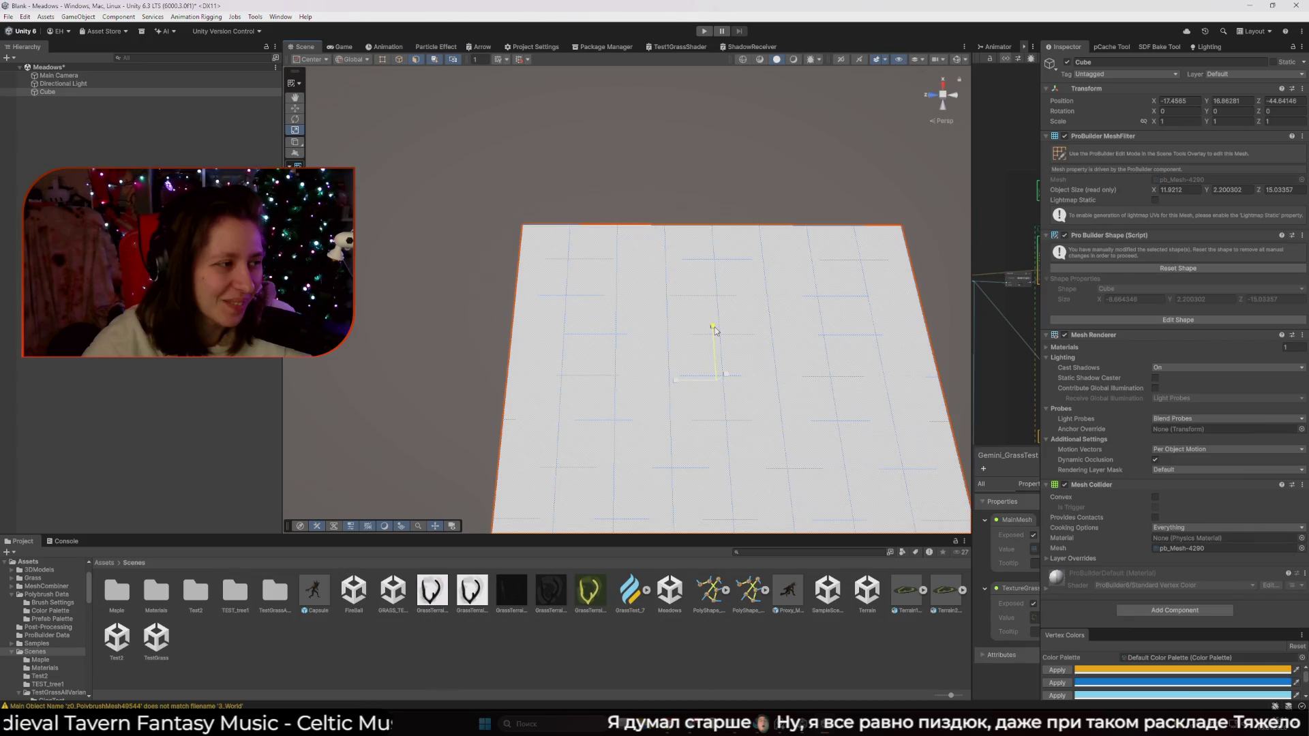
{"action": "mouse_move", "coordinate": [715, 330]}
{"action": "left_mouse_down"}
{"action": "mouse_move", "coordinate": [789, 368]}
{"action": "mouse_move", "coordinate": [643, 307]}
{"action": "mouse_move", "coordinate": [620, 313]}
{"action": "mouse_move", "coordinate": [614, 373]}
{"action": "mouse_move", "coordinate": [648, 379]}
{"action": "left_mouse_up"}
Orbit around the stretched slab to check its thickness from the side
{"action": "mouse_move", "coordinate": [567, 403]}
{"action": "left_mouse_down"}
{"action": "mouse_move", "coordinate": [600, 309]}
{"action": "mouse_move", "coordinate": [763, 460]}
{"action": "left_mouse_up"}
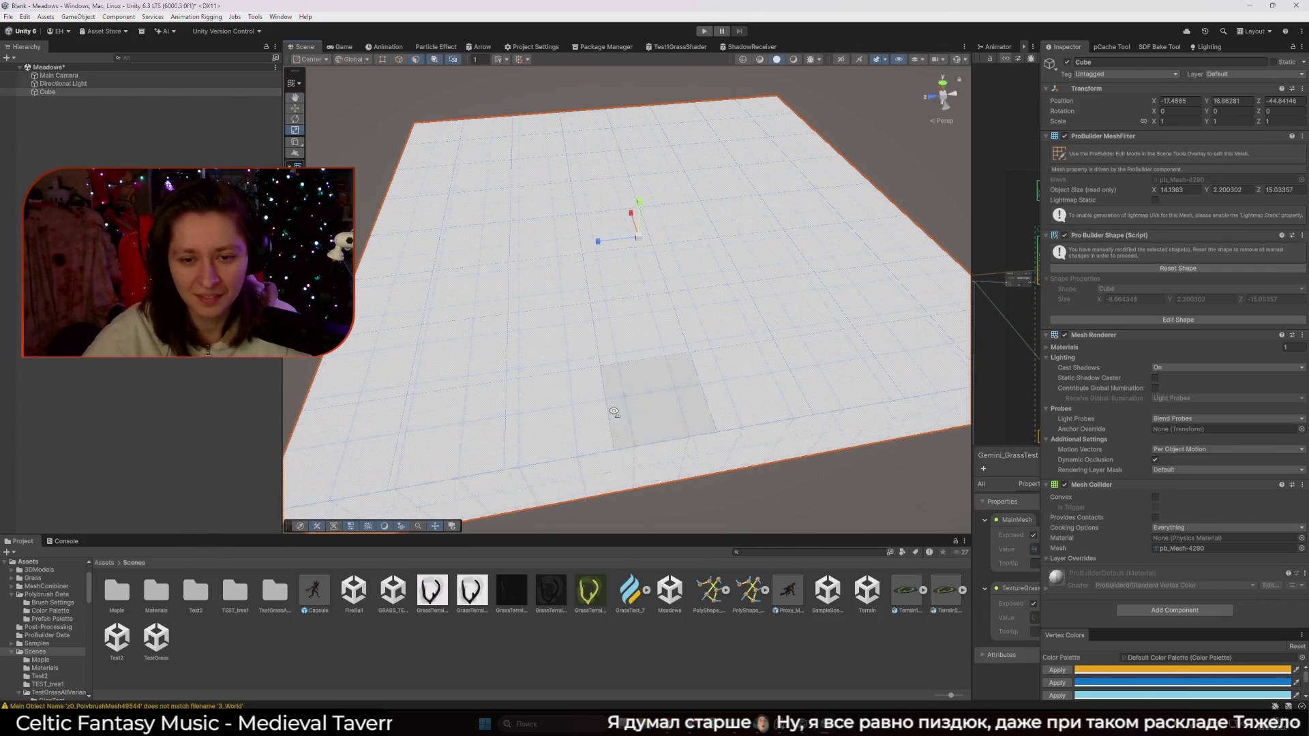
{"action": "scroll", "coordinate": [644, 397], "scroll_direction": "up", "scroll_amount": 2}
{"action": "scroll", "coordinate": [644, 399], "scroll_direction": "down", "scroll_amount": 2}
{"action": "mouse_move", "coordinate": [644, 399]}
{"action": "left_mouse_down"}
{"action": "mouse_move", "coordinate": [520, 365]}
{"action": "mouse_move", "coordinate": [569, 384]}
{"action": "left_mouse_up"}
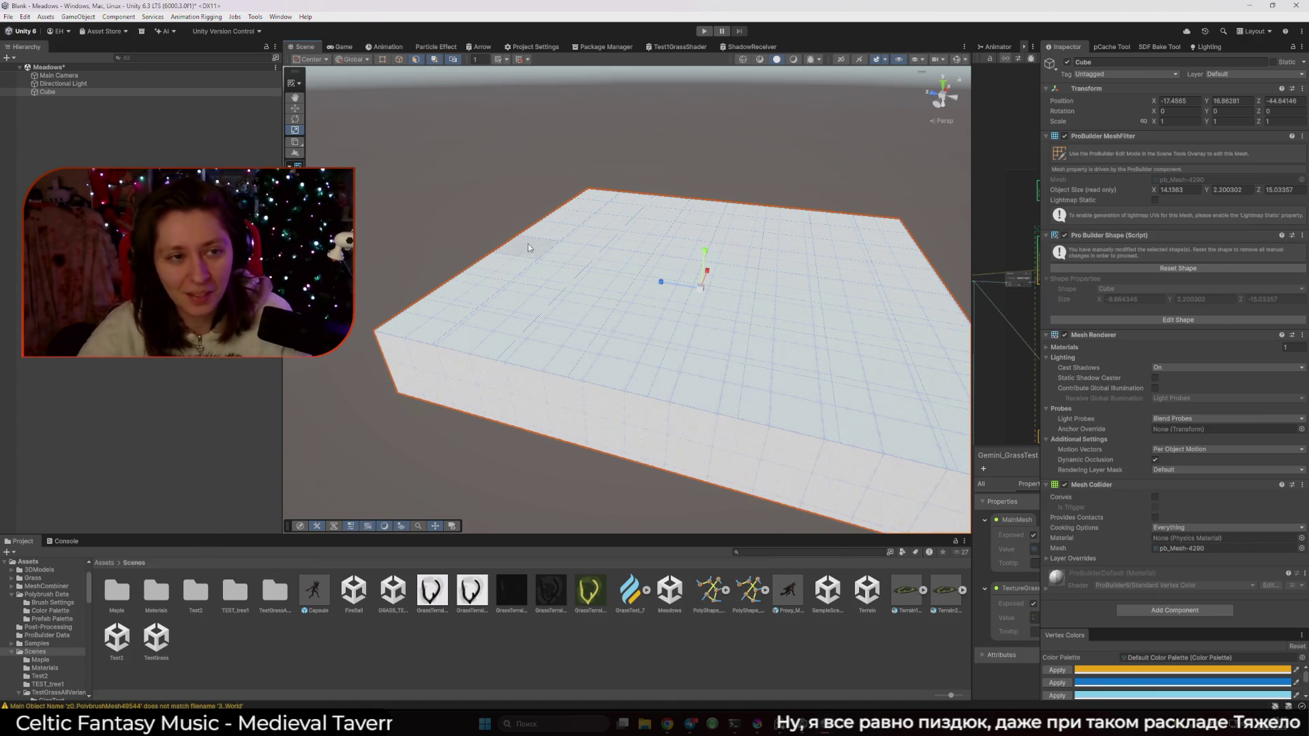
{"action": "left_click", "coordinate": [294, 99]}
{"action": "scroll", "coordinate": [613, 248], "scroll_direction": "up", "scroll_amount": 5}
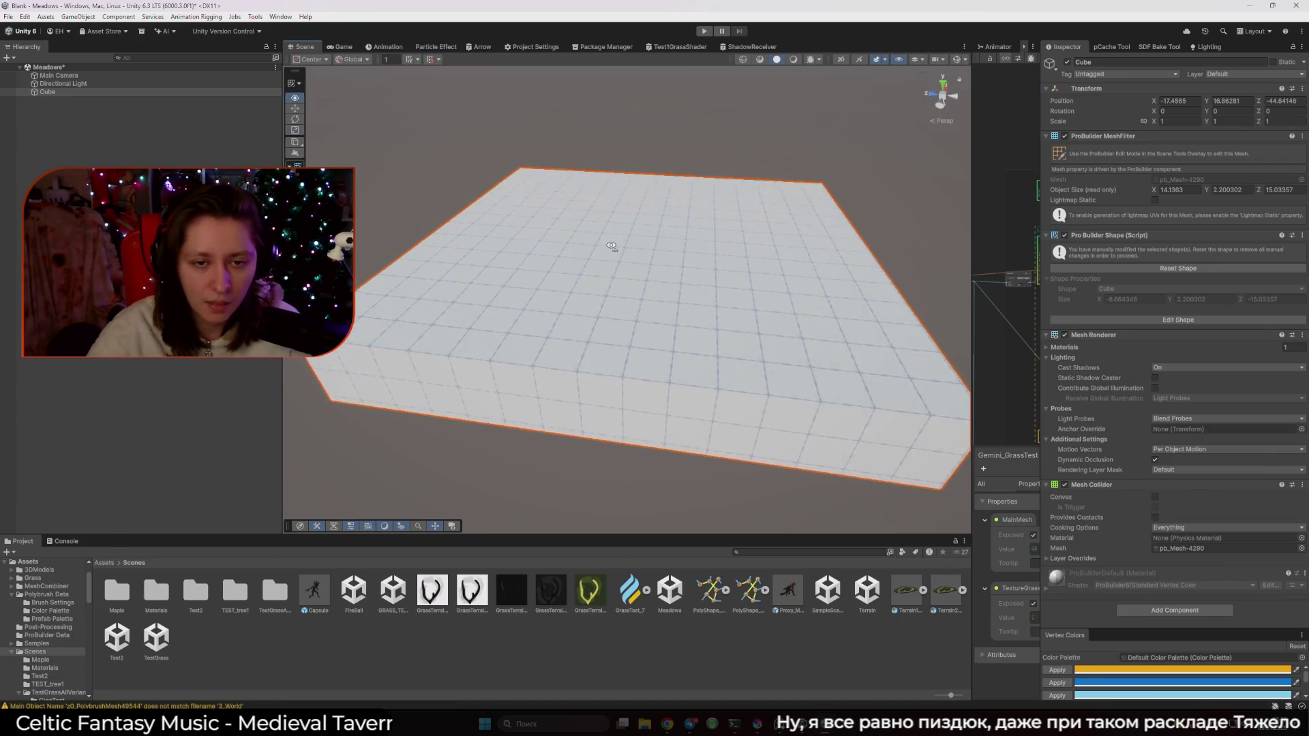
{"action": "left_click", "coordinate": [295, 108]}
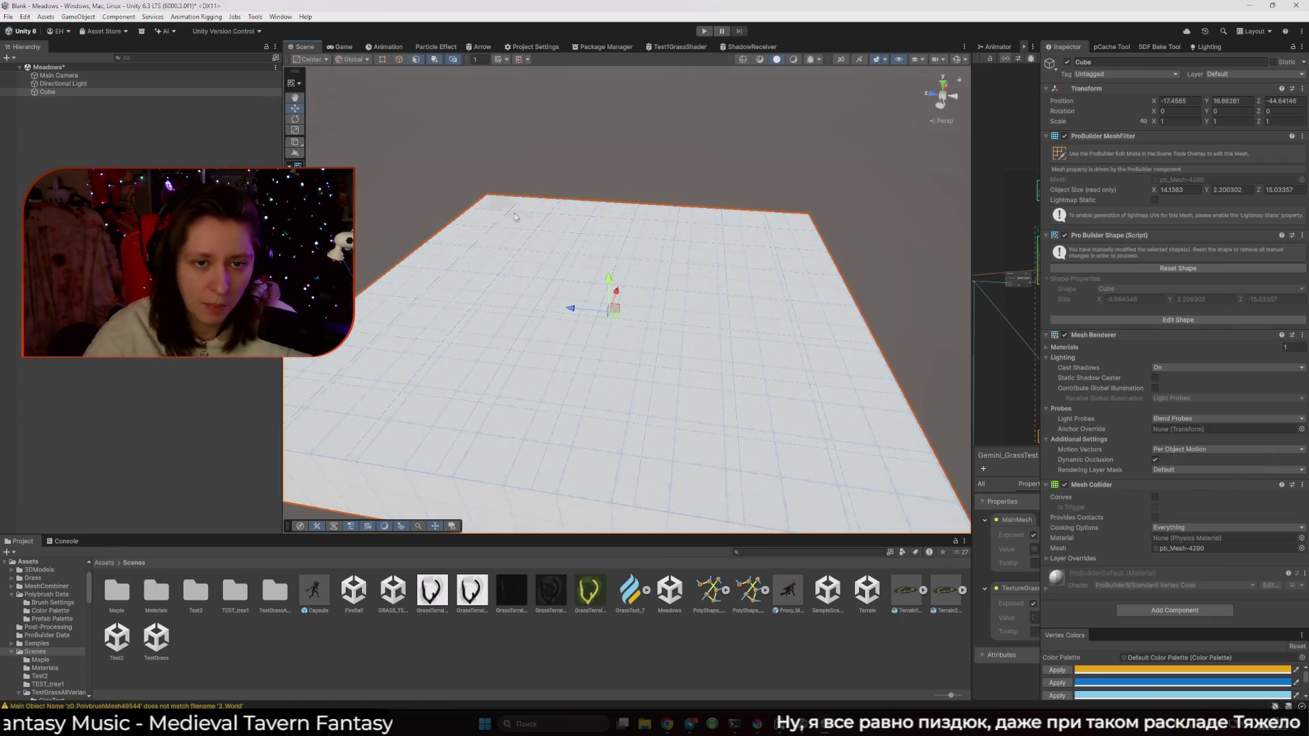
Return to GameObject editing, deselect the slab and open the GRASS_TEST!!! scene
{"action": "left_click", "coordinate": [295, 82]}
{"action": "left_click", "coordinate": [320, 92]}
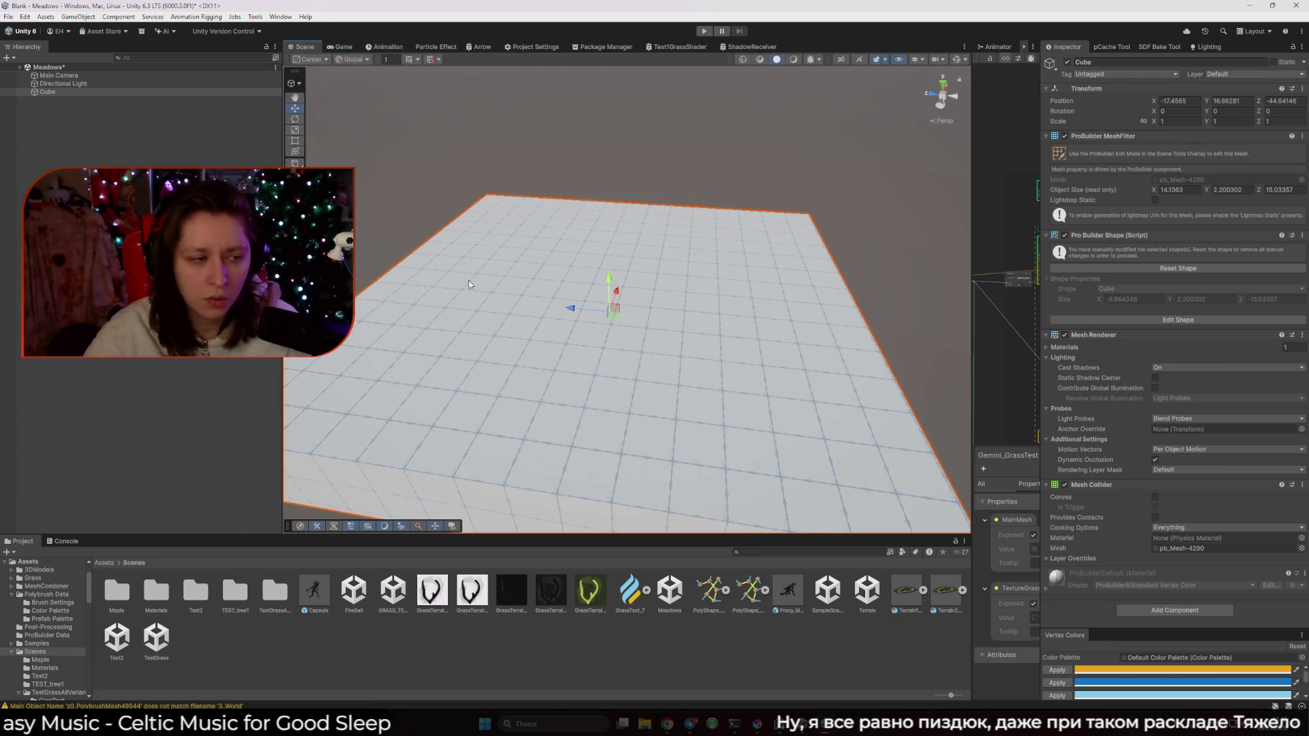
{"action": "left_click", "coordinate": [475, 657]}
{"action": "left_click", "coordinate": [649, 383]}
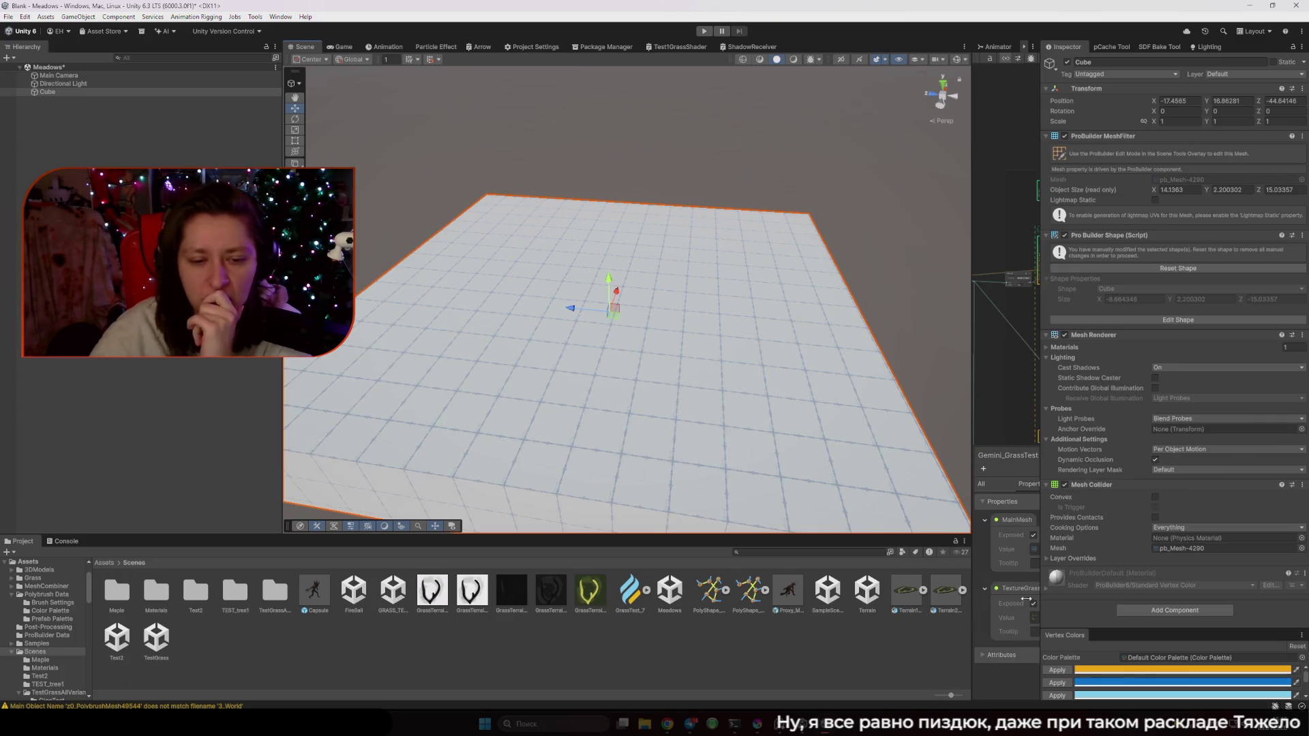
{"action": "left_click", "coordinate": [775, 638]}
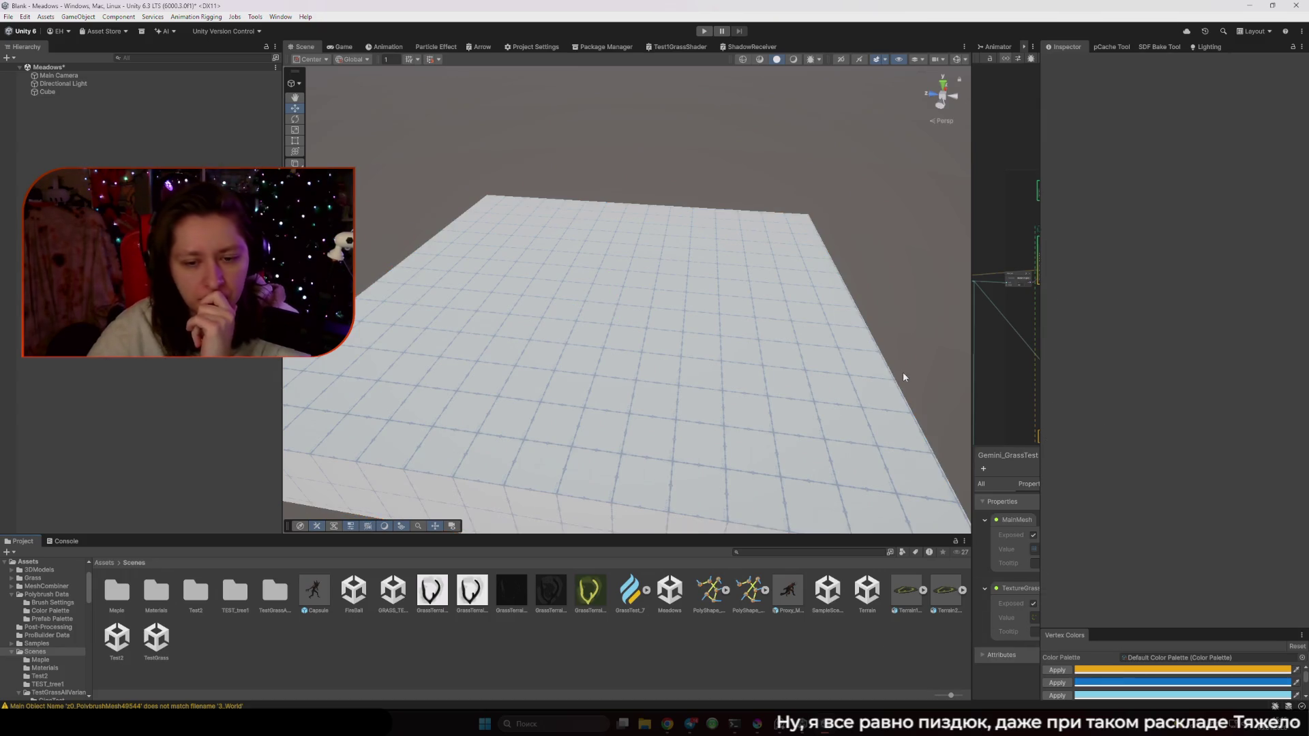
{"action": "double_click", "coordinate": [408, 598]}
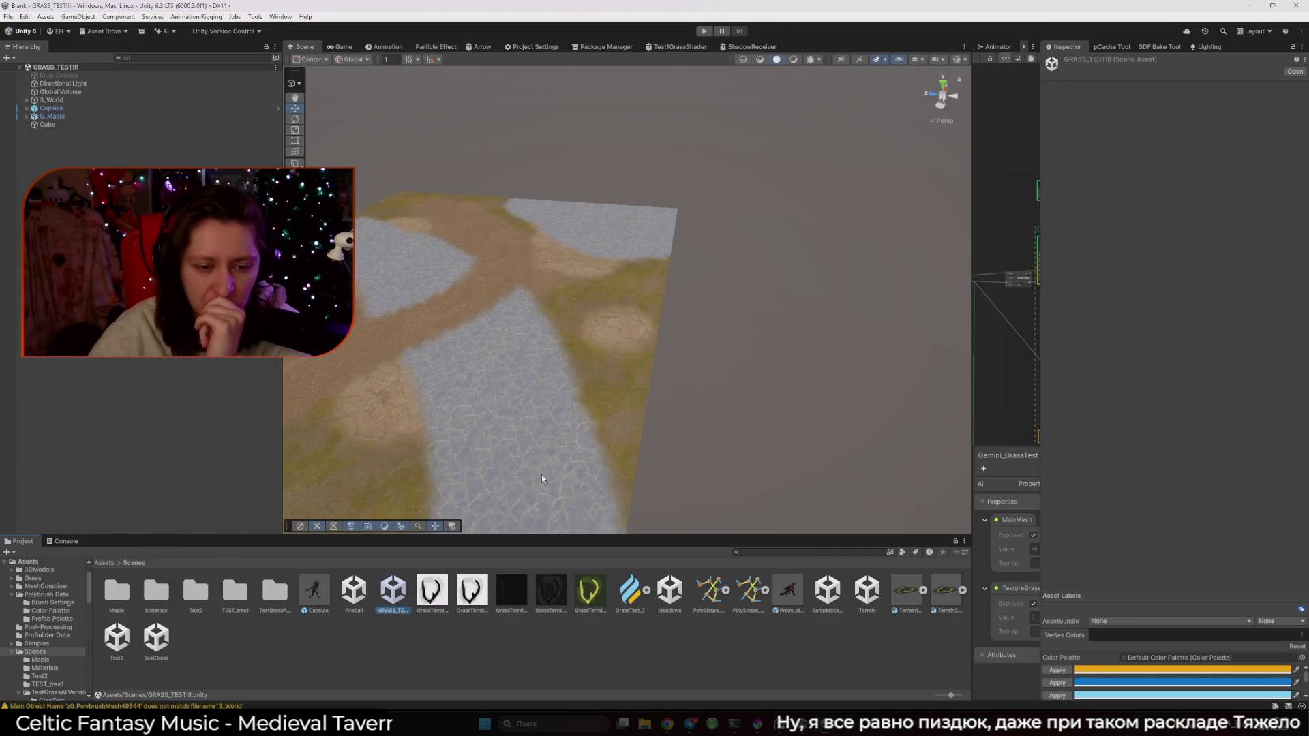
Select 3_World and locate its Splat_Ground material asset via Select Material
{"action": "left_click", "coordinate": [595, 438]}
{"action": "scroll", "coordinate": [595, 438], "scroll_direction": "up", "scroll_amount": 3}
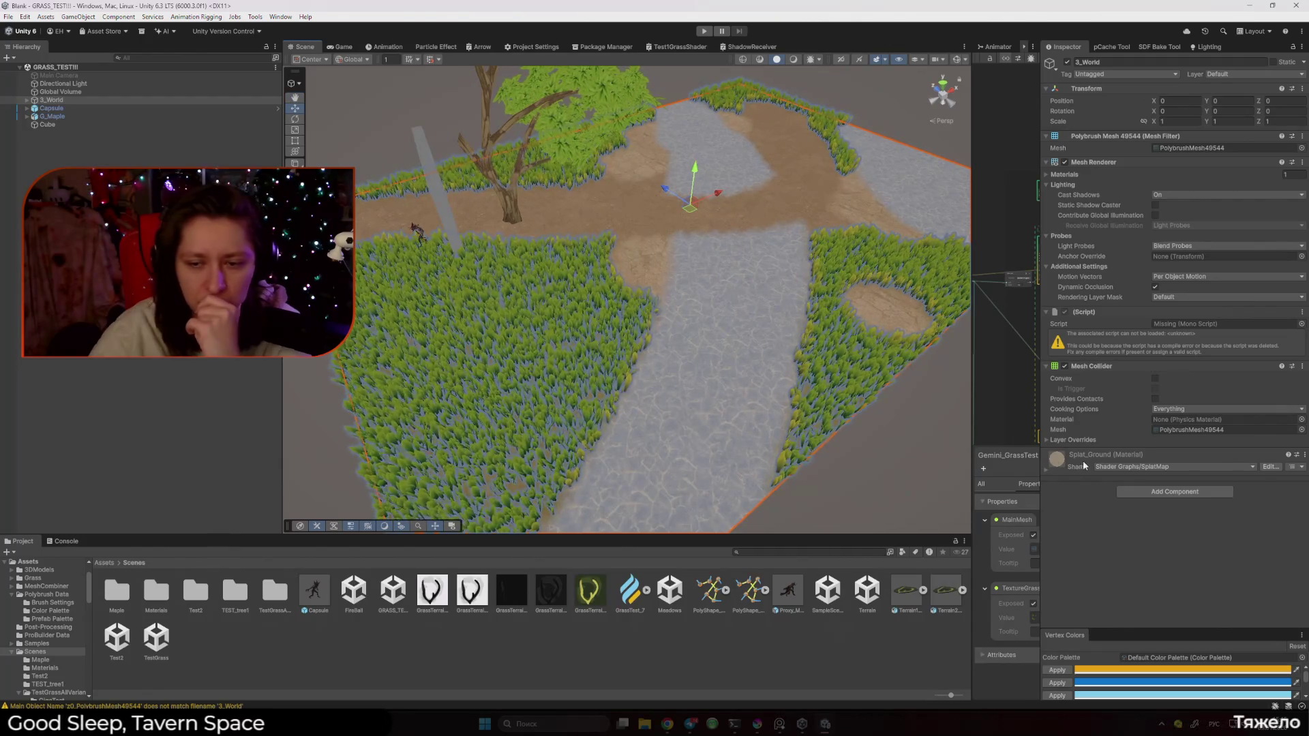
{"action": "left_click", "coordinate": [1056, 464]}
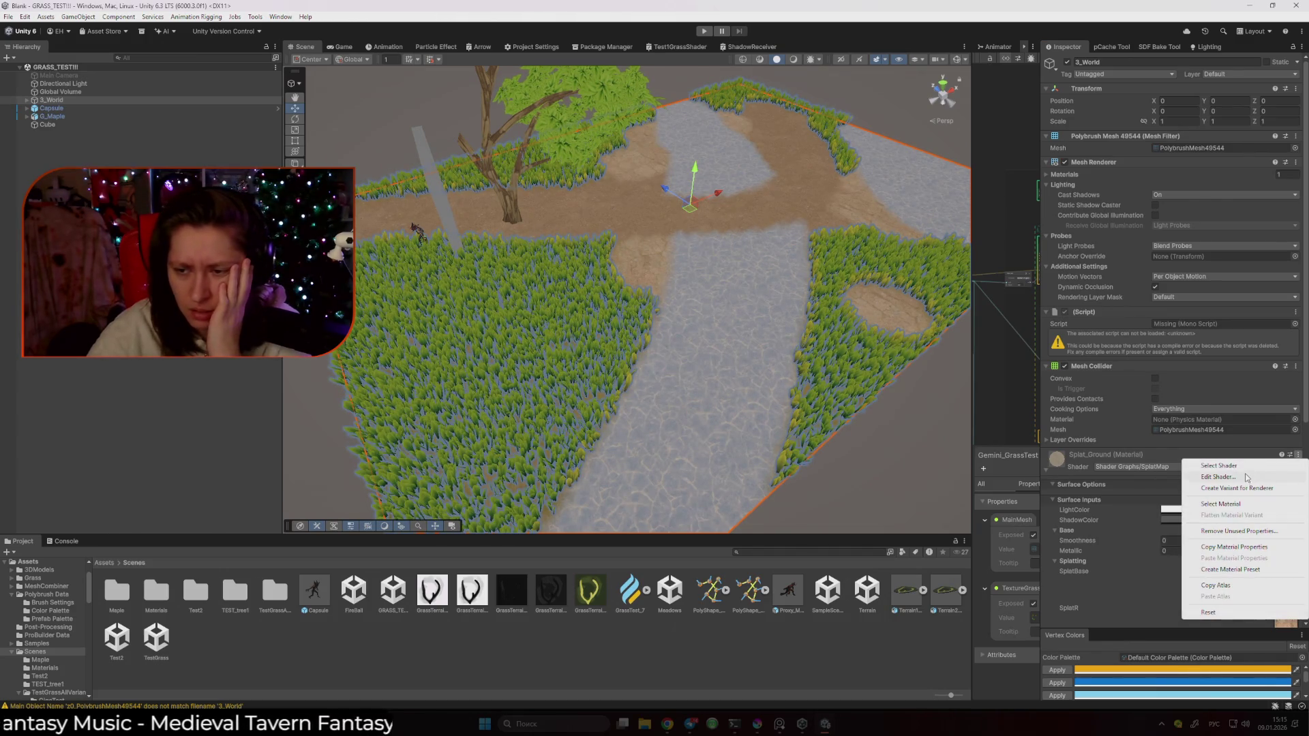
{"action": "left_click", "coordinate": [1253, 507]}
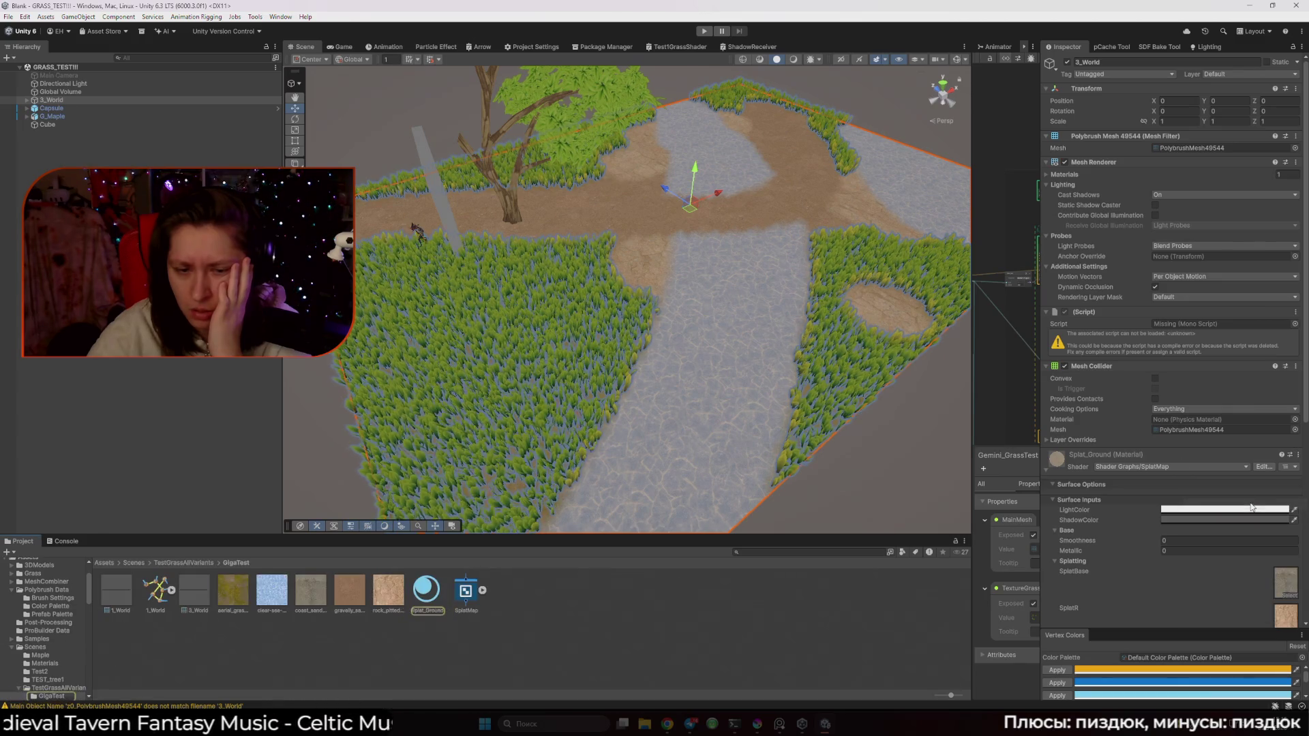
{"action": "left_click", "coordinate": [698, 640]}
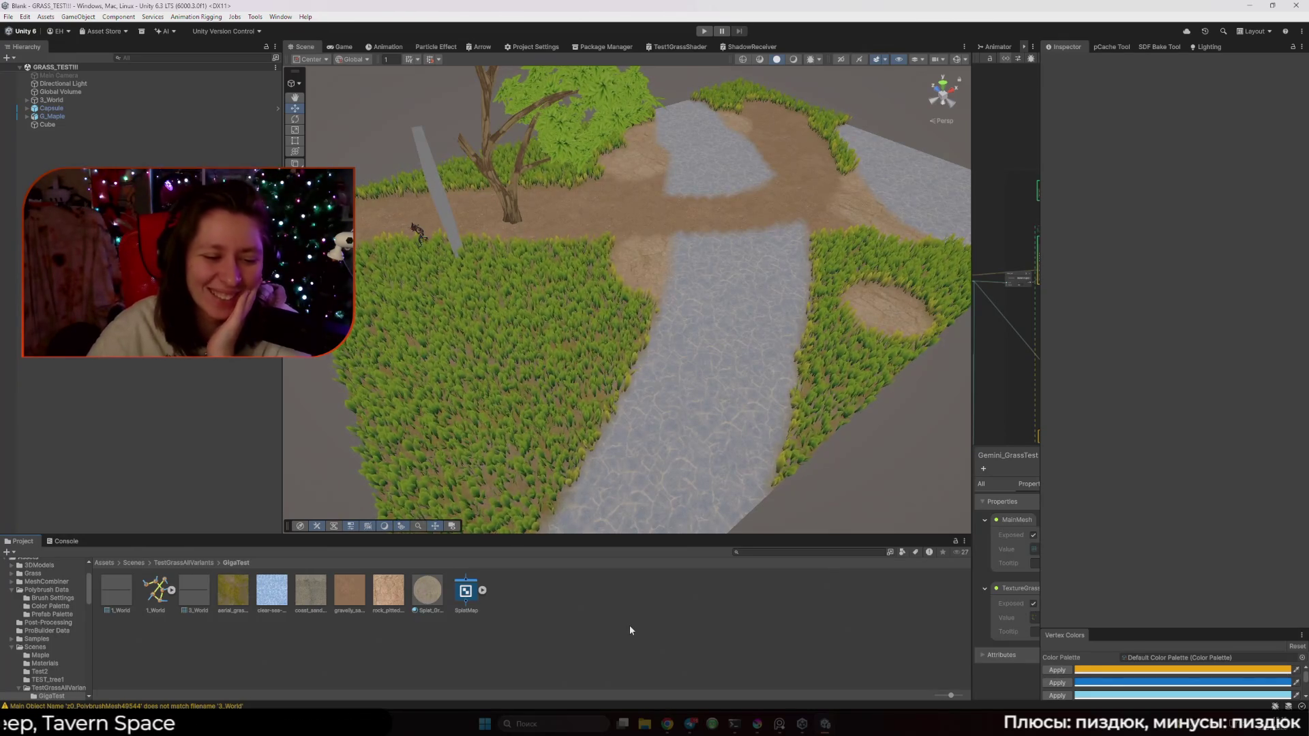
Go back to the Scenes folder, reopen Meadows and enter TestGrassAllVariants
{"action": "left_click", "coordinate": [186, 563]}
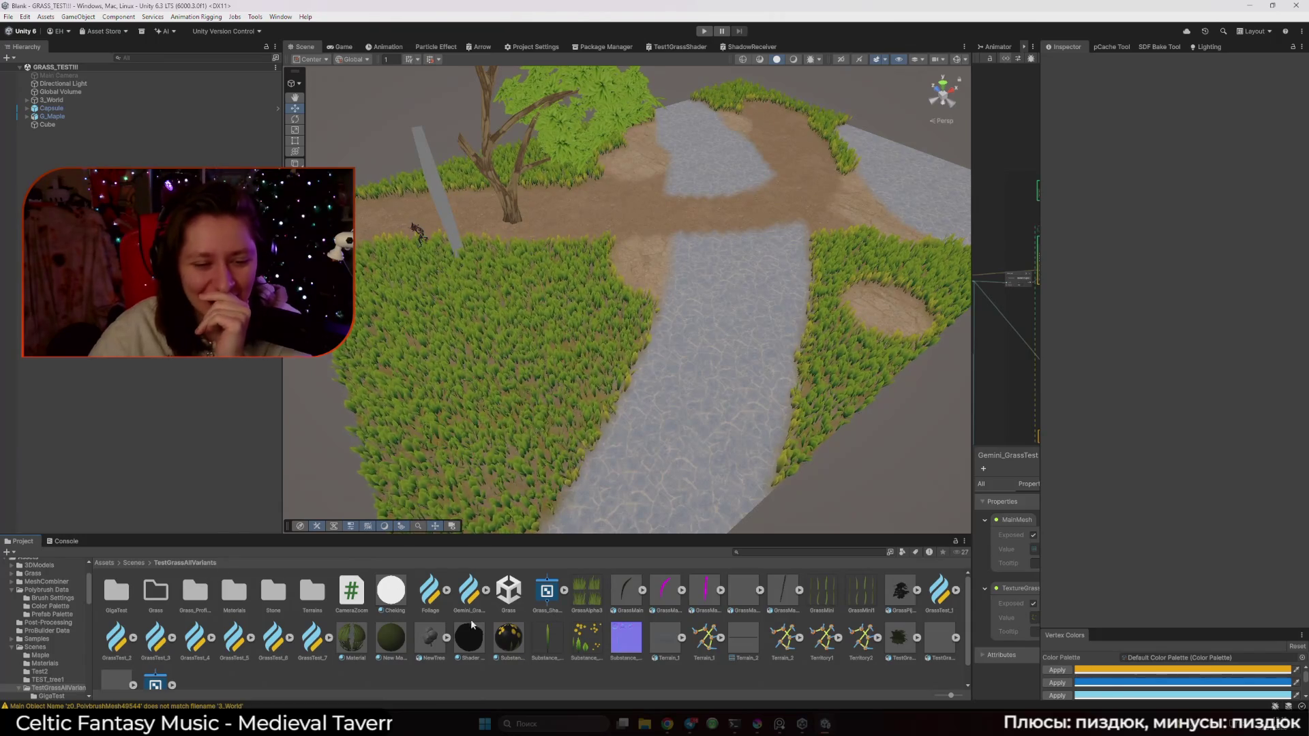
{"action": "left_click", "coordinate": [133, 563]}
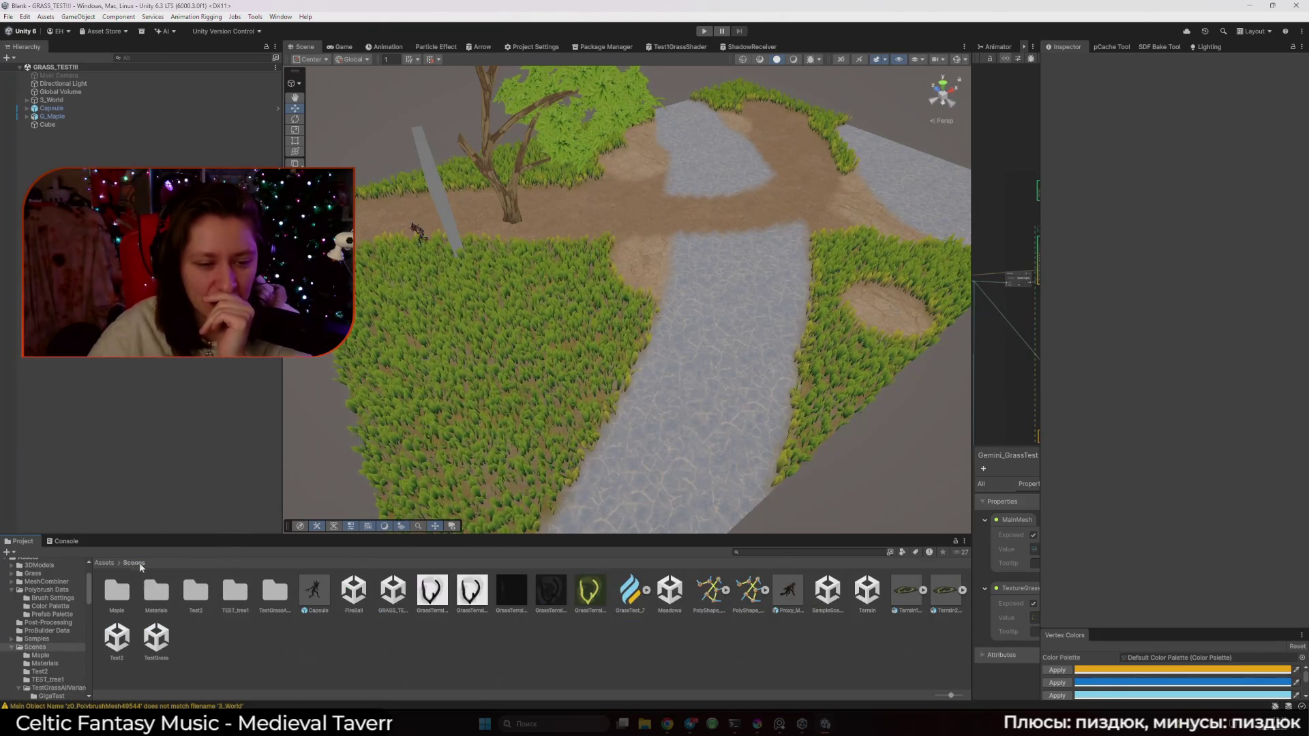
{"action": "double_click", "coordinate": [671, 594]}
{"action": "double_click", "coordinate": [276, 586]}
Select and frame the Cube slab, browsing its material options and the component list
{"action": "left_click", "coordinate": [821, 346]}
{"action": "key", "text": "f"}
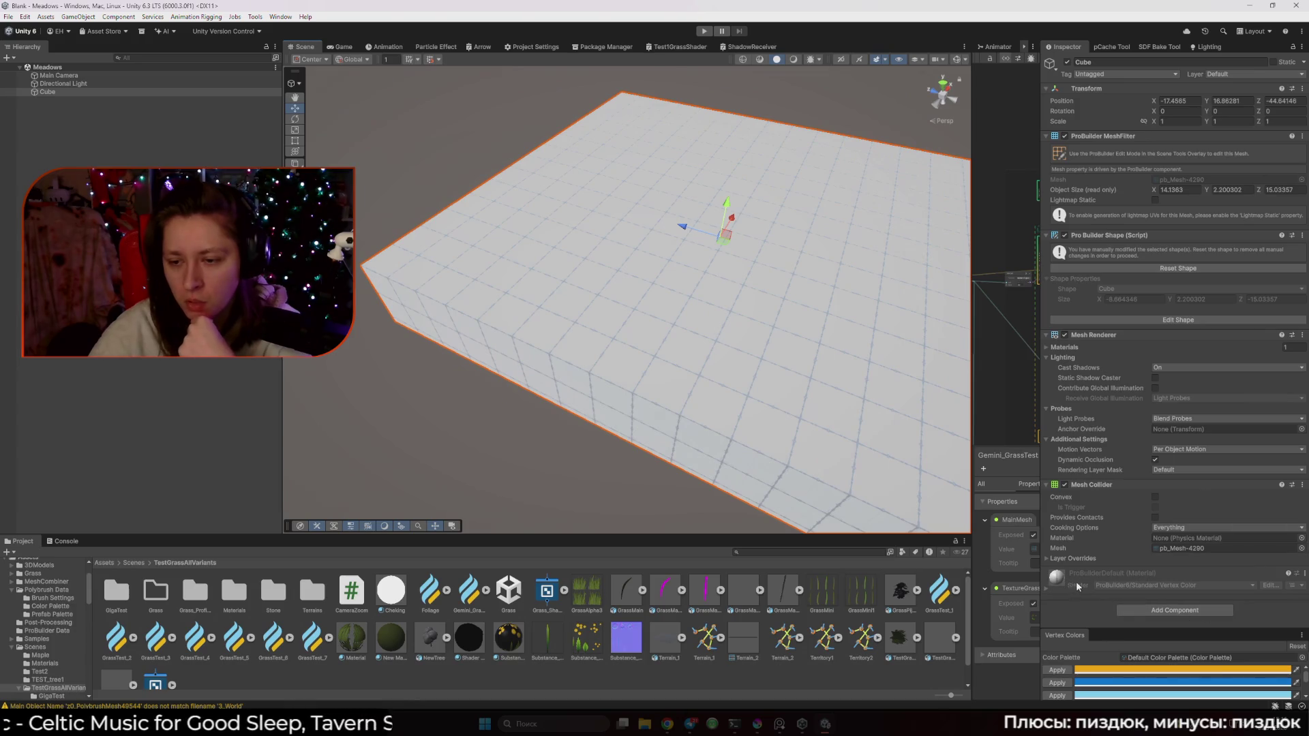
{"action": "left_click", "coordinate": [1303, 574]}
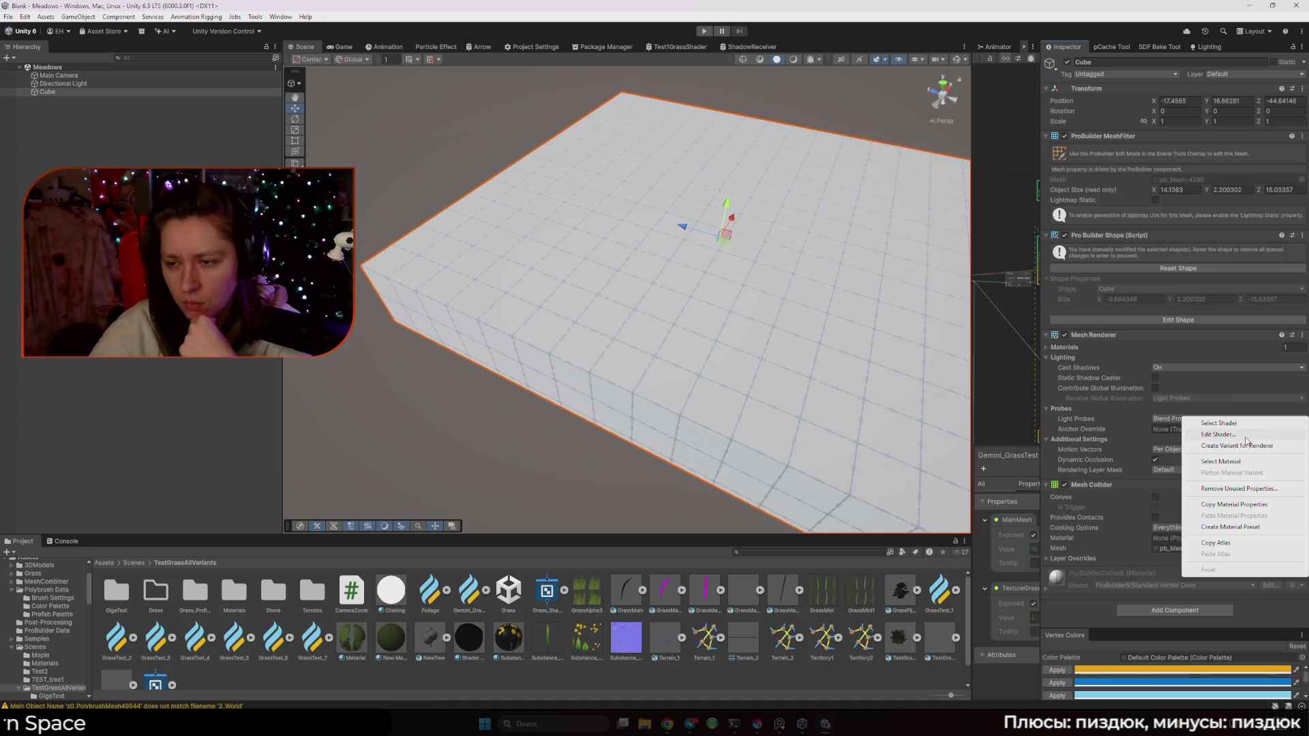
{"action": "left_click", "coordinate": [1270, 496]}
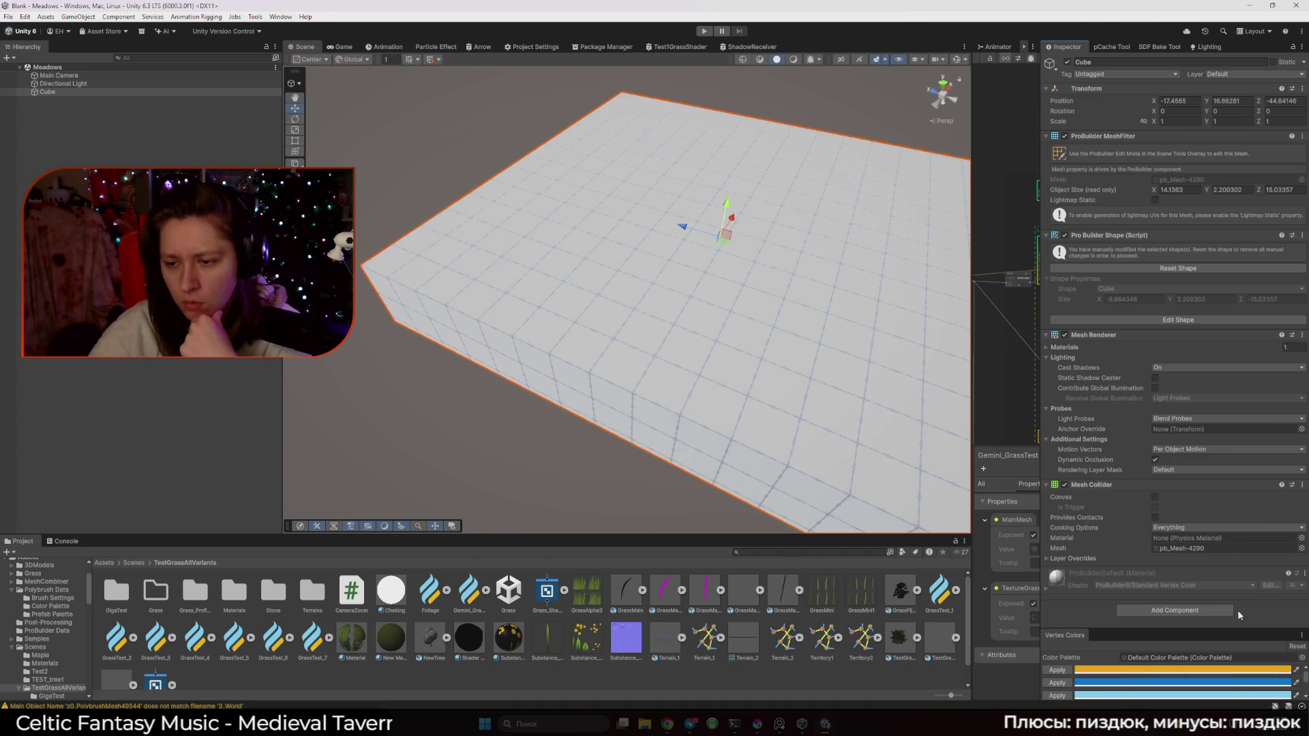
{"action": "left_click", "coordinate": [1205, 611]}
{"action": "type", "text": "Mate"}
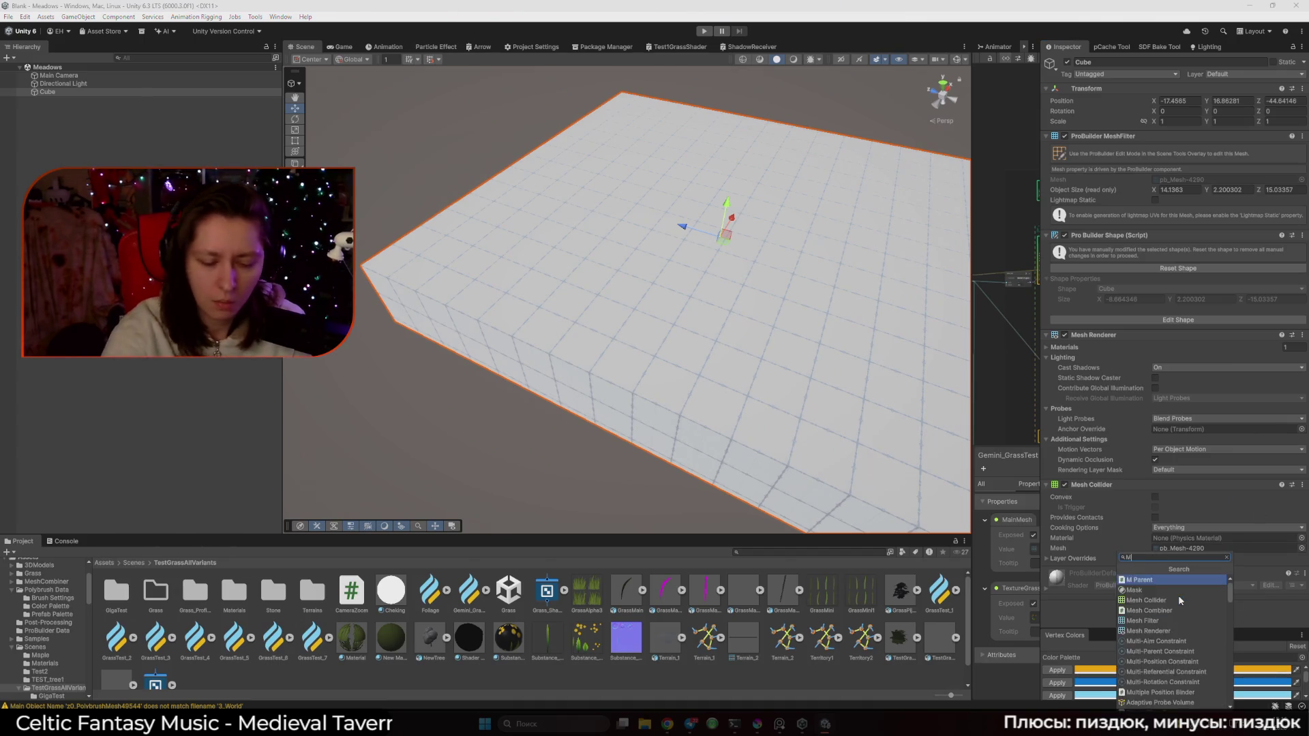
{"action": "key", "text": "BackSpace"}
{"action": "key", "text": "BackSpace"}
{"action": "key", "text": "BackSpace"}
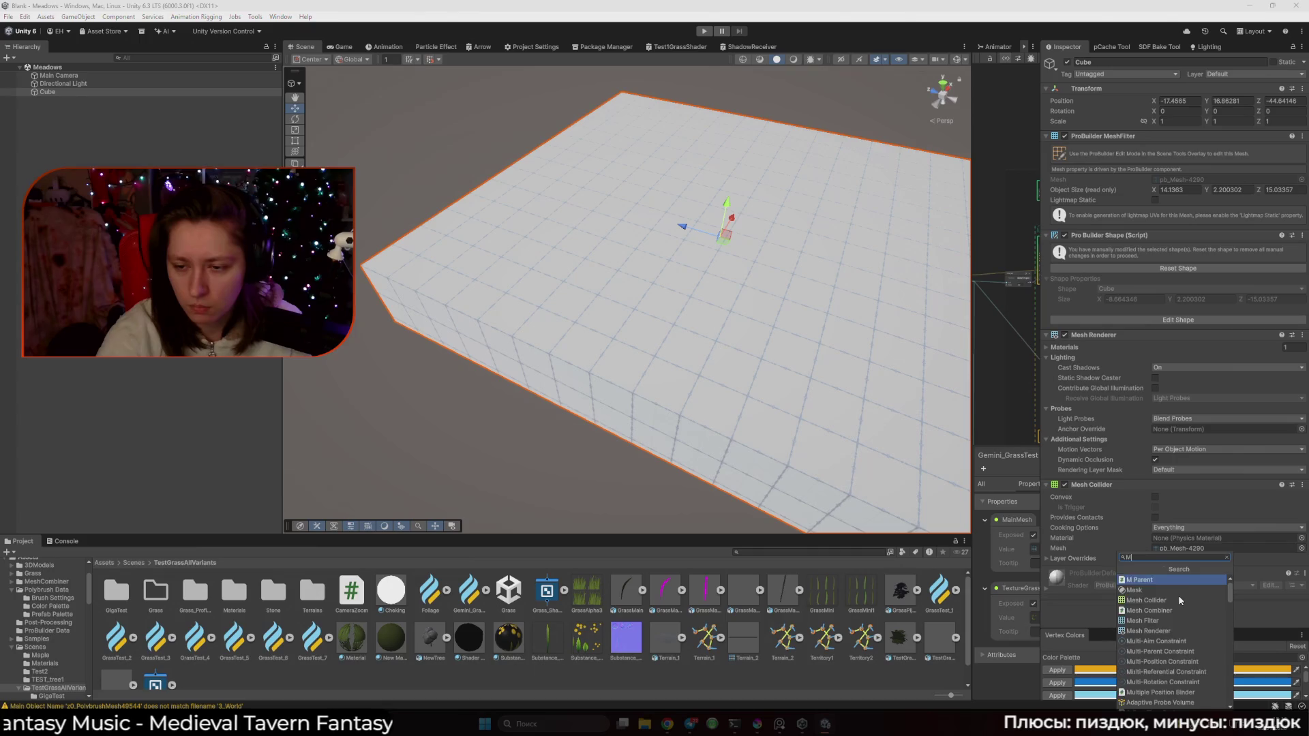
{"action": "left_click", "coordinate": [1102, 607]}
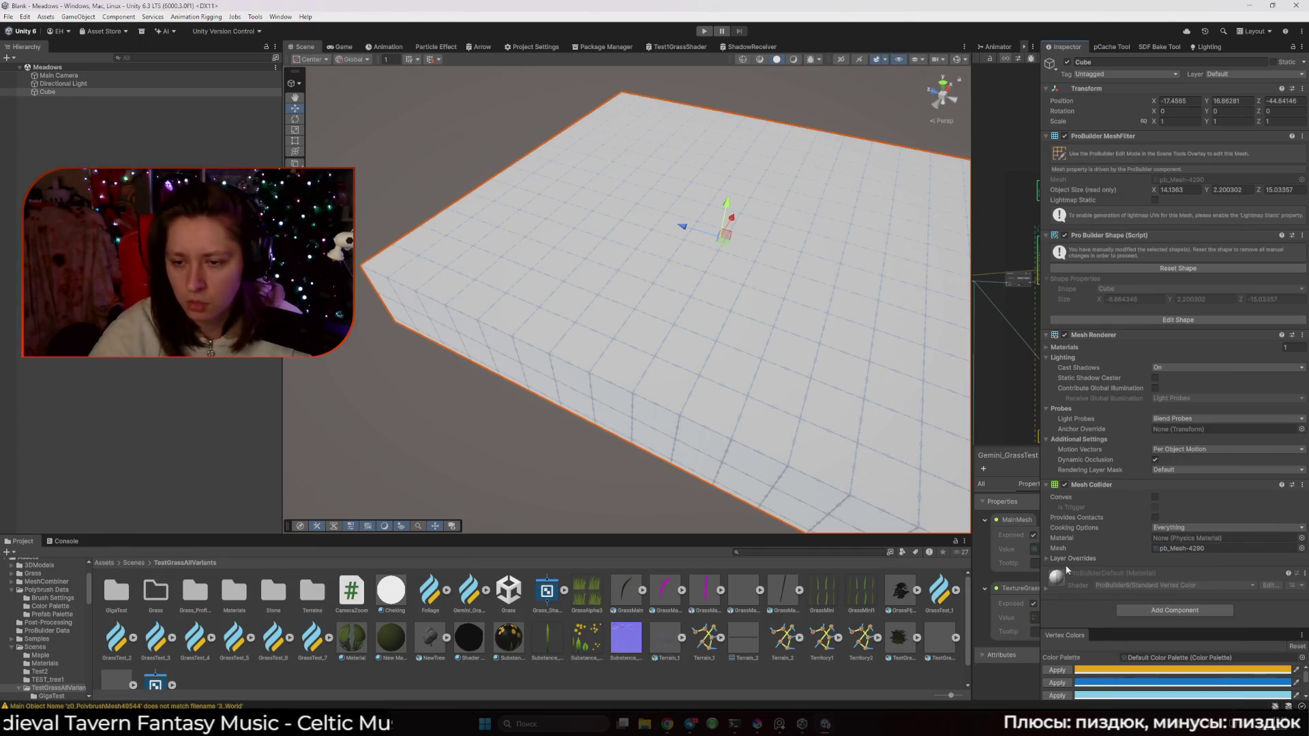
{"action": "left_click", "coordinate": [1046, 588]}
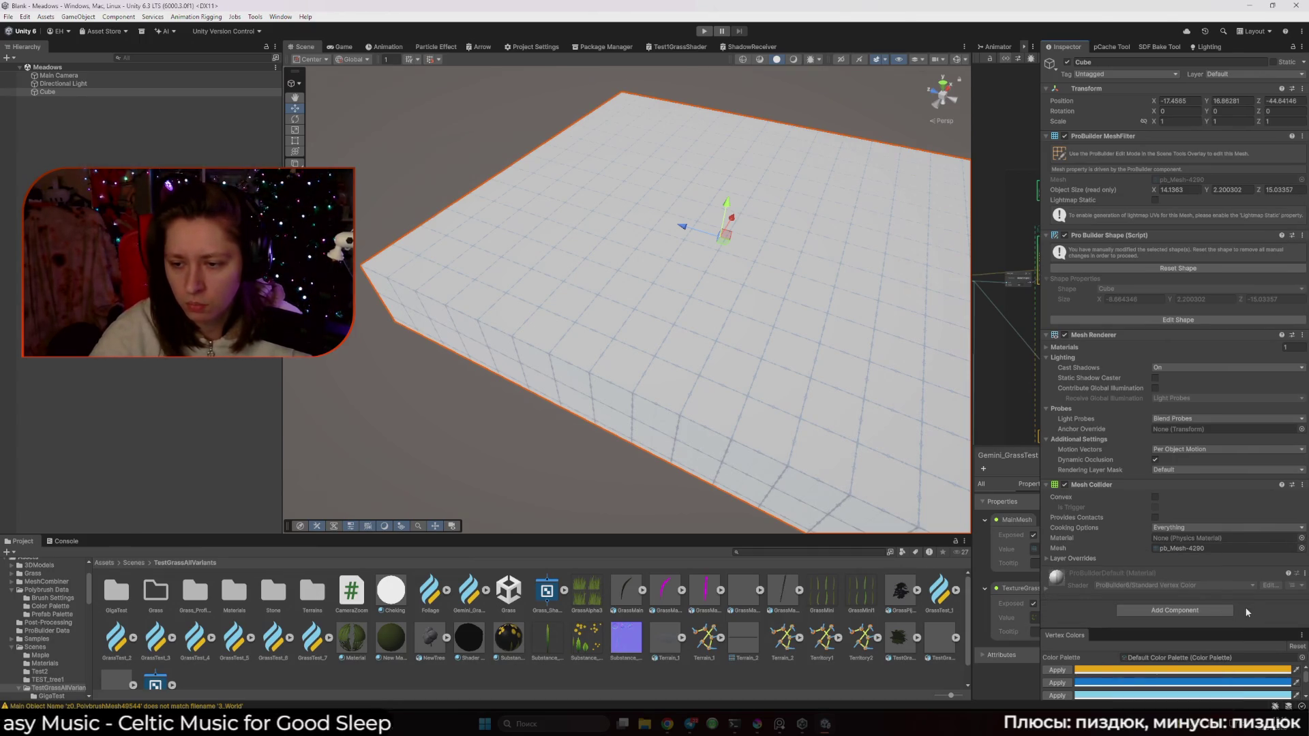
Open the material's ProBuilder Standard Vertex Color shader via Edit Shader, then return Project to Packages
{"action": "left_click", "coordinate": [1305, 575]}
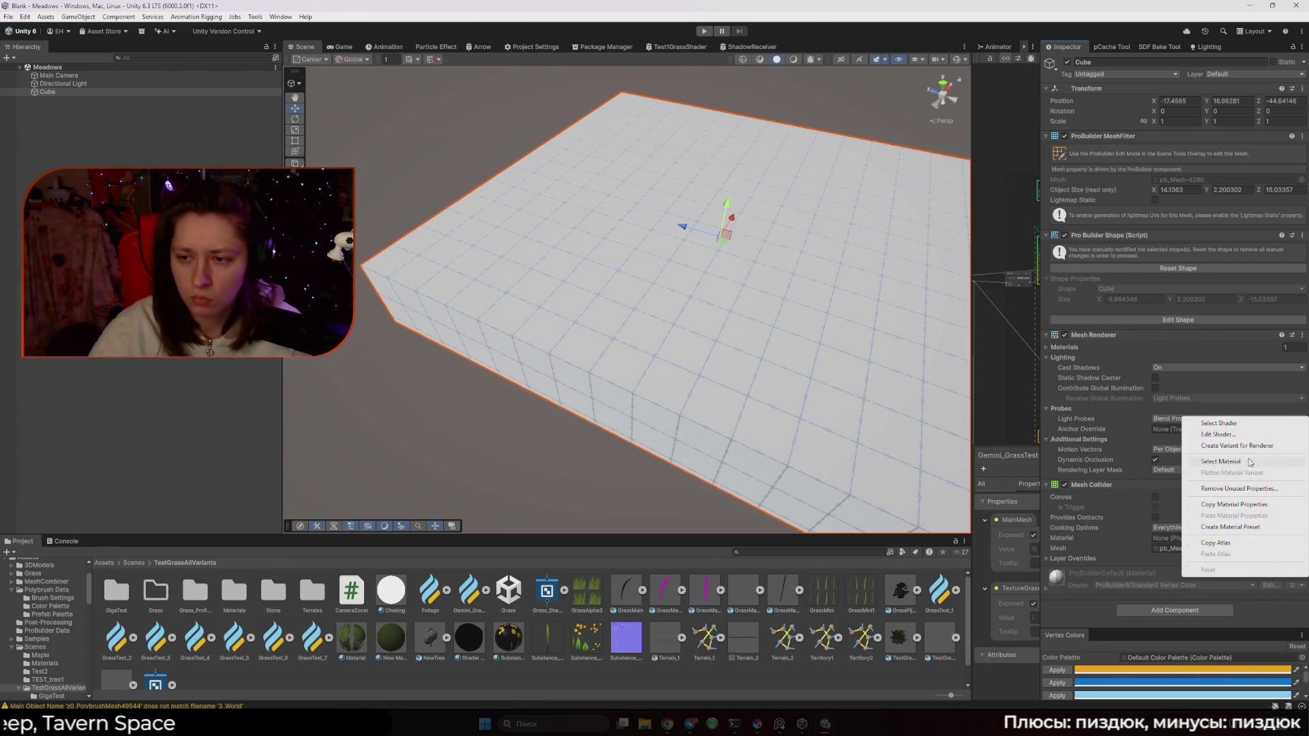
{"action": "left_click", "coordinate": [1238, 434]}
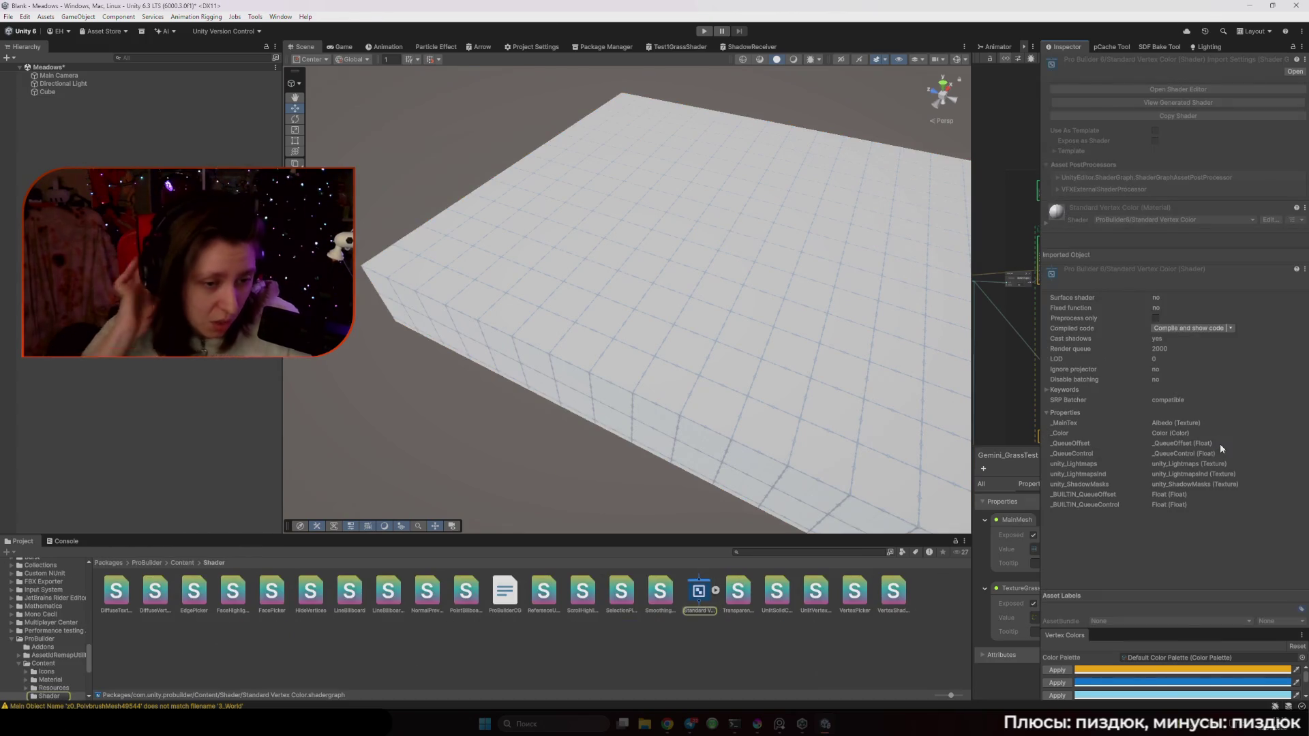
{"action": "left_click", "coordinate": [112, 562]}
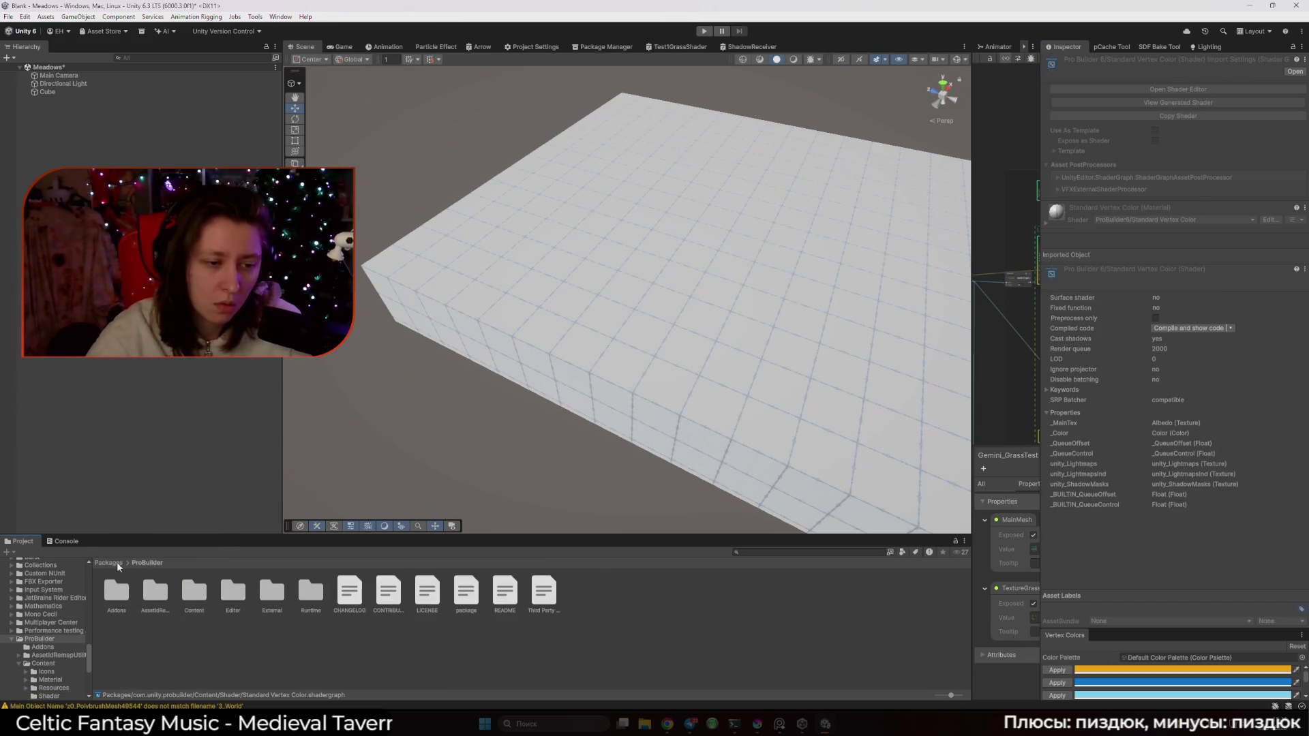
{"action": "left_click", "coordinate": [689, 366]}
{"action": "left_click_drag", "start_coordinate": [688, 366], "coordinate": [555, 422]}
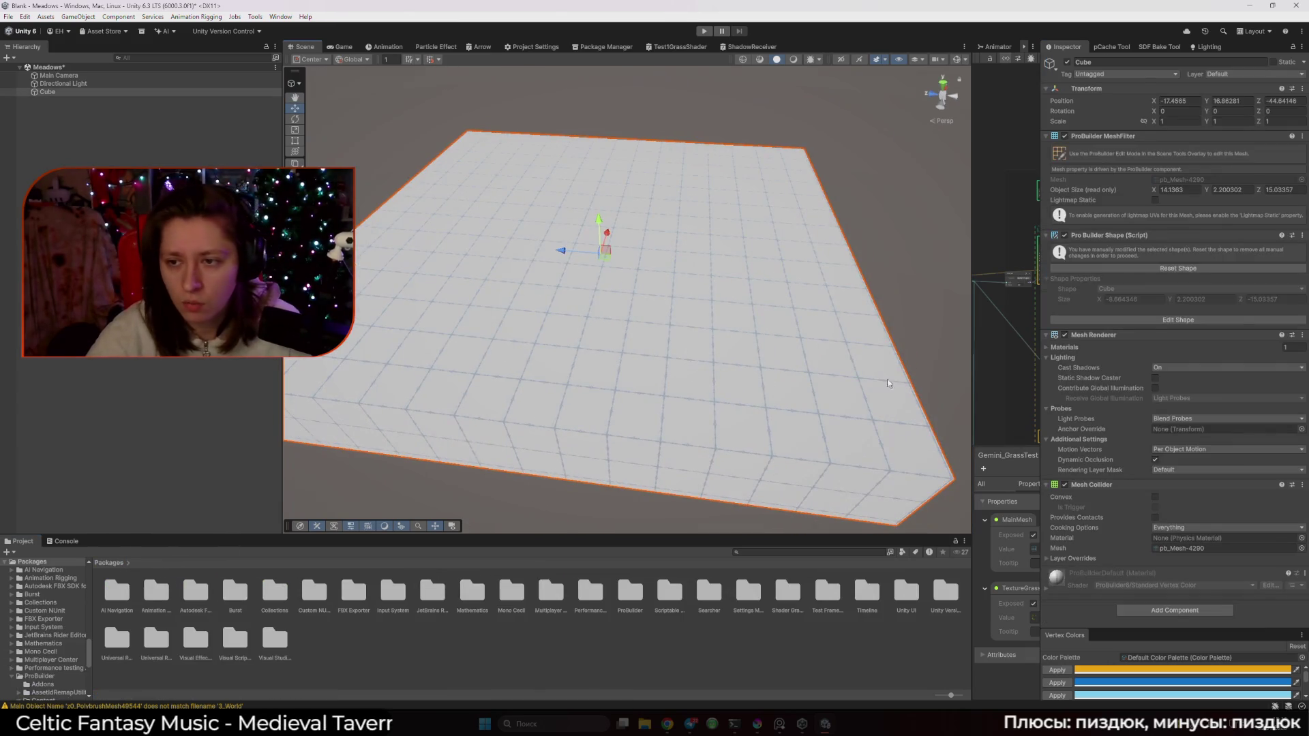
Reset the slab's shape, undo it to keep the enlarged subdivided mesh, and deselect
{"action": "left_click", "coordinate": [1189, 320]}
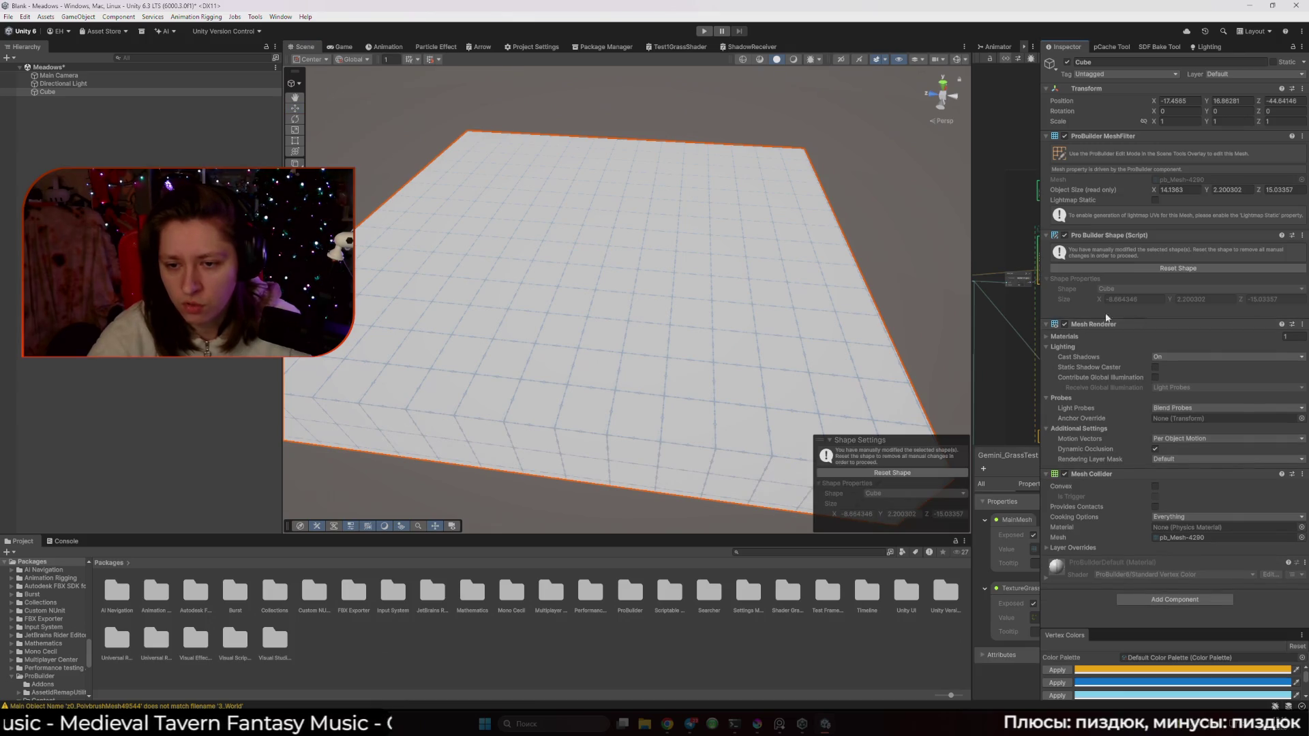
{"action": "left_click", "coordinate": [903, 472]}
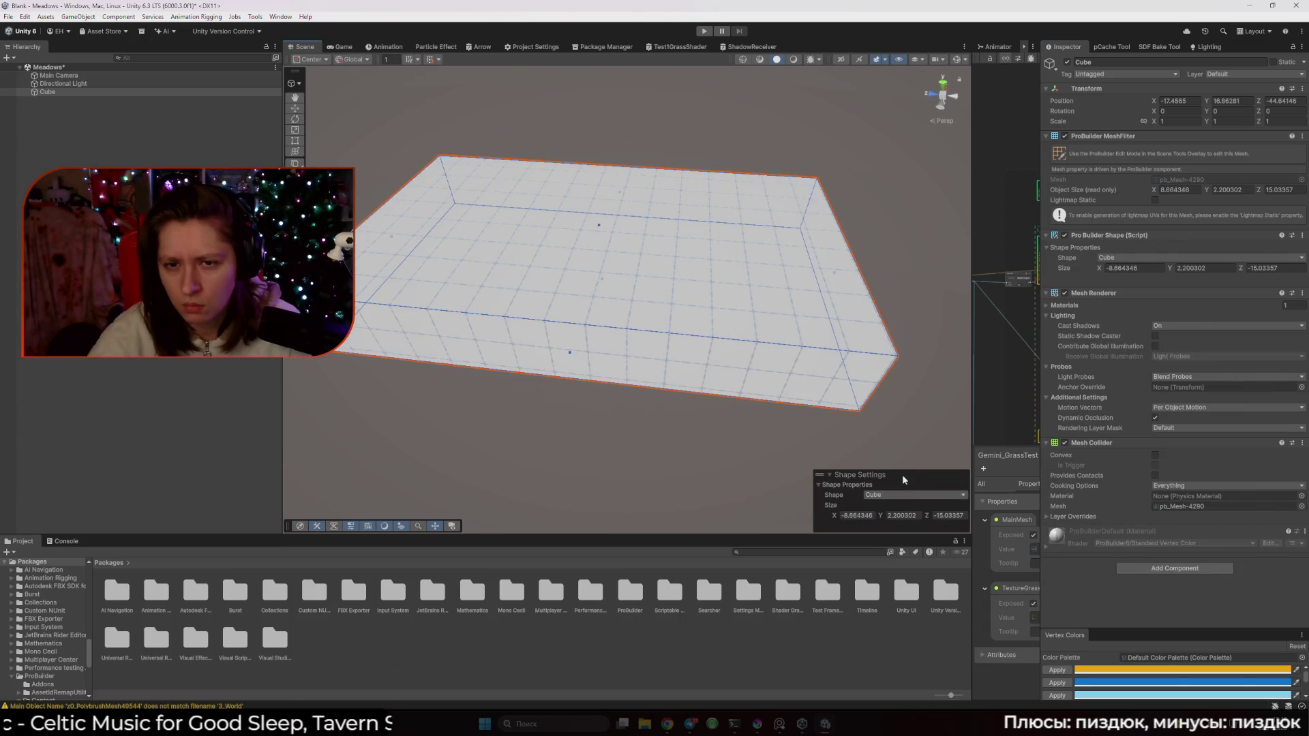
{"action": "key", "text": "ctrl+z"}
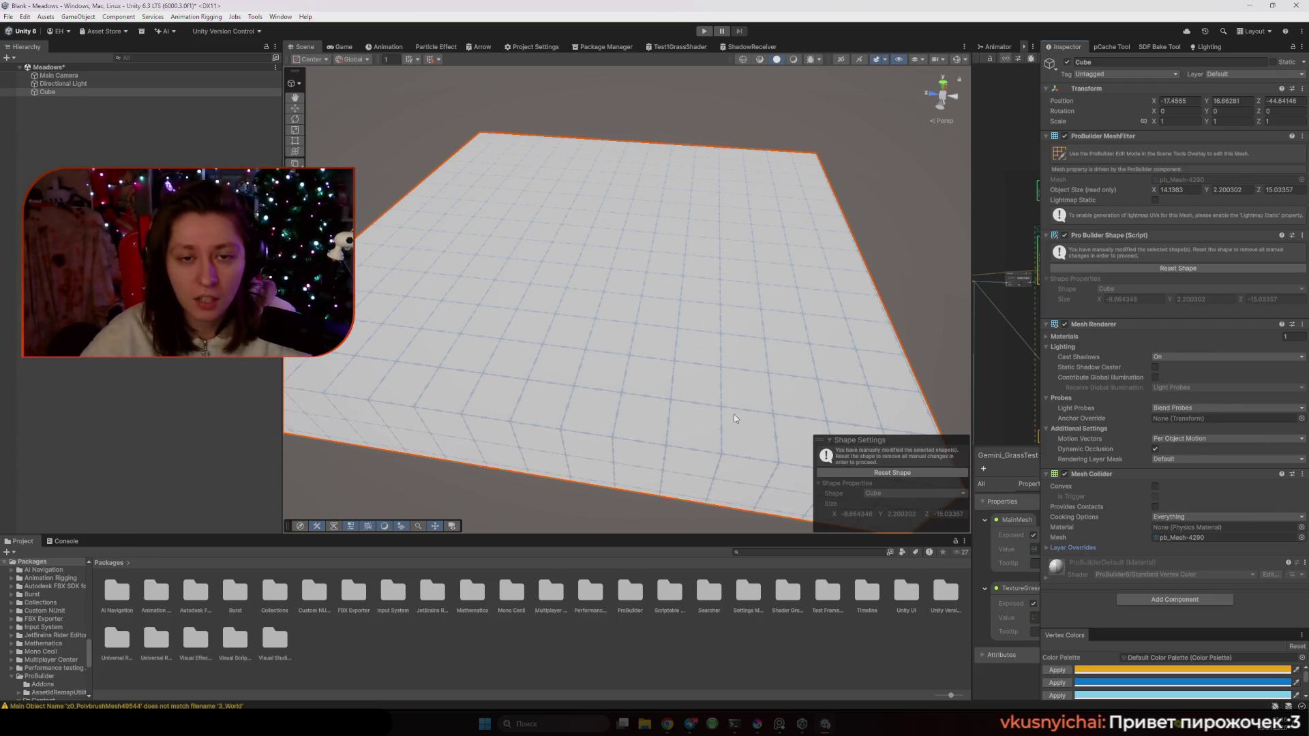
{"action": "left_click_drag", "start_coordinate": [634, 403], "coordinate": [619, 392]}
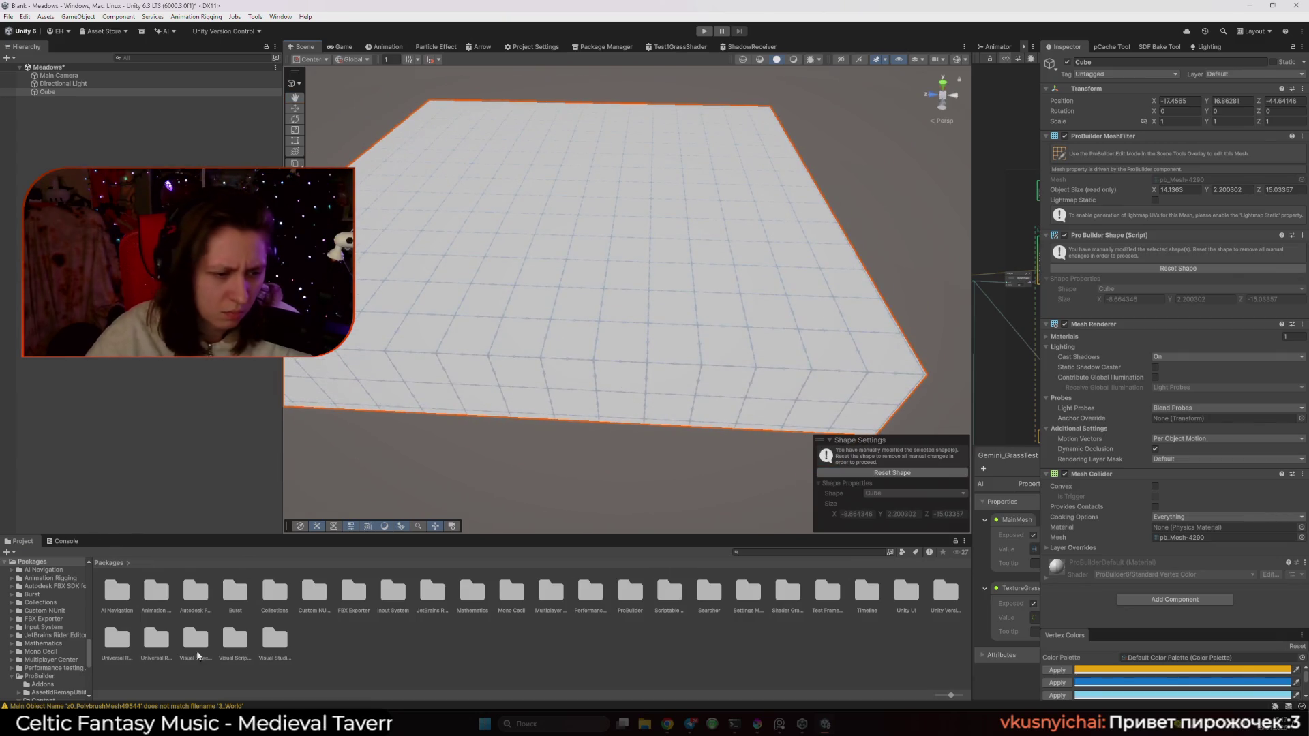
{"action": "left_click", "coordinate": [363, 658]}
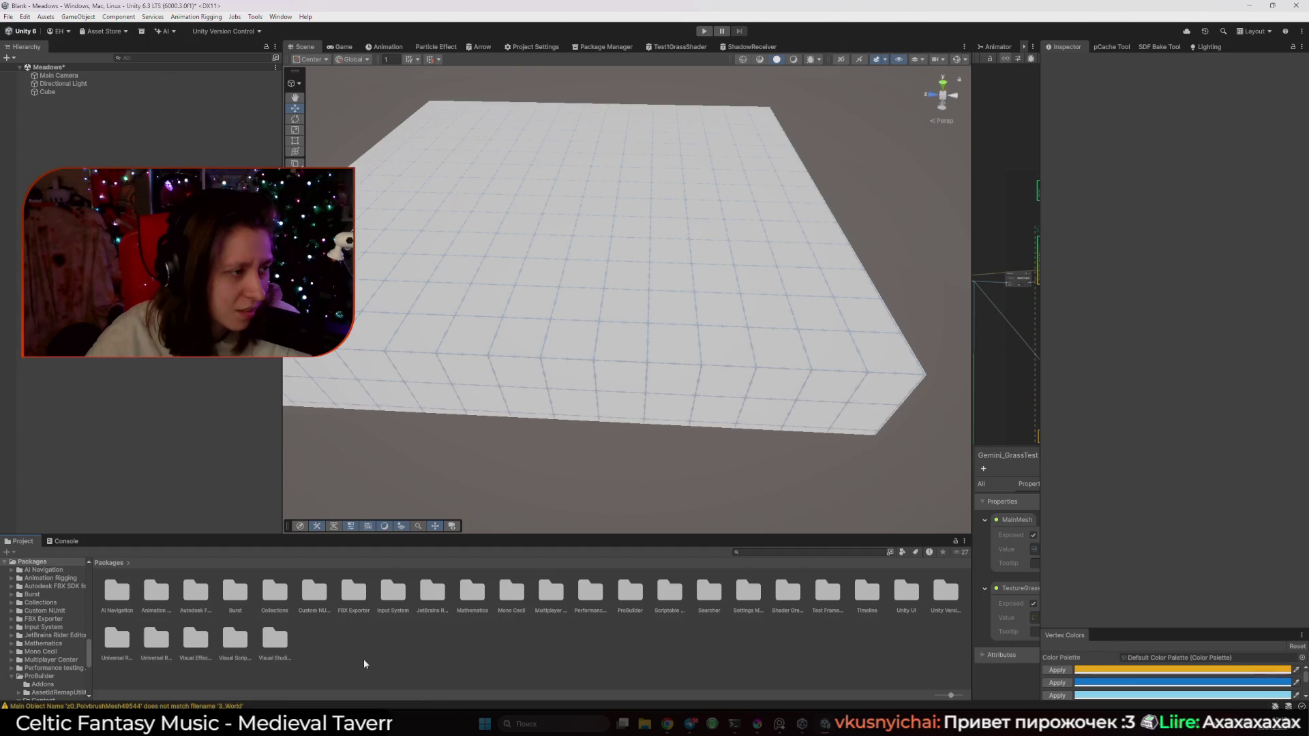
{"action": "scroll", "coordinate": [80, 623], "scroll_direction": "up", "scroll_amount": 10}
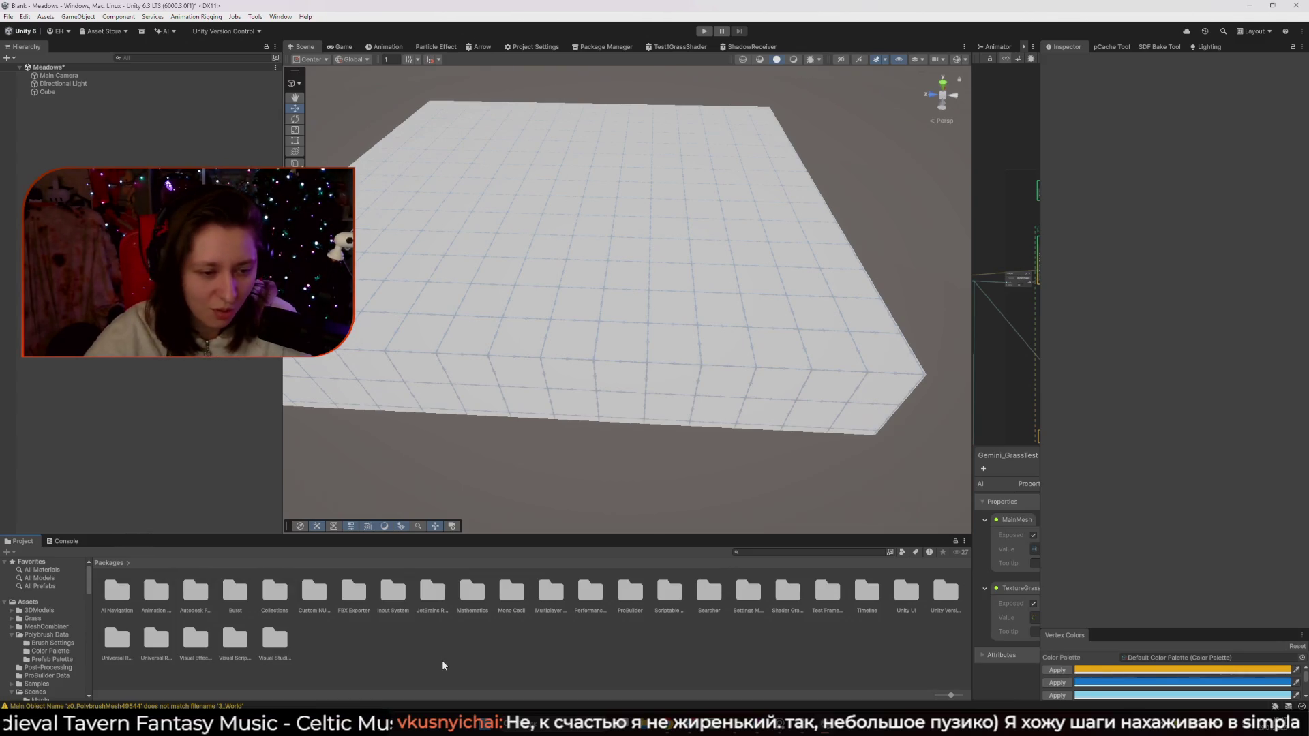
Drag Splat_Ground from Assets > Scenes > TestGrassAllVariants > GigaTest onto the slab and select it
{"action": "left_click", "coordinate": [42, 602]}
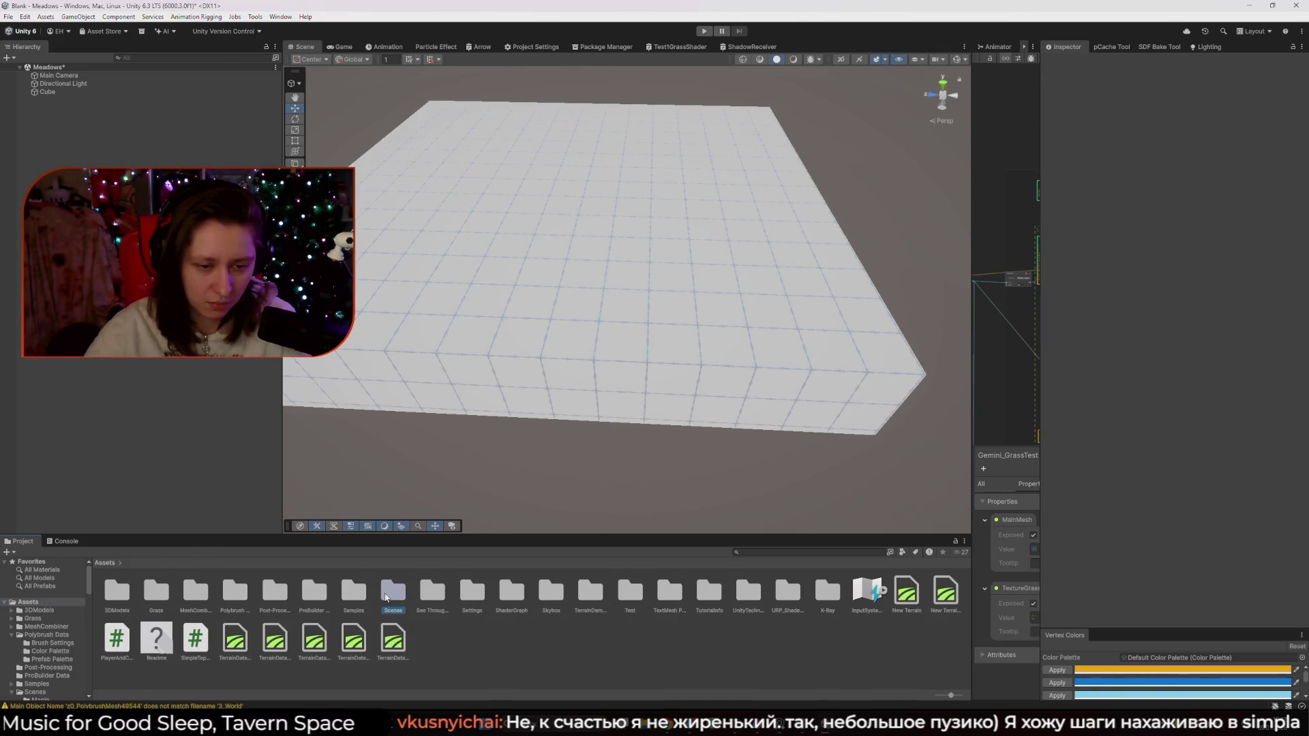
{"action": "double_click", "coordinate": [393, 591]}
{"action": "double_click", "coordinate": [270, 600]}
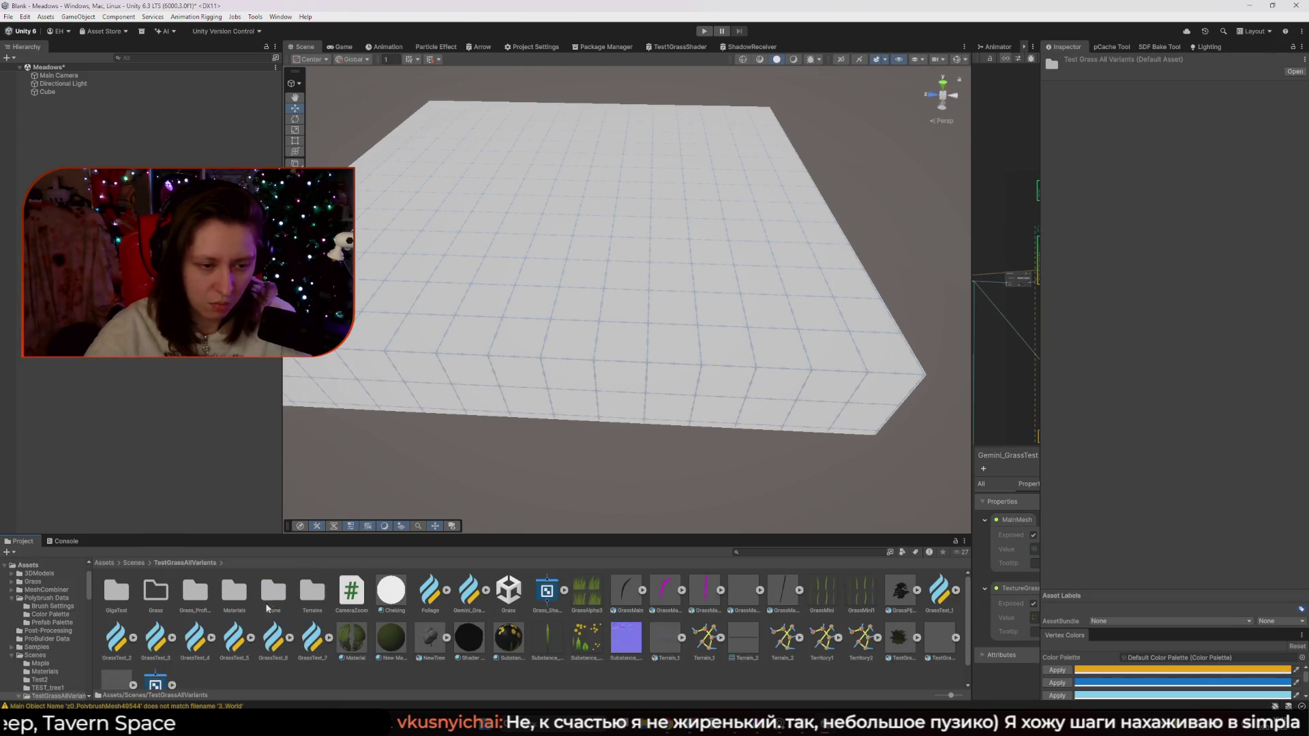
{"action": "double_click", "coordinate": [114, 596]}
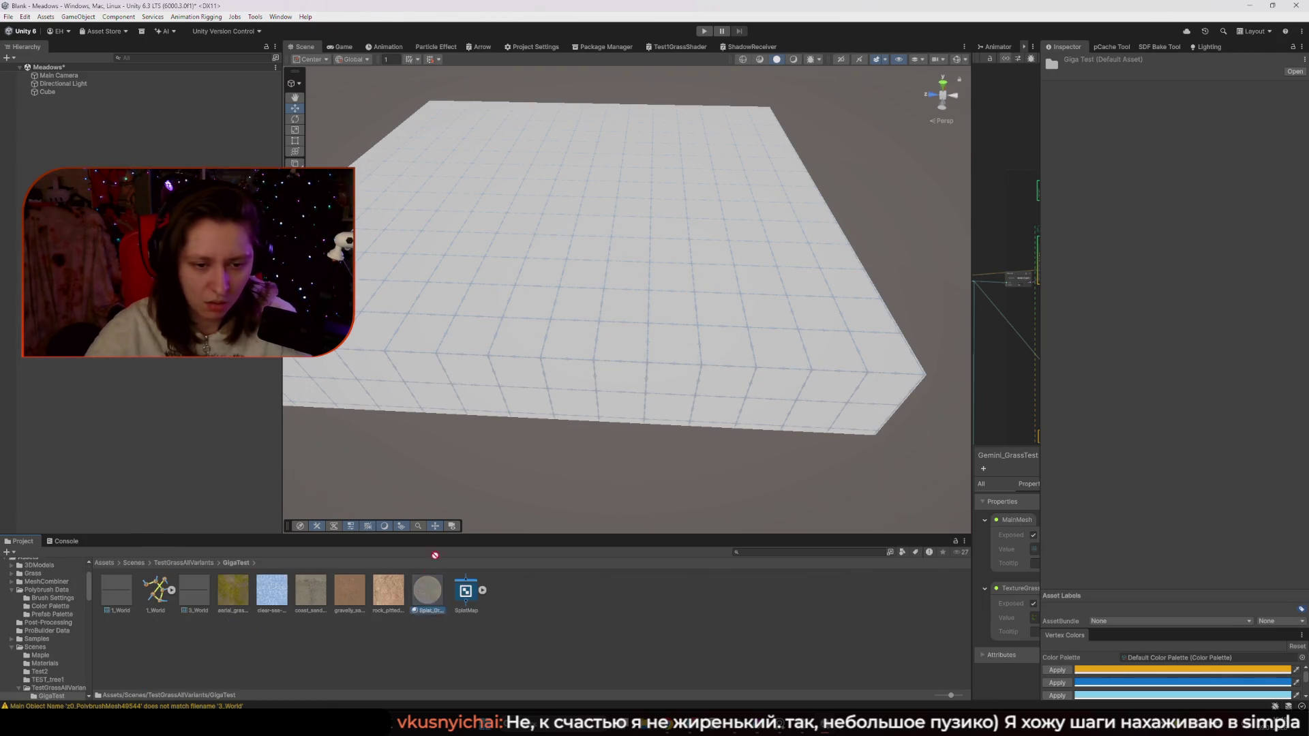
{"action": "left_click_drag", "start_coordinate": [435, 555], "coordinate": [555, 358]}
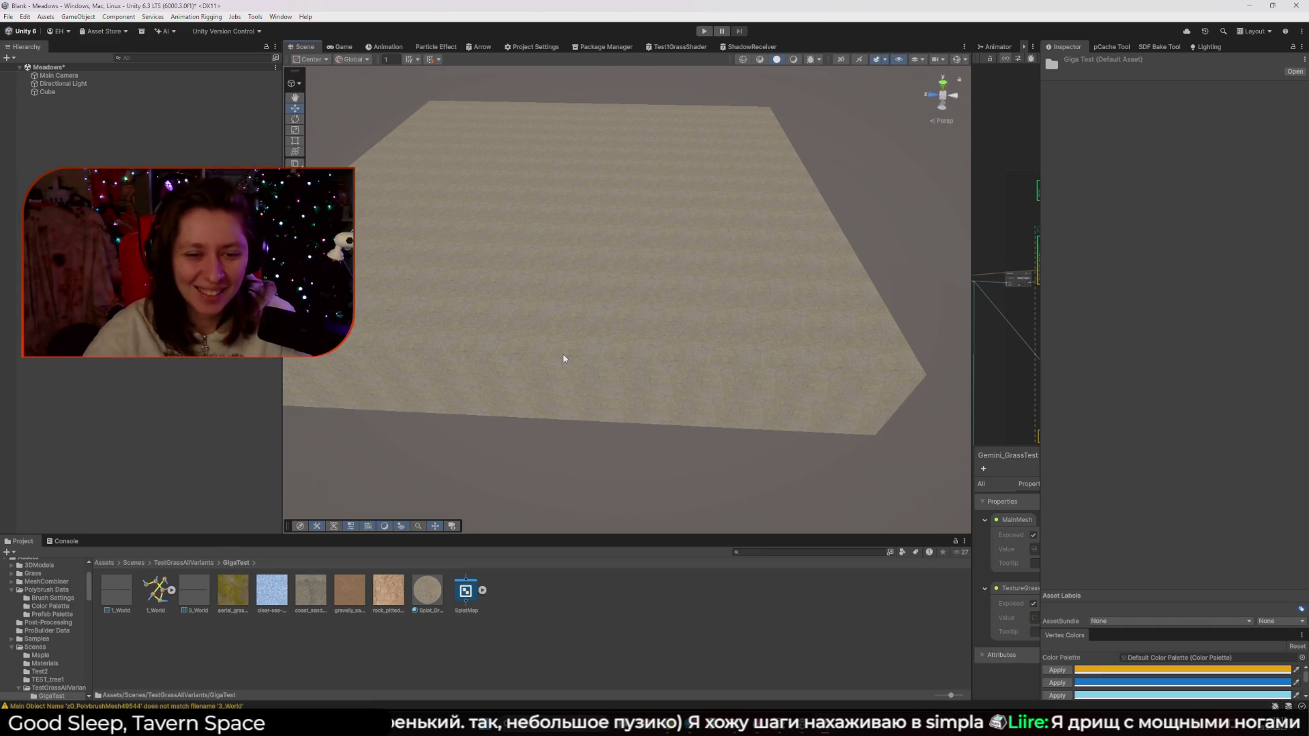
{"action": "left_click", "coordinate": [563, 359]}
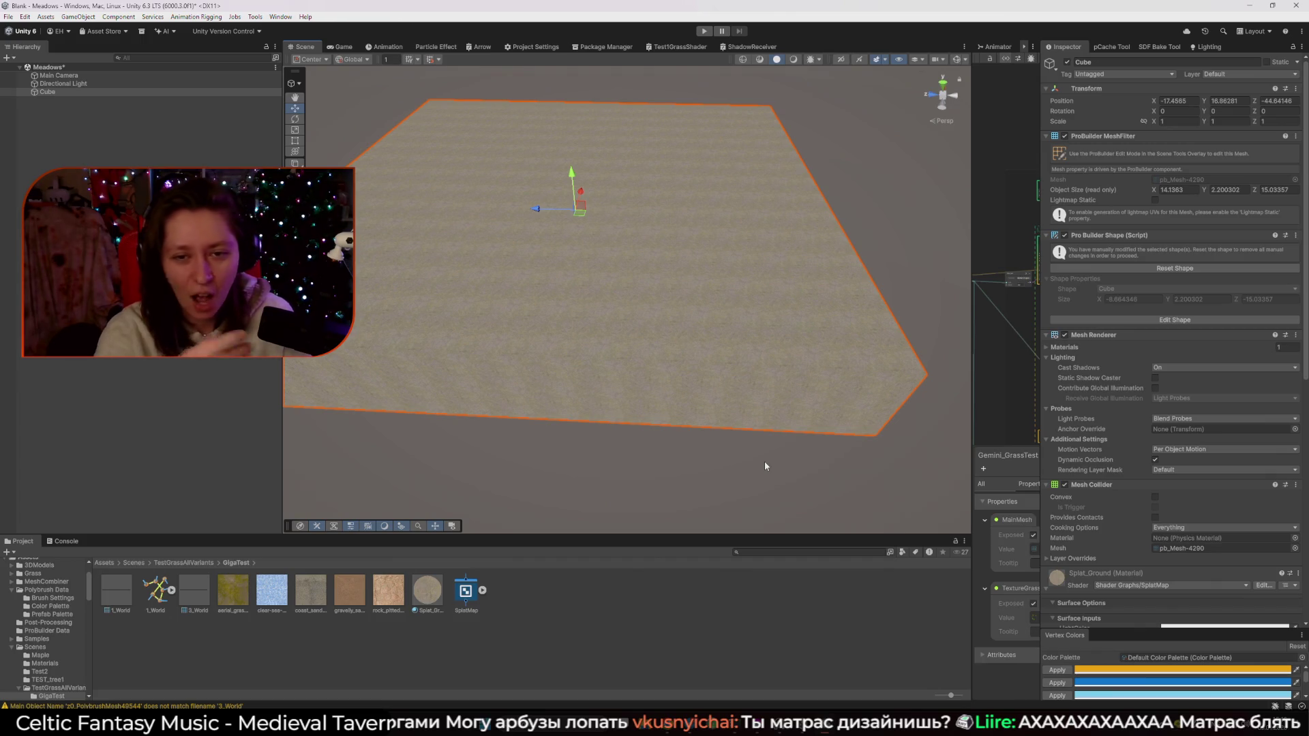
{"action": "mouse_move", "coordinate": [765, 462]}
{"action": "left_mouse_down"}
{"action": "mouse_move", "coordinate": [693, 365]}
{"action": "mouse_move", "coordinate": [702, 350]}
{"action": "mouse_move", "coordinate": [666, 384]}
{"action": "mouse_move", "coordinate": [658, 369]}
{"action": "mouse_move", "coordinate": [473, 339]}
{"action": "mouse_move", "coordinate": [481, 383]}
{"action": "mouse_move", "coordinate": [546, 347]}
{"action": "left_mouse_up"}
In ProBuilder mode, select two vertices near the slab's centre and apply the orange vertex colour
{"action": "scroll", "coordinate": [542, 349], "scroll_direction": "down", "scroll_amount": 8}
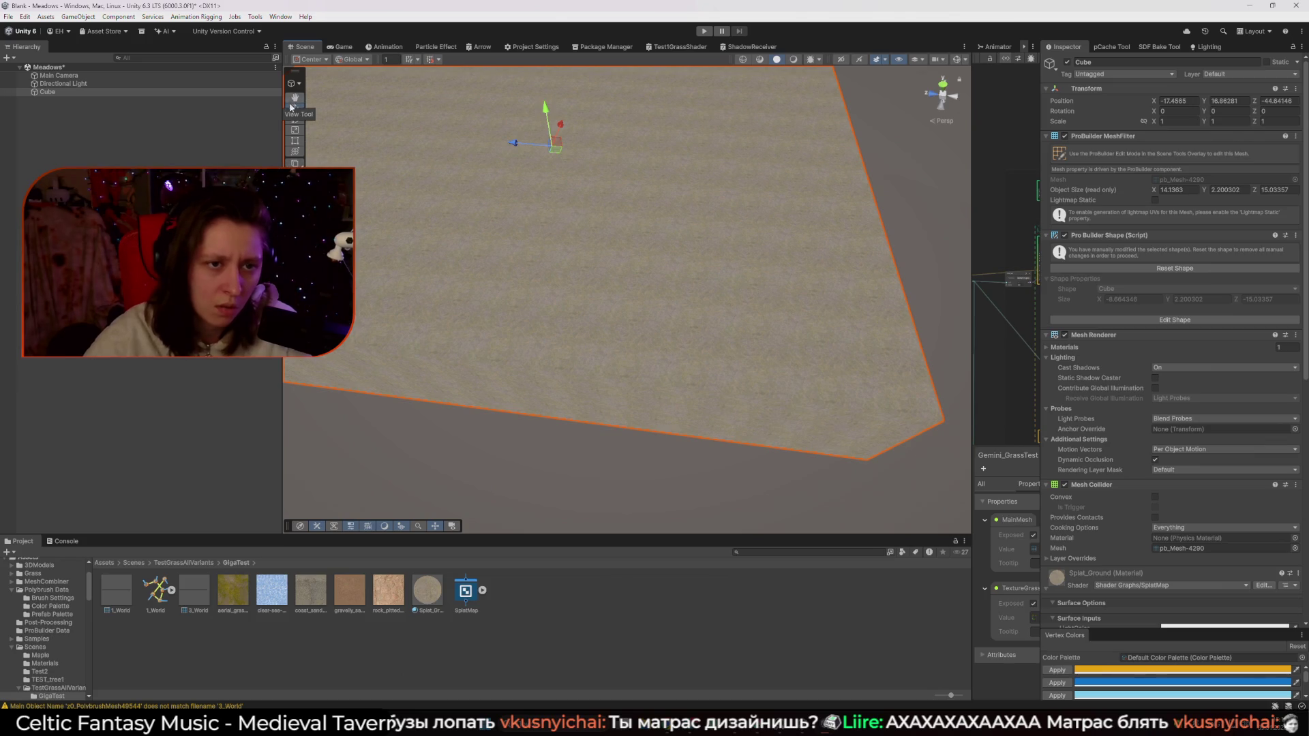
{"action": "left_click", "coordinate": [300, 83]}
{"action": "left_click", "coordinate": [319, 114]}
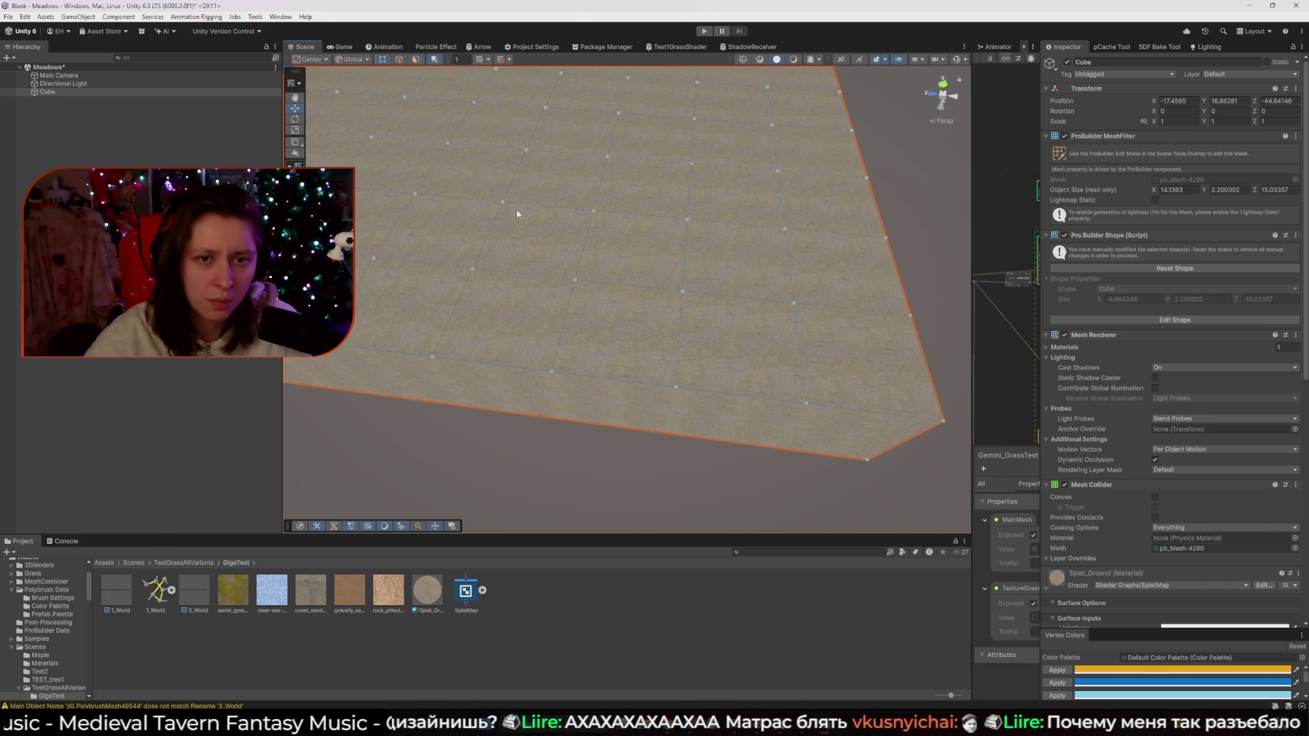
{"action": "scroll", "coordinate": [517, 209], "scroll_direction": "up", "scroll_amount": 3}
{"action": "left_click", "coordinate": [608, 290]}
{"action": "left_click", "coordinate": [694, 377], "text": "shift"}
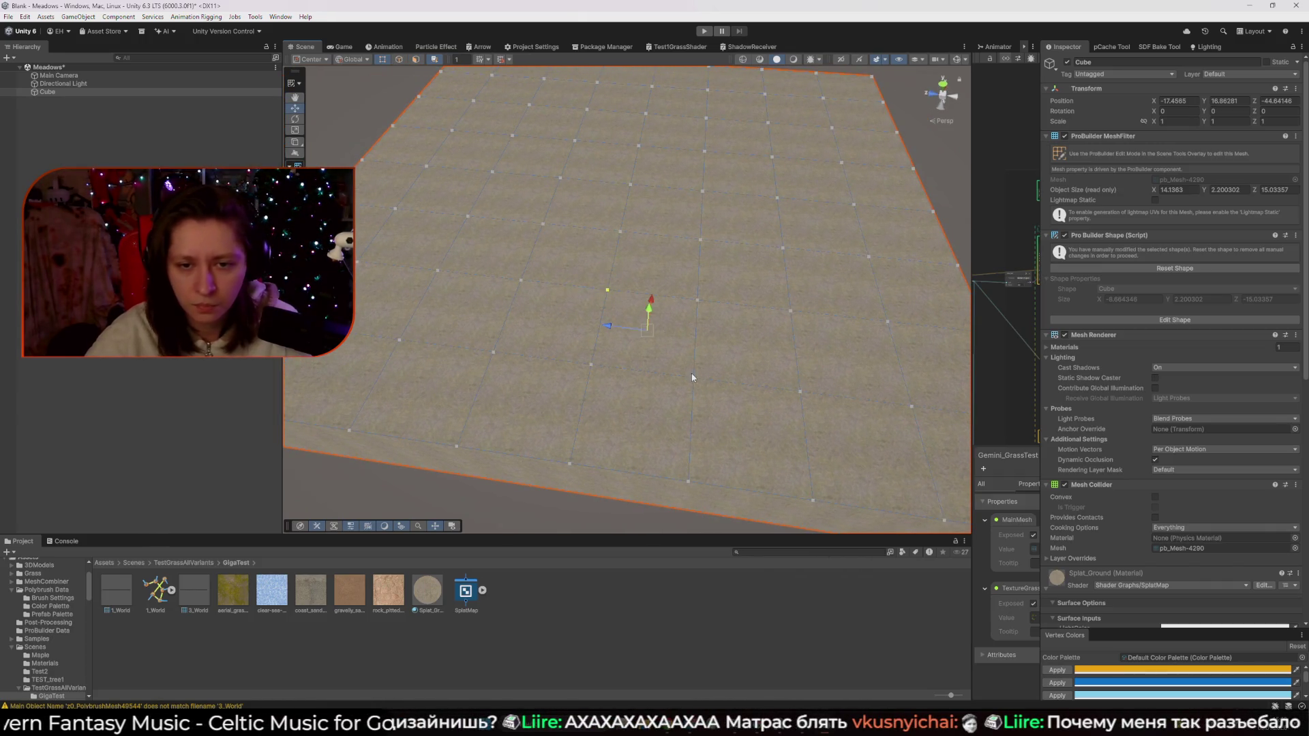
{"action": "left_click", "coordinate": [1057, 671]}
{"action": "left_click", "coordinate": [695, 515]}
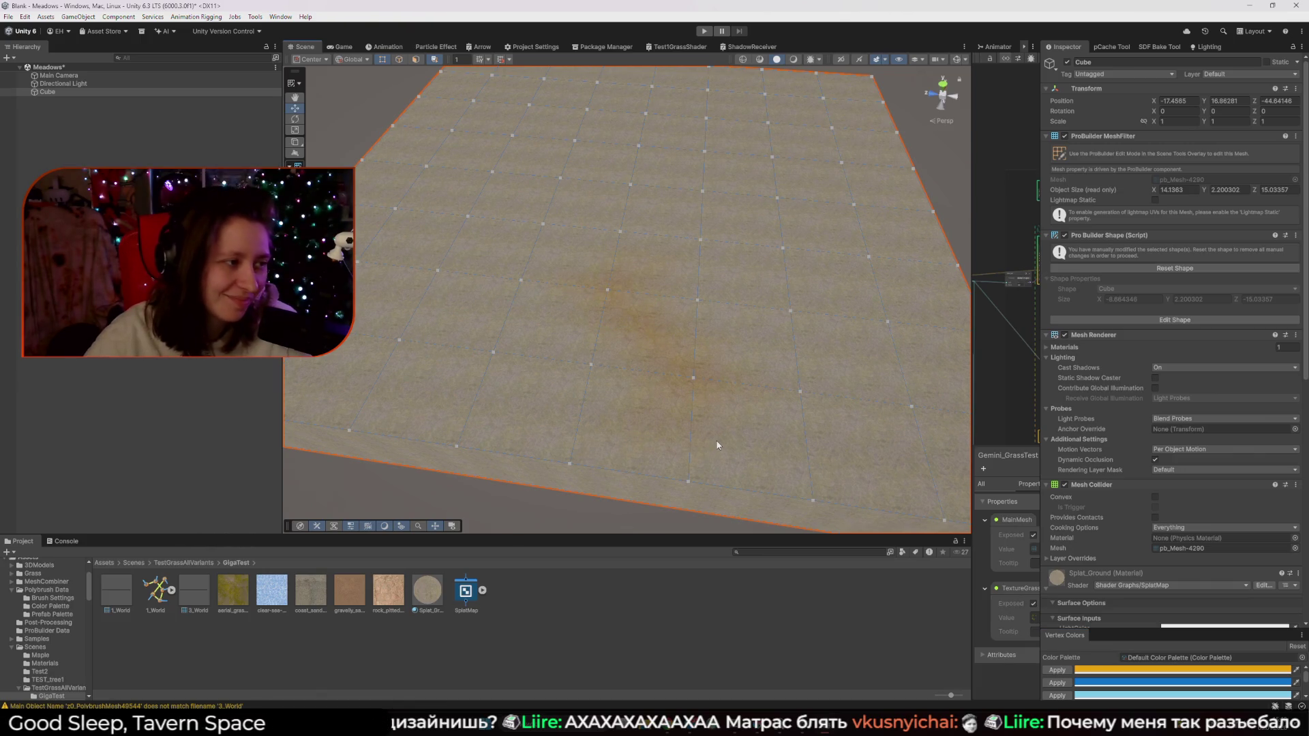
{"action": "left_click_drag", "start_coordinate": [1105, 629], "coordinate": [1104, 394]}
{"action": "left_click_drag", "start_coordinate": [584, 515], "coordinate": [617, 383]}
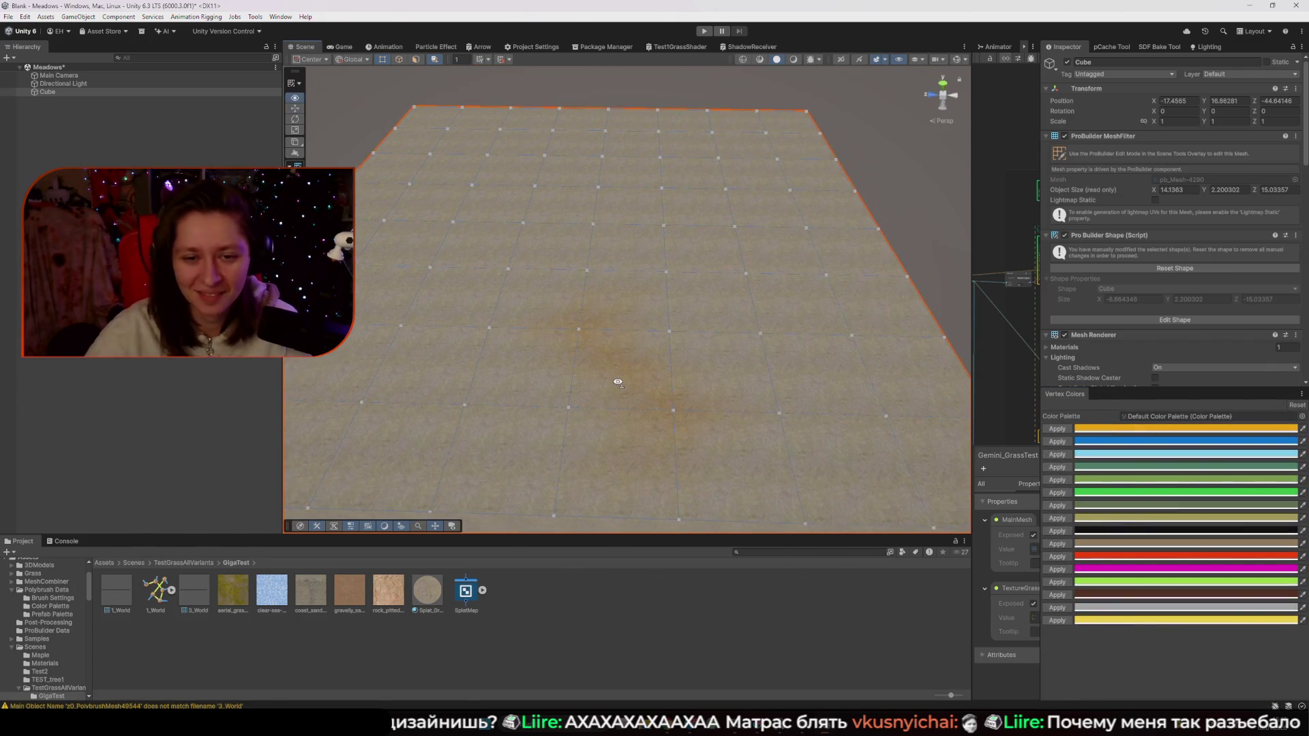
Frame and orbit the slab, then drag the splitter left to widen the Gemini_GrassTest graph
{"action": "key", "text": "f"}
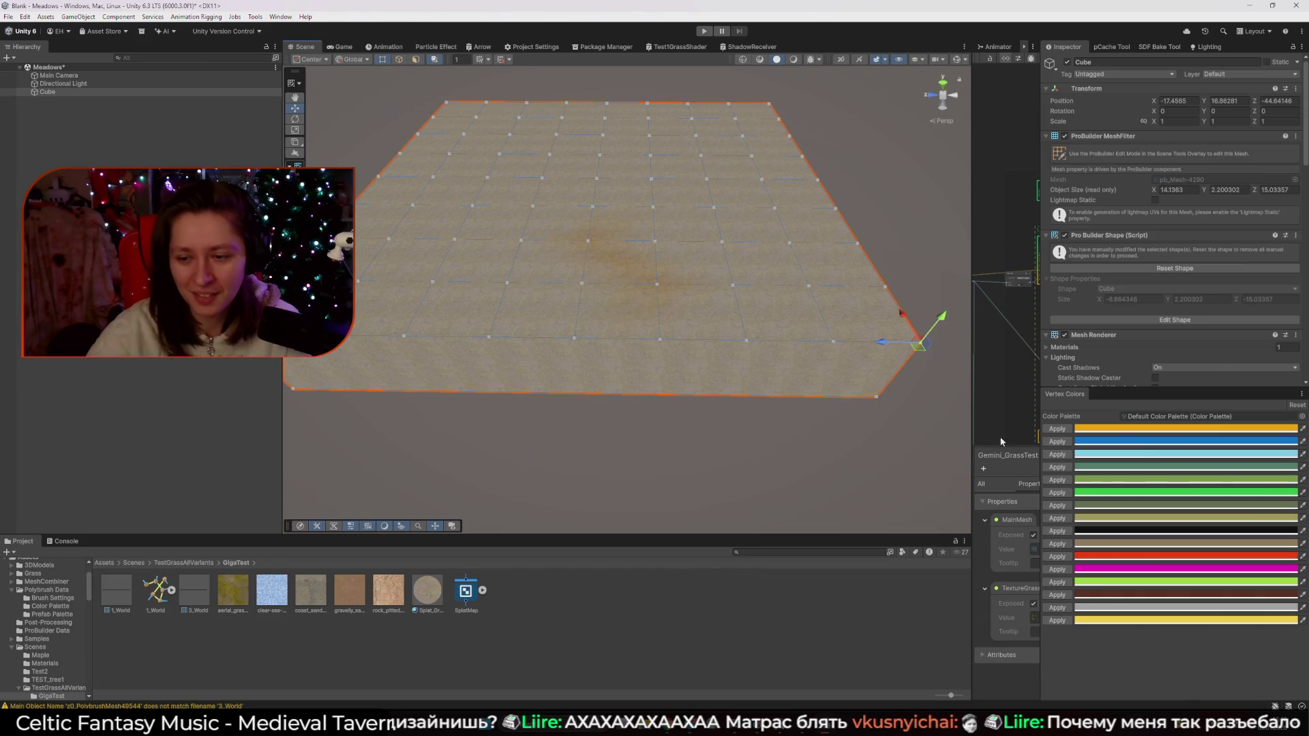
{"action": "left_click_drag", "start_coordinate": [821, 415], "coordinate": [804, 413]}
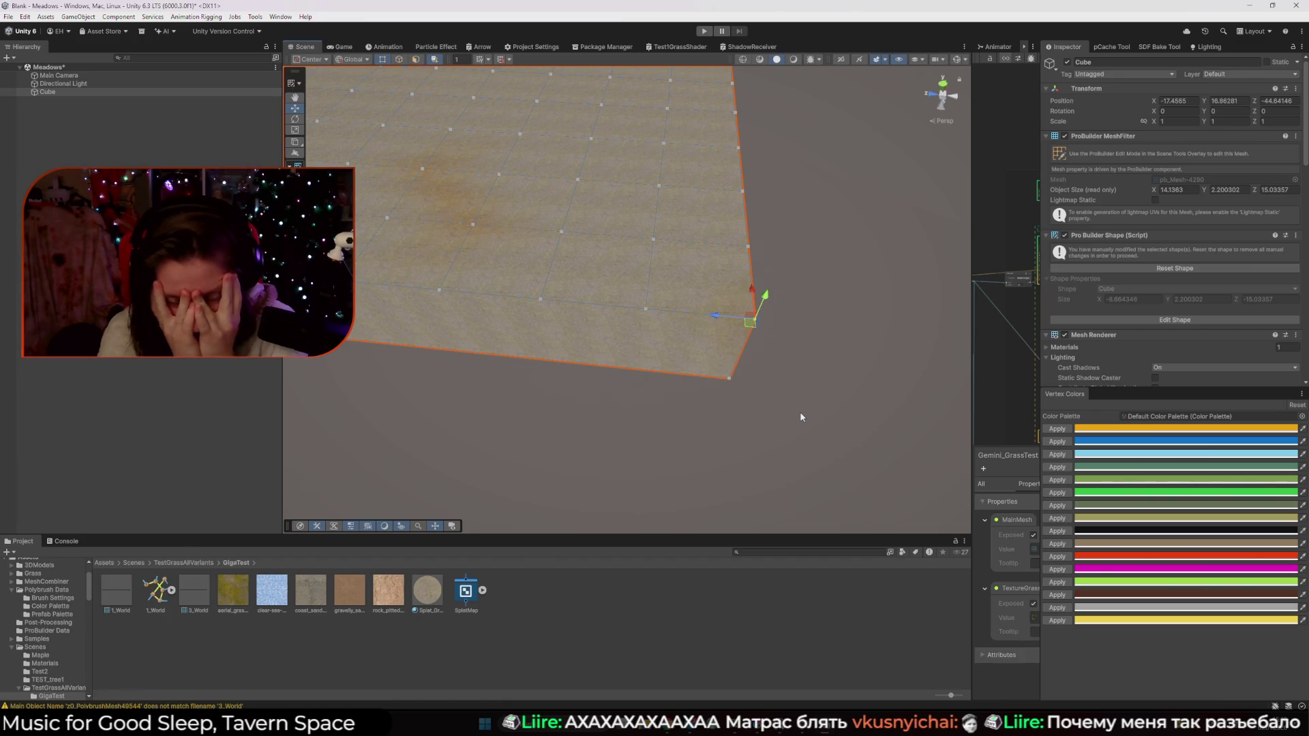
{"action": "left_click_drag", "start_coordinate": [970, 294], "coordinate": [619, 260]}
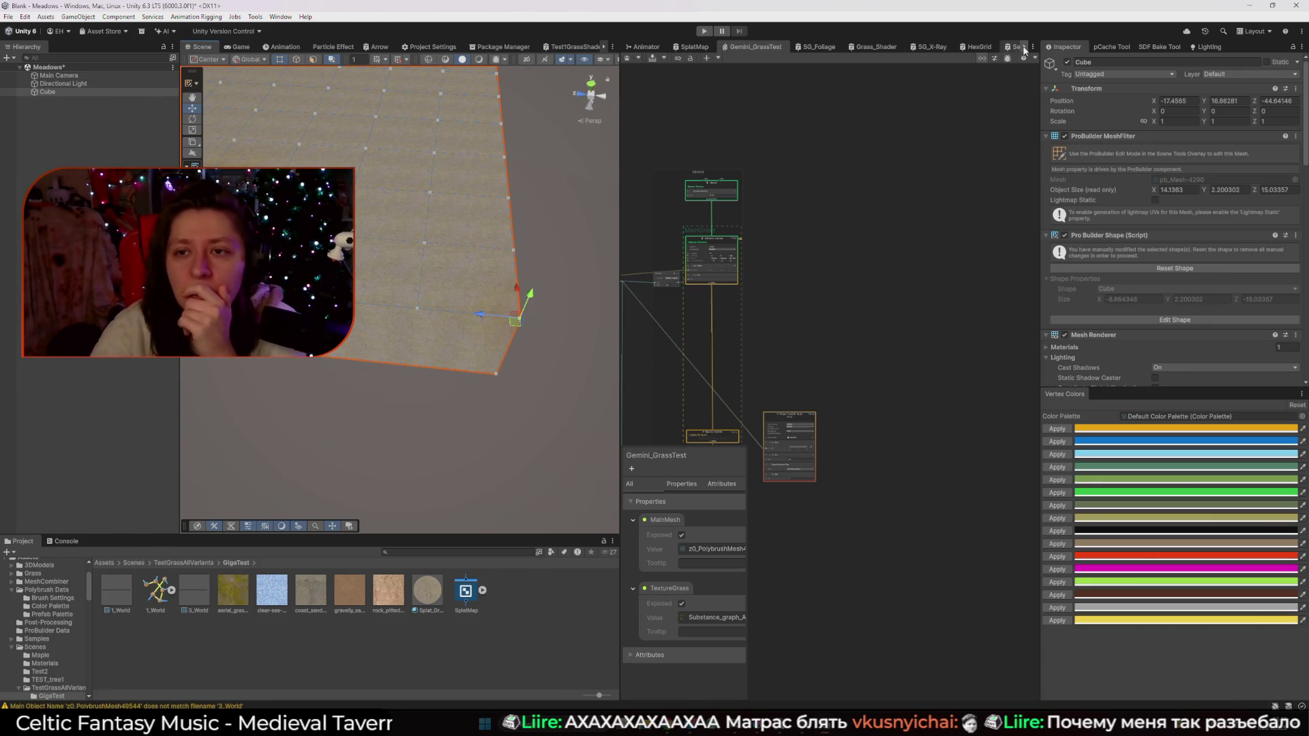
Open the SplatMap shader graph, hide the Graph Inspector and pan the graph into view
{"action": "scroll", "coordinate": [1025, 51], "scroll_direction": "down", "scroll_amount": 1}
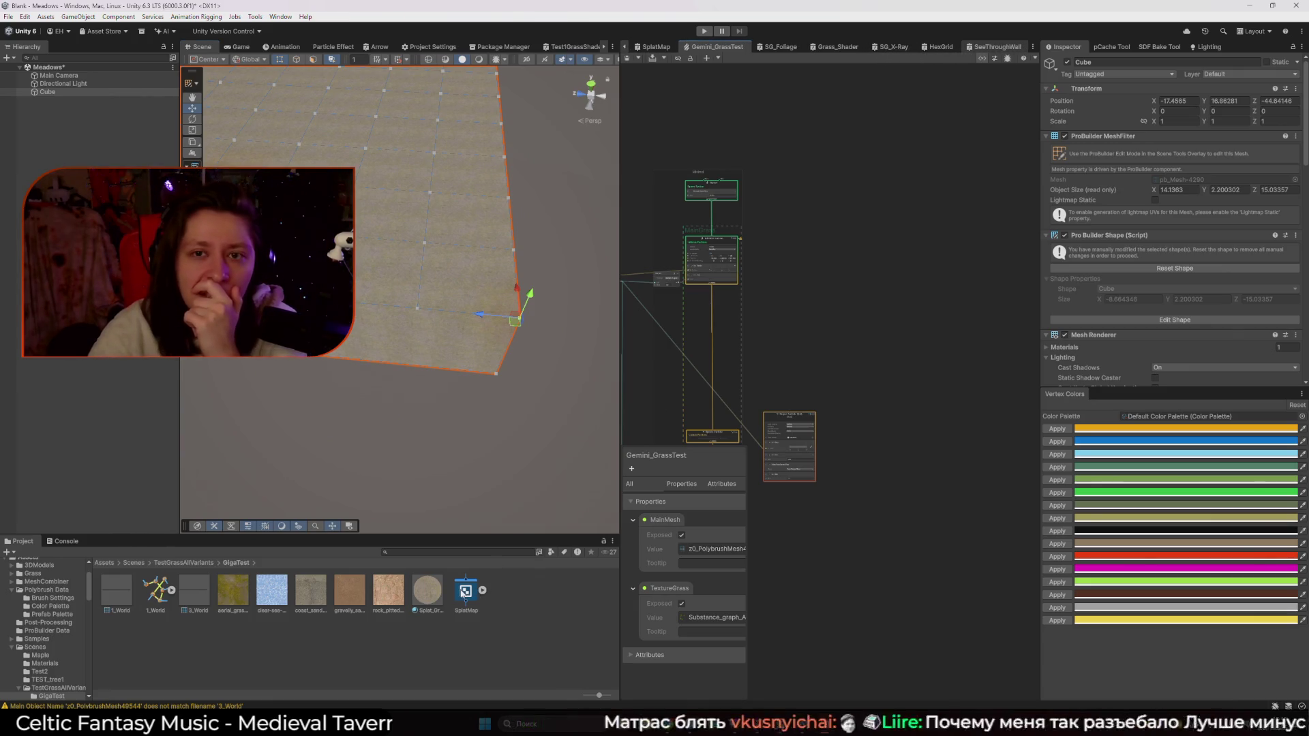
{"action": "double_click", "coordinate": [465, 591]}
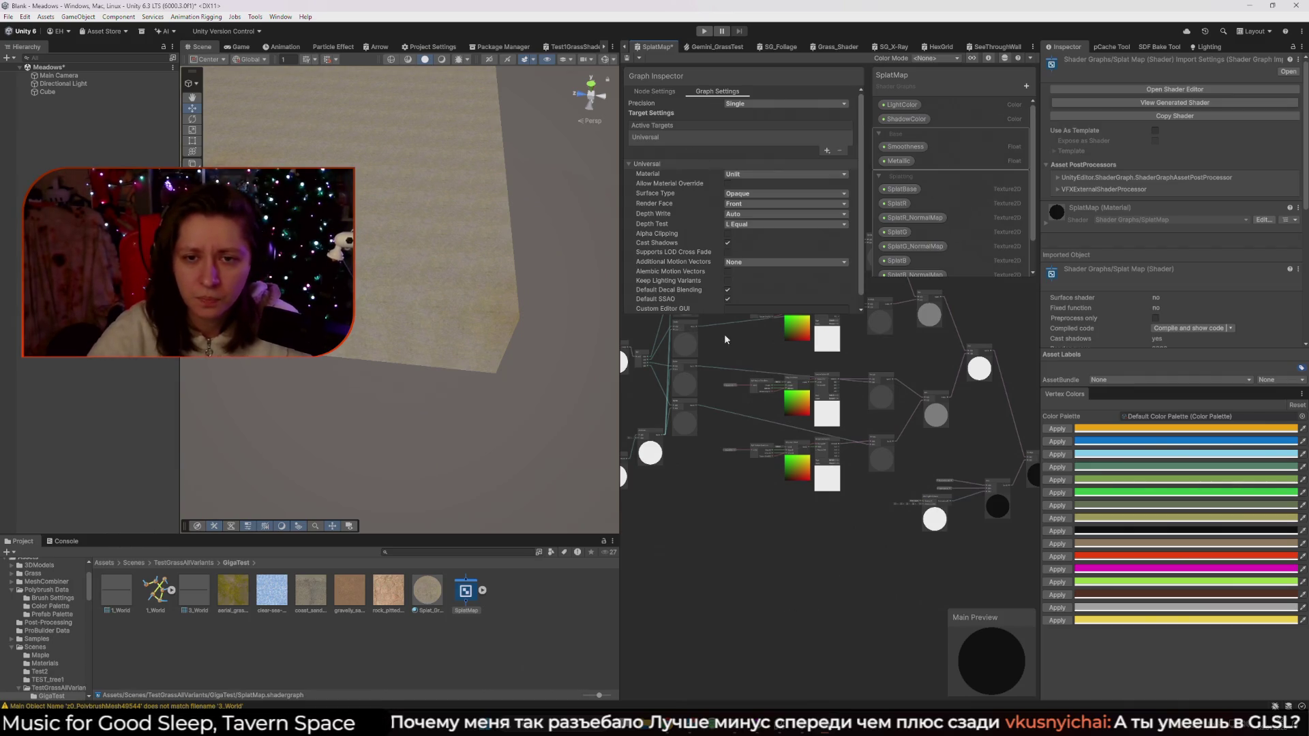
{"action": "left_click", "coordinate": [989, 58]}
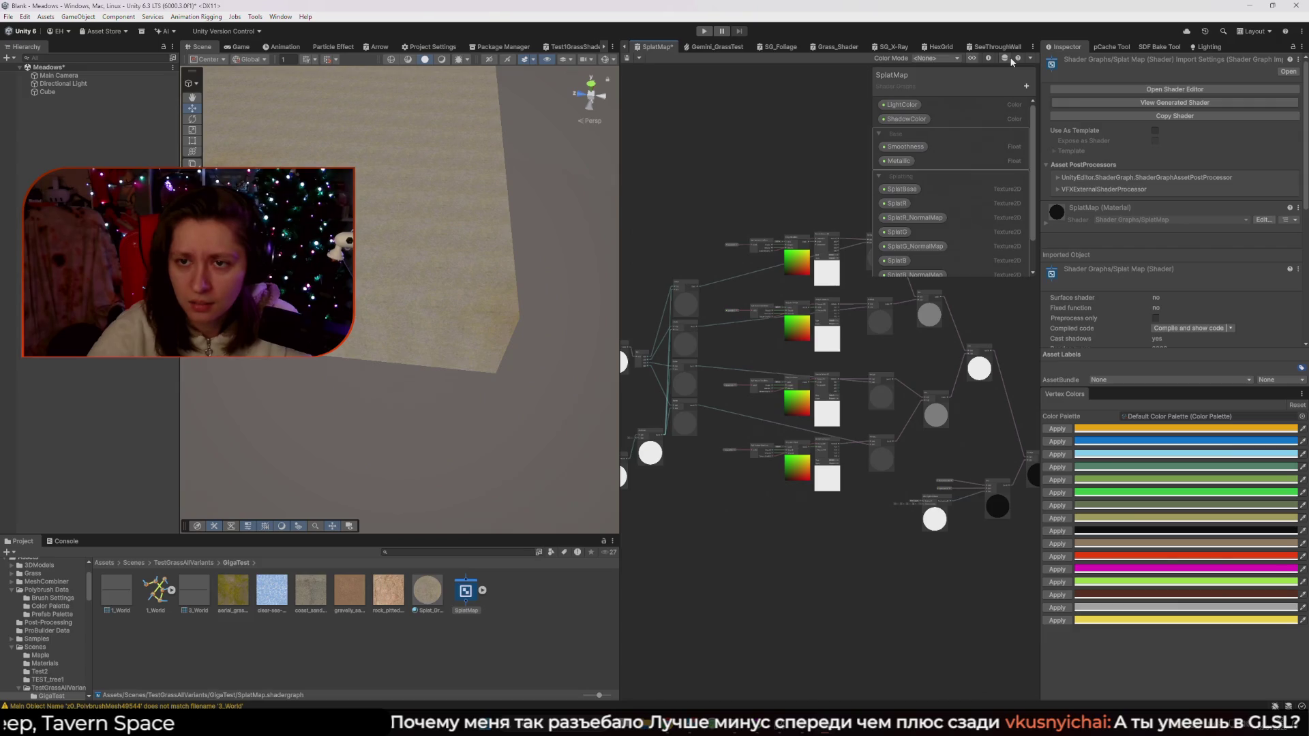
{"action": "scroll", "coordinate": [812, 276], "scroll_direction": "up", "scroll_amount": 5}
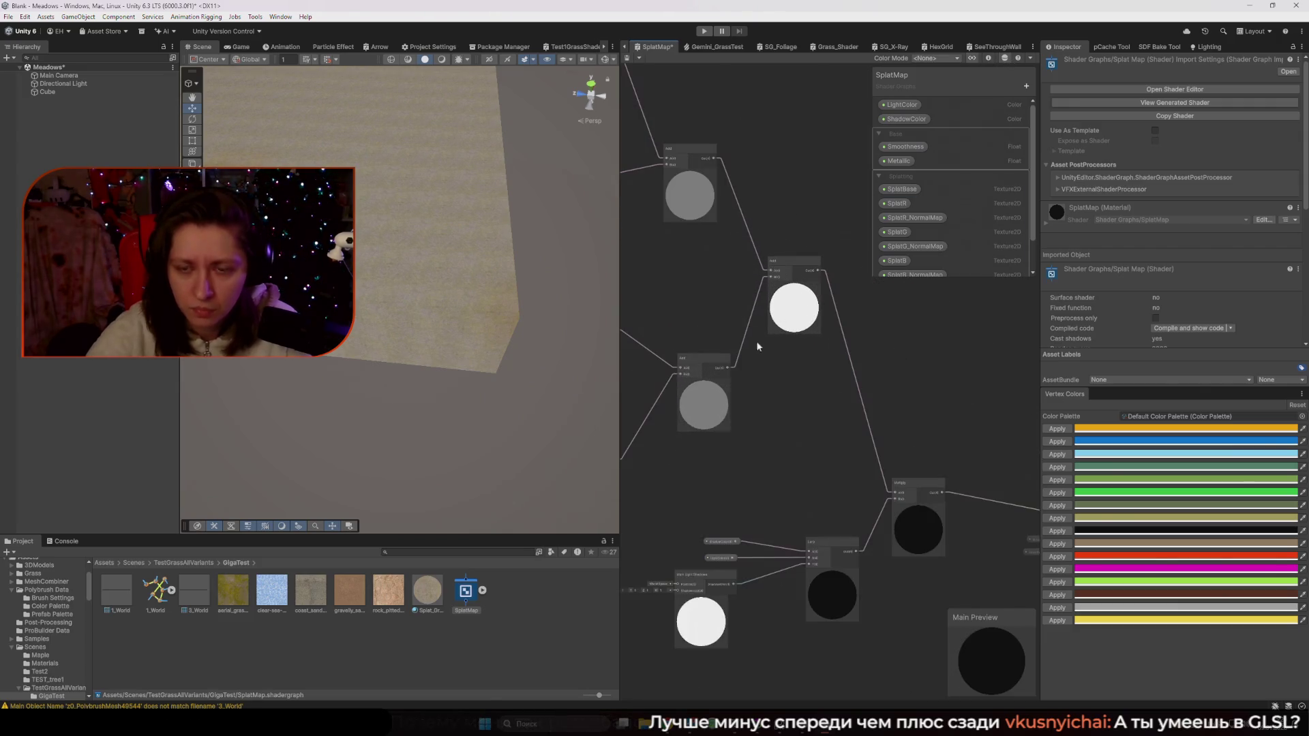
{"action": "scroll", "coordinate": [680, 303], "scroll_direction": "down", "scroll_amount": 3}
{"action": "scroll", "coordinate": [836, 325], "scroll_direction": "up", "scroll_amount": 4}
{"action": "left_click_drag", "start_coordinate": [828, 329], "coordinate": [885, 351]}
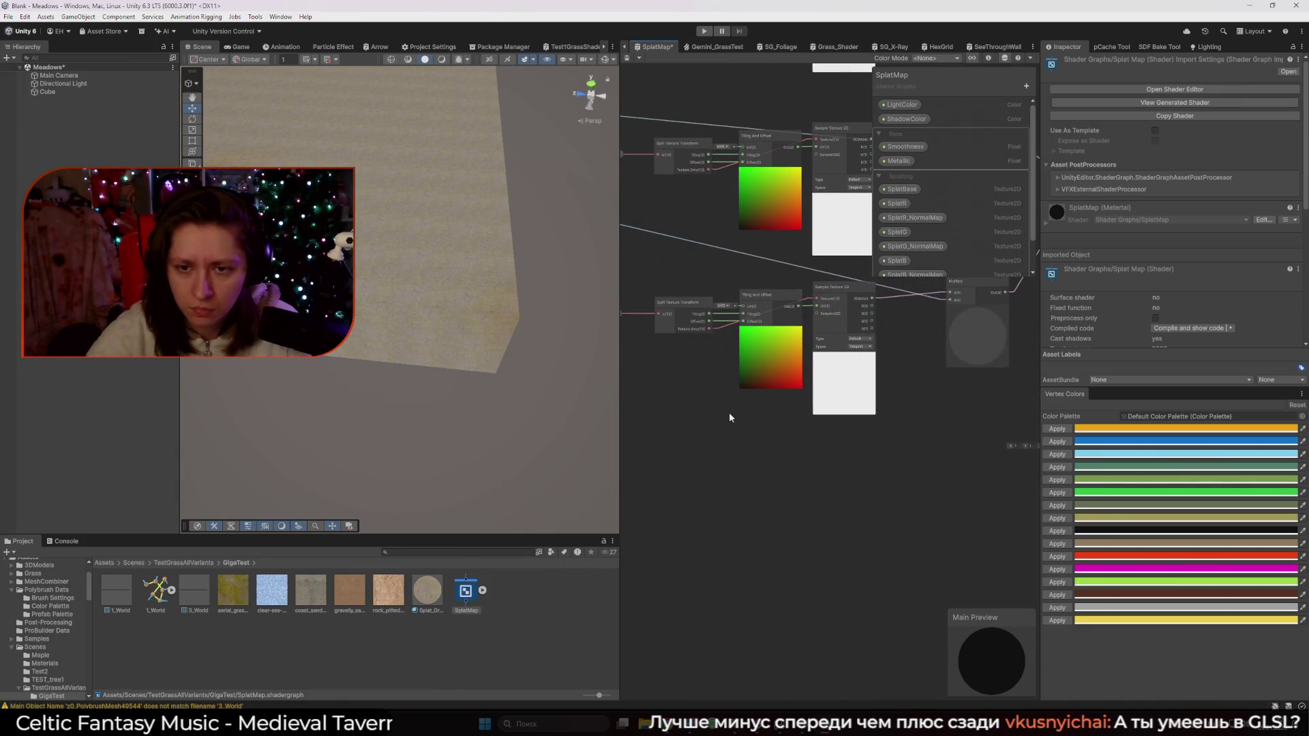
{"action": "left_click_drag", "start_coordinate": [621, 399], "coordinate": [495, 399]}
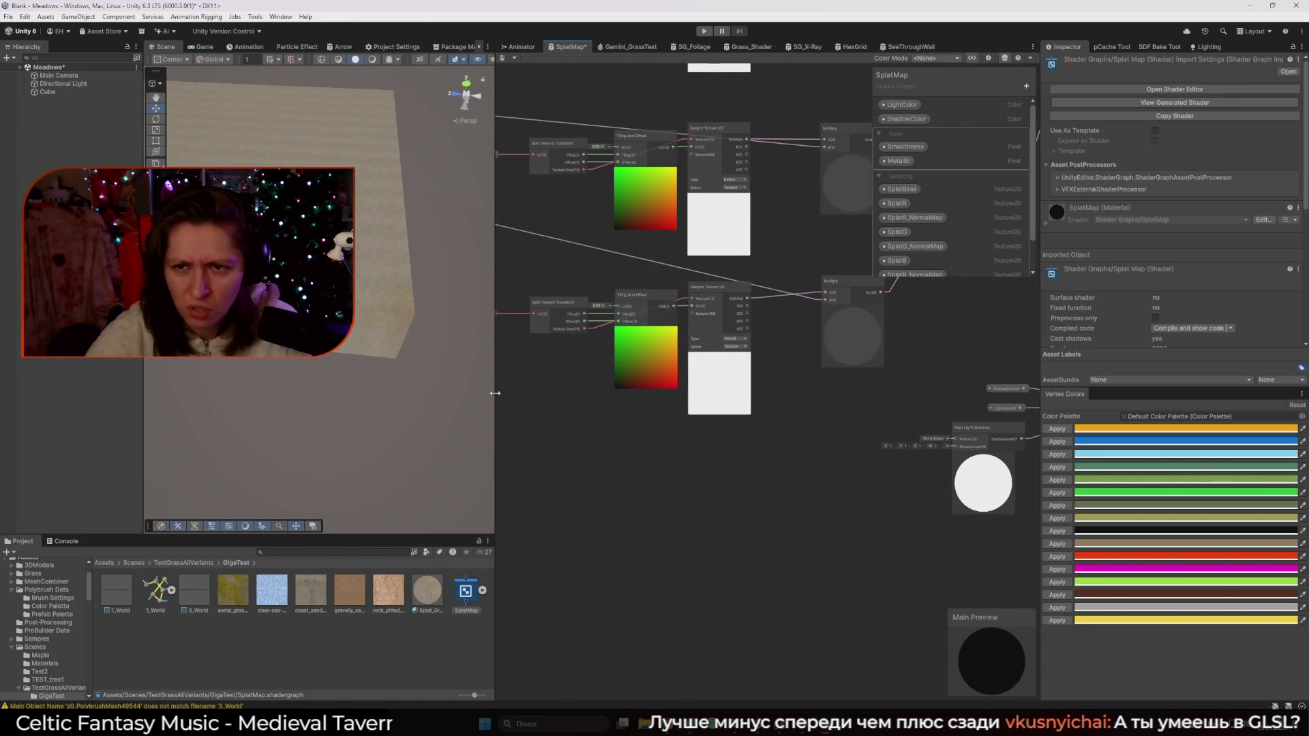
{"action": "scroll", "coordinate": [927, 355], "scroll_direction": "down", "scroll_amount": 1}
{"action": "scroll", "coordinate": [988, 255], "scroll_direction": "down", "scroll_amount": 1}
Inspect the SplatBase and SplatA property settings, then select the Splat_Ground material
{"action": "left_click", "coordinate": [899, 154]}
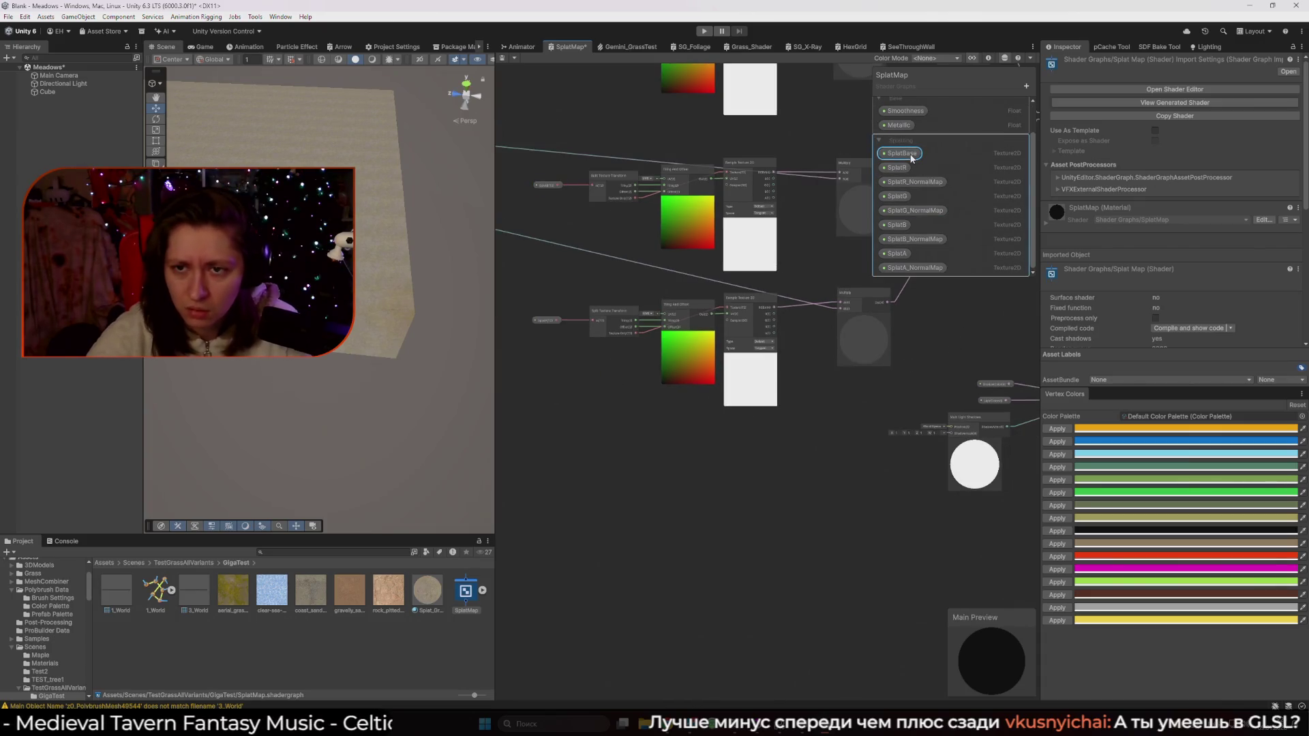
{"action": "left_click", "coordinate": [989, 59]}
{"action": "left_click", "coordinate": [592, 91]}
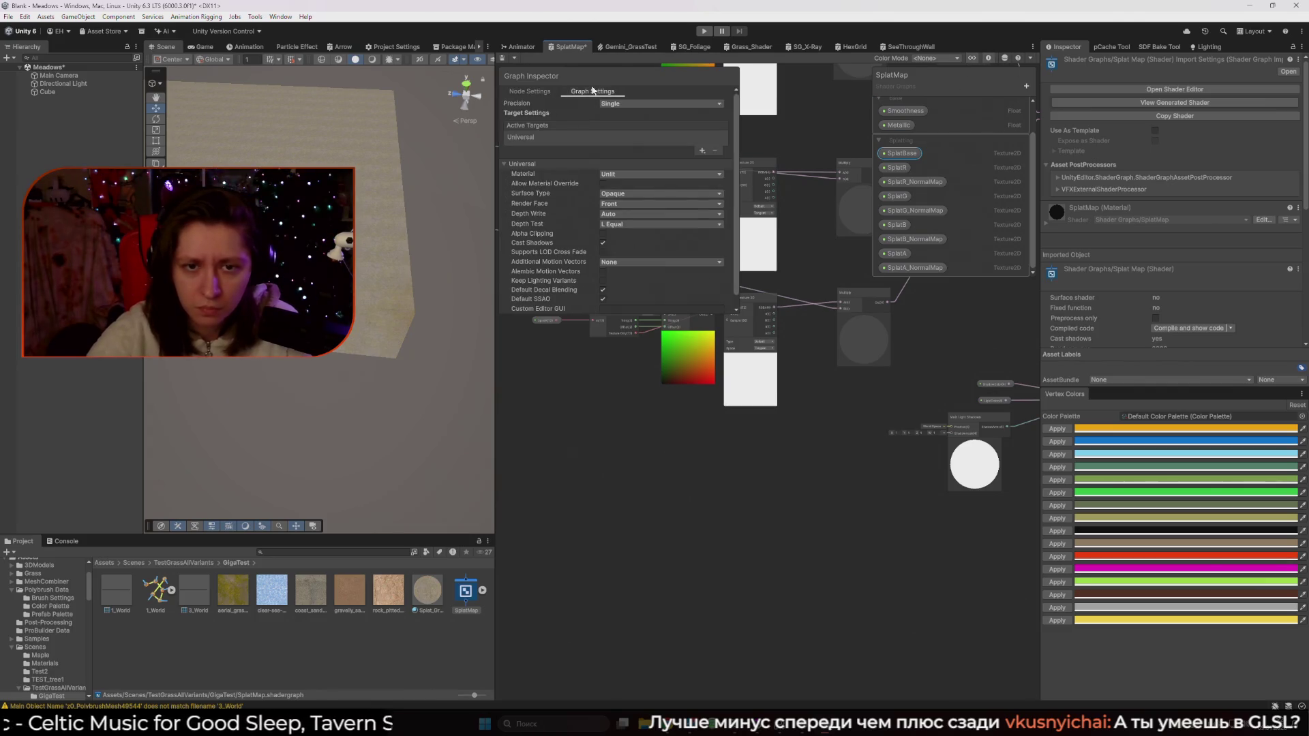
{"action": "scroll", "coordinate": [724, 198], "scroll_direction": "down", "scroll_amount": 2}
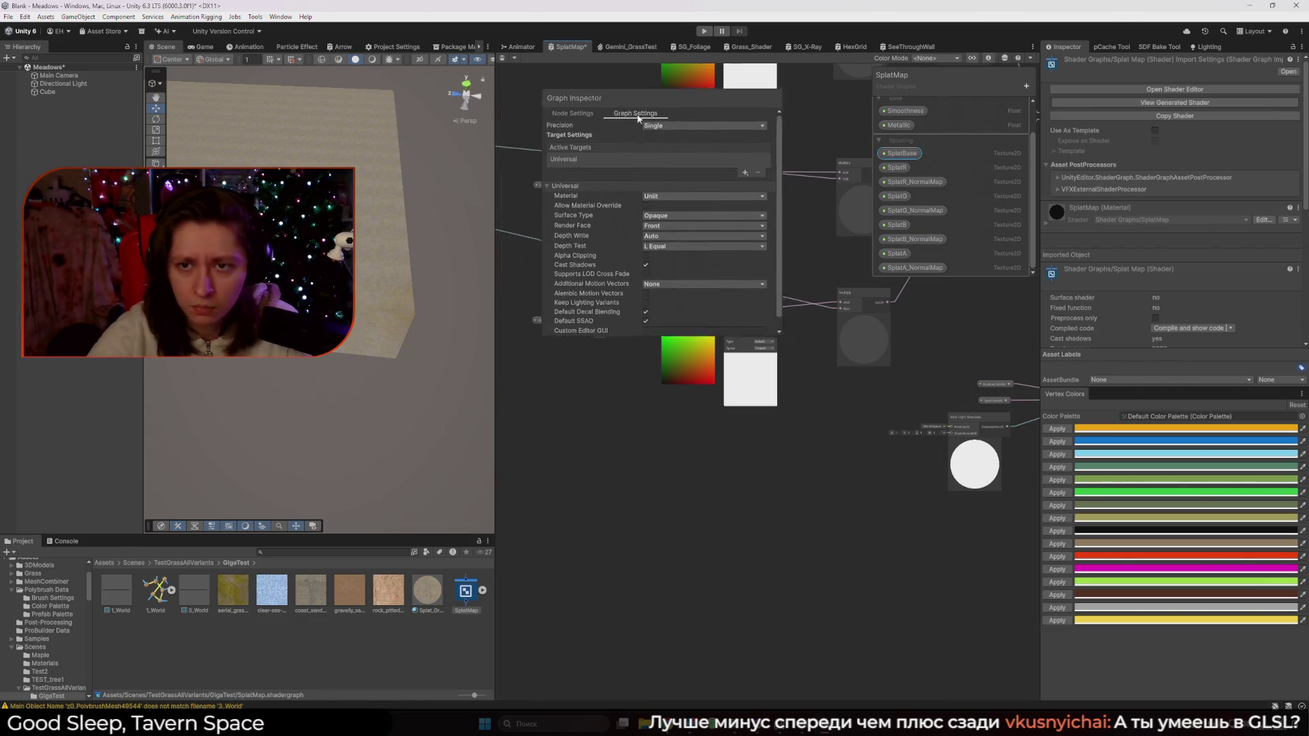
{"action": "left_click_drag", "start_coordinate": [682, 75], "coordinate": [978, 459]}
{"action": "scroll", "coordinate": [532, 341], "scroll_direction": "up", "scroll_amount": 2}
{"action": "left_click", "coordinate": [548, 310]}
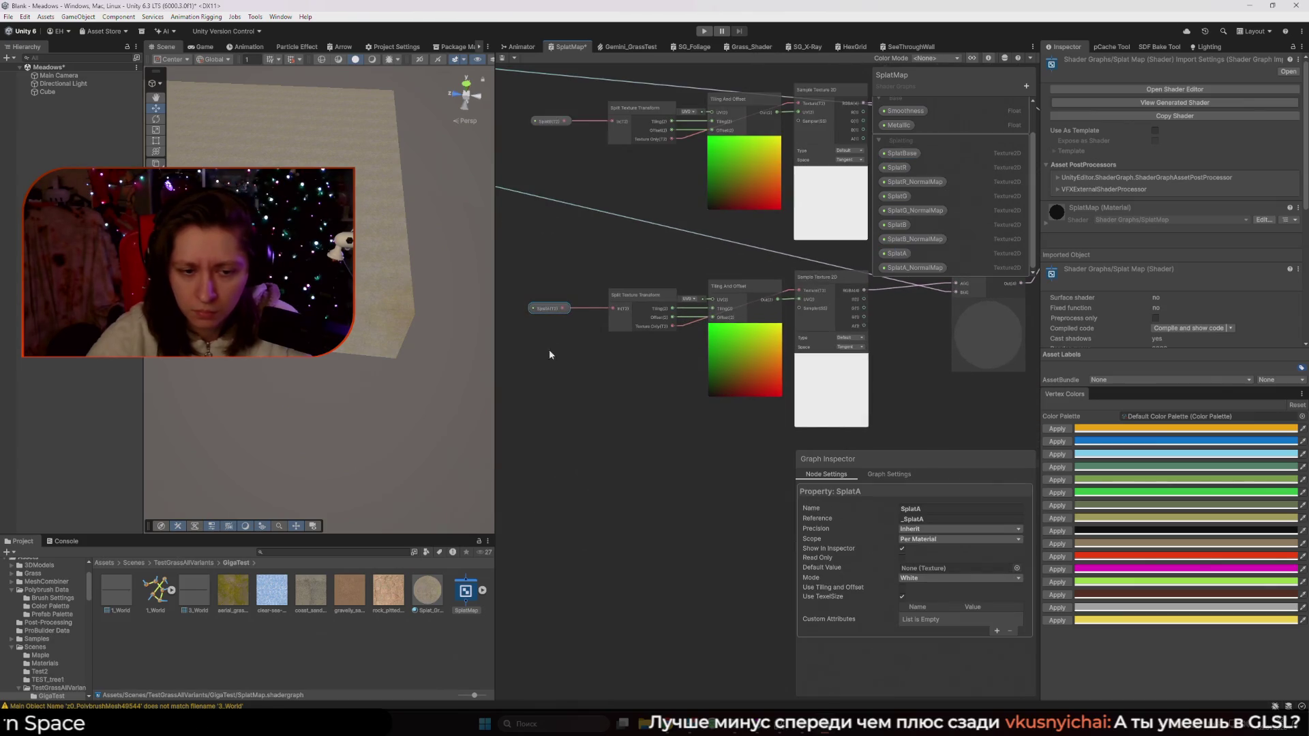
{"action": "left_click", "coordinate": [431, 595]}
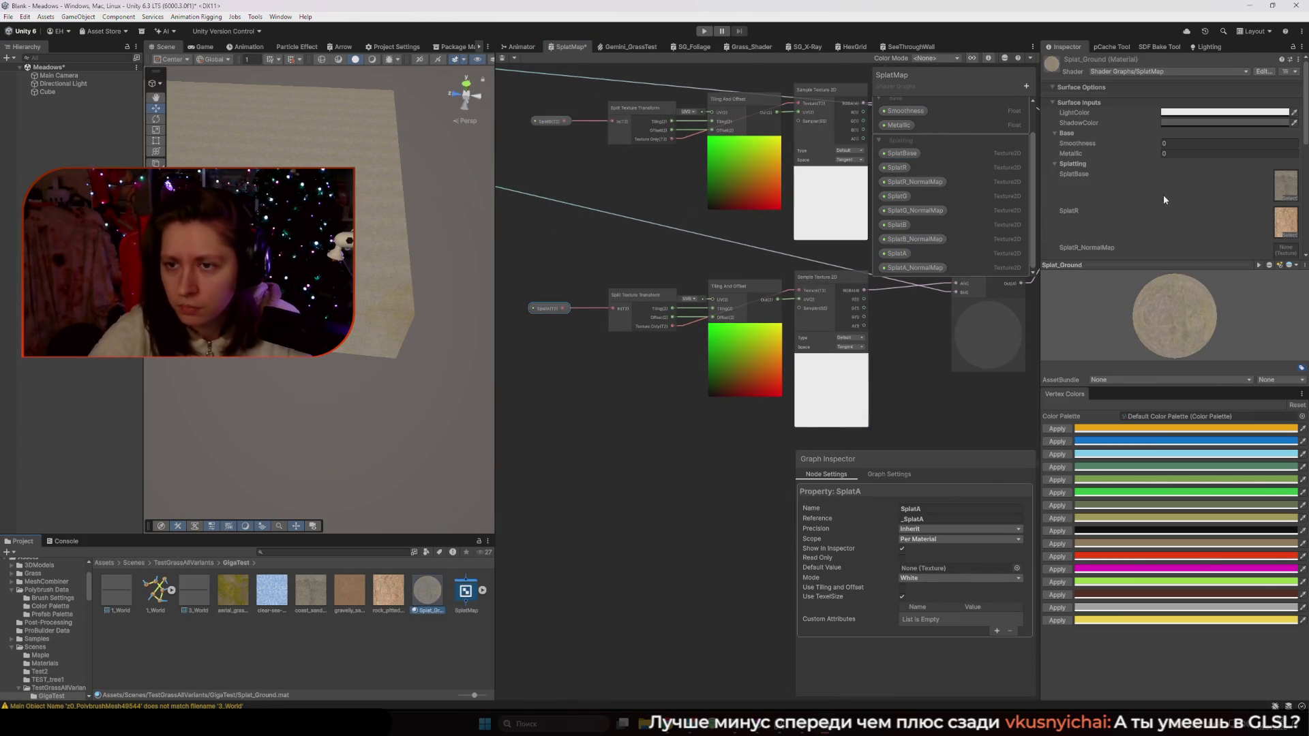
Select the slab and set the palette's green swatch to pure green 00FF00
{"action": "scroll", "coordinate": [1160, 194], "scroll_direction": "down", "scroll_amount": 3}
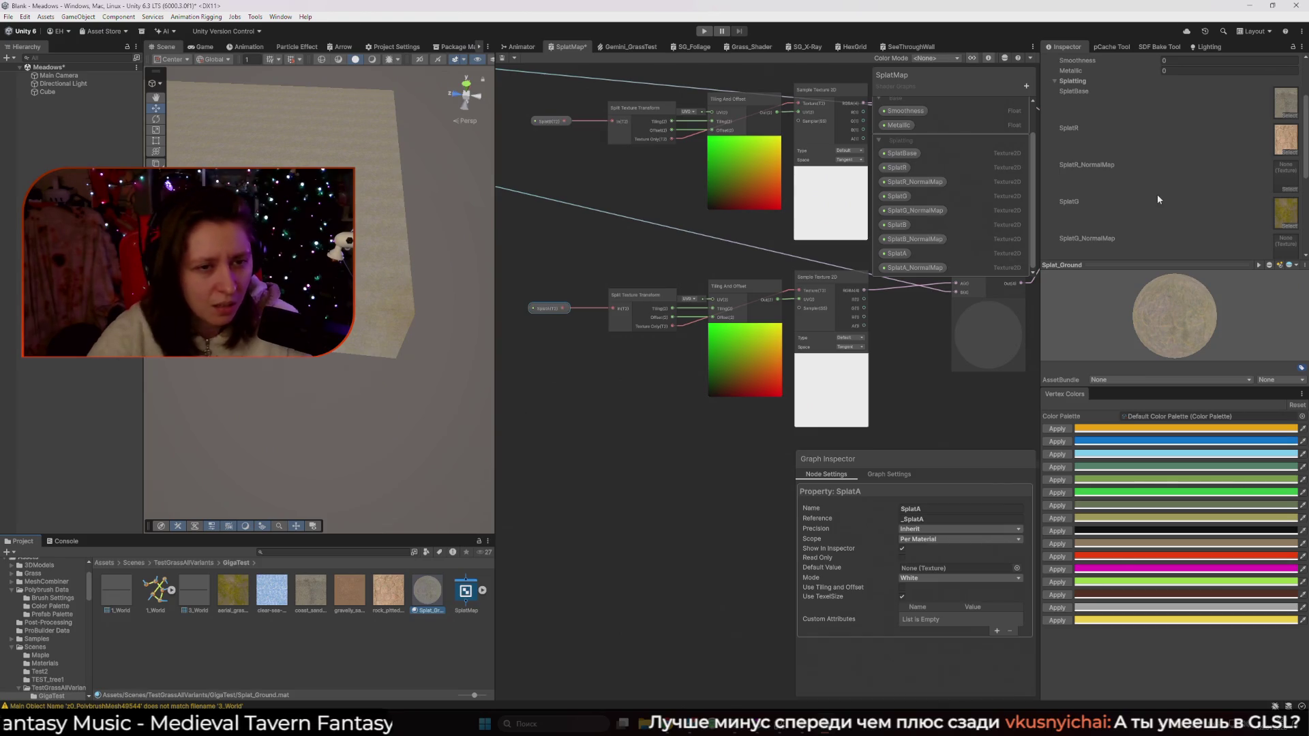
{"action": "scroll", "coordinate": [1158, 198], "scroll_direction": "down", "scroll_amount": 3}
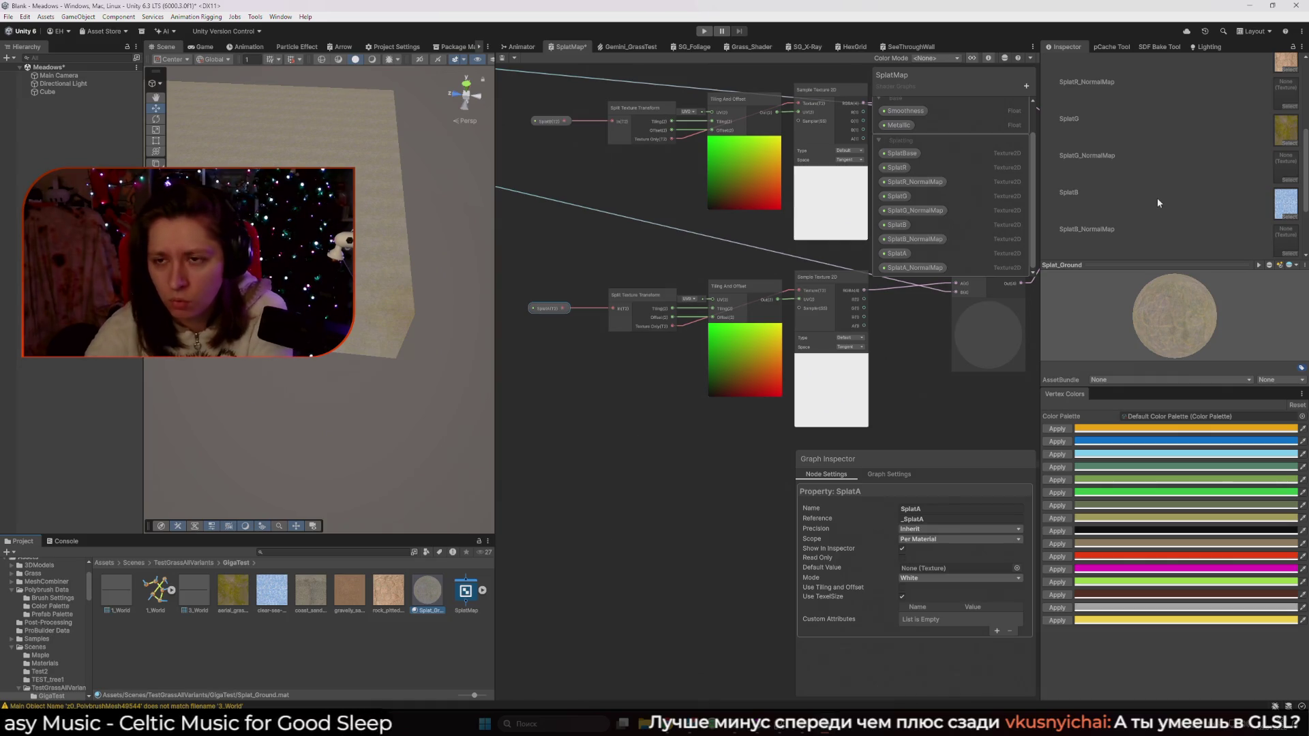
{"action": "left_click", "coordinate": [428, 226]}
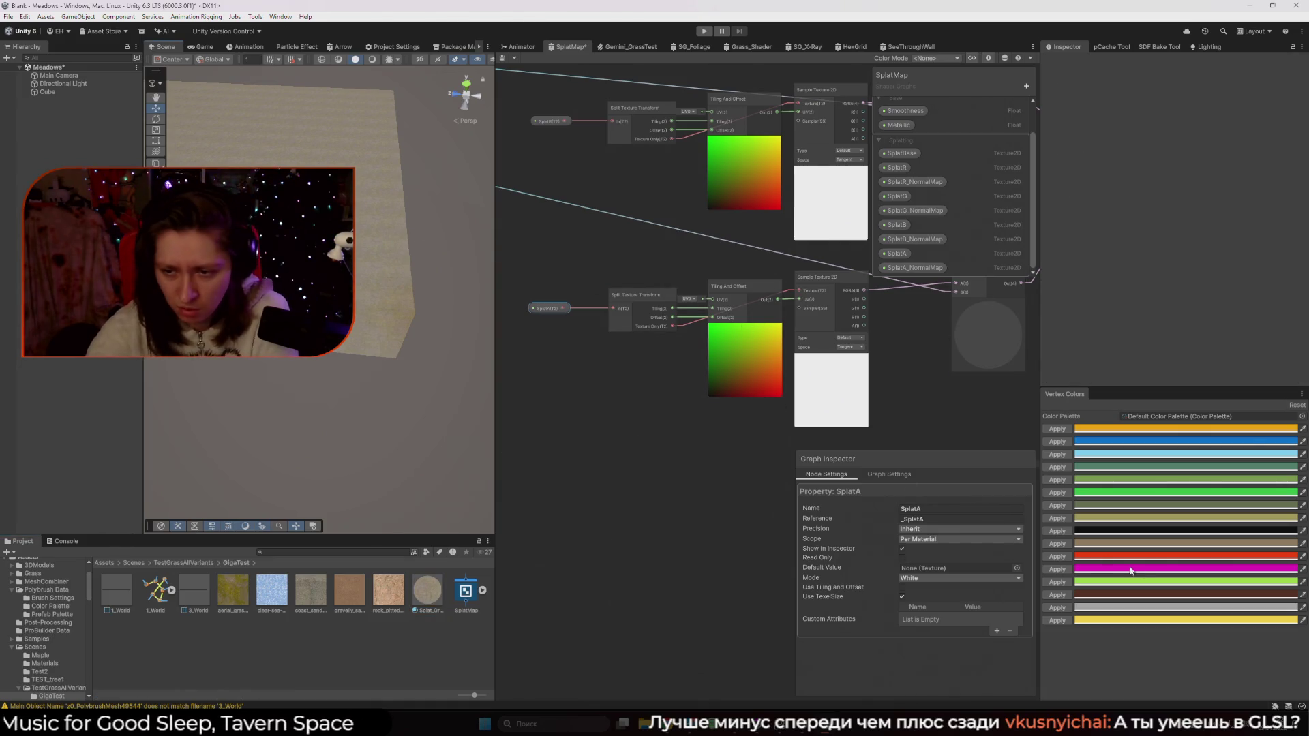
{"action": "left_click", "coordinate": [403, 232]}
{"action": "key", "text": "f"}
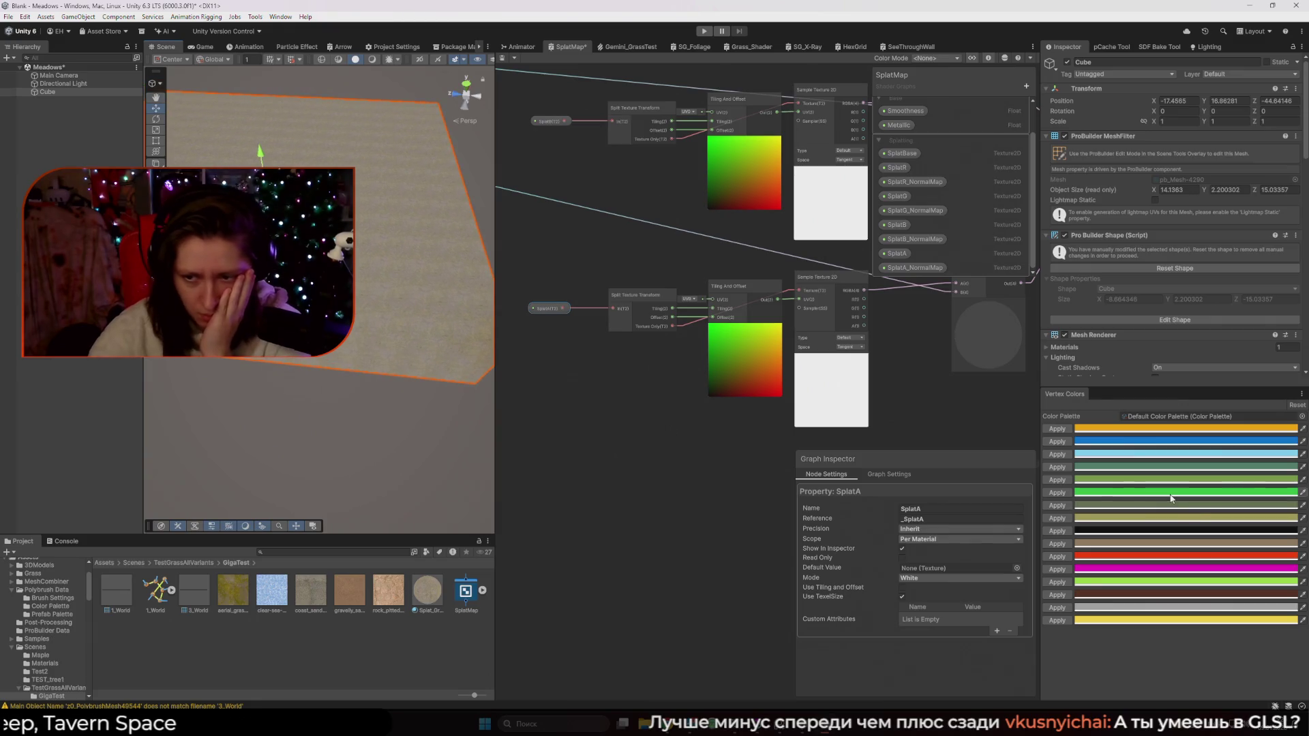
{"action": "left_click", "coordinate": [1169, 493]}
{"action": "left_click_drag", "start_coordinate": [1245, 430], "coordinate": [1265, 402]}
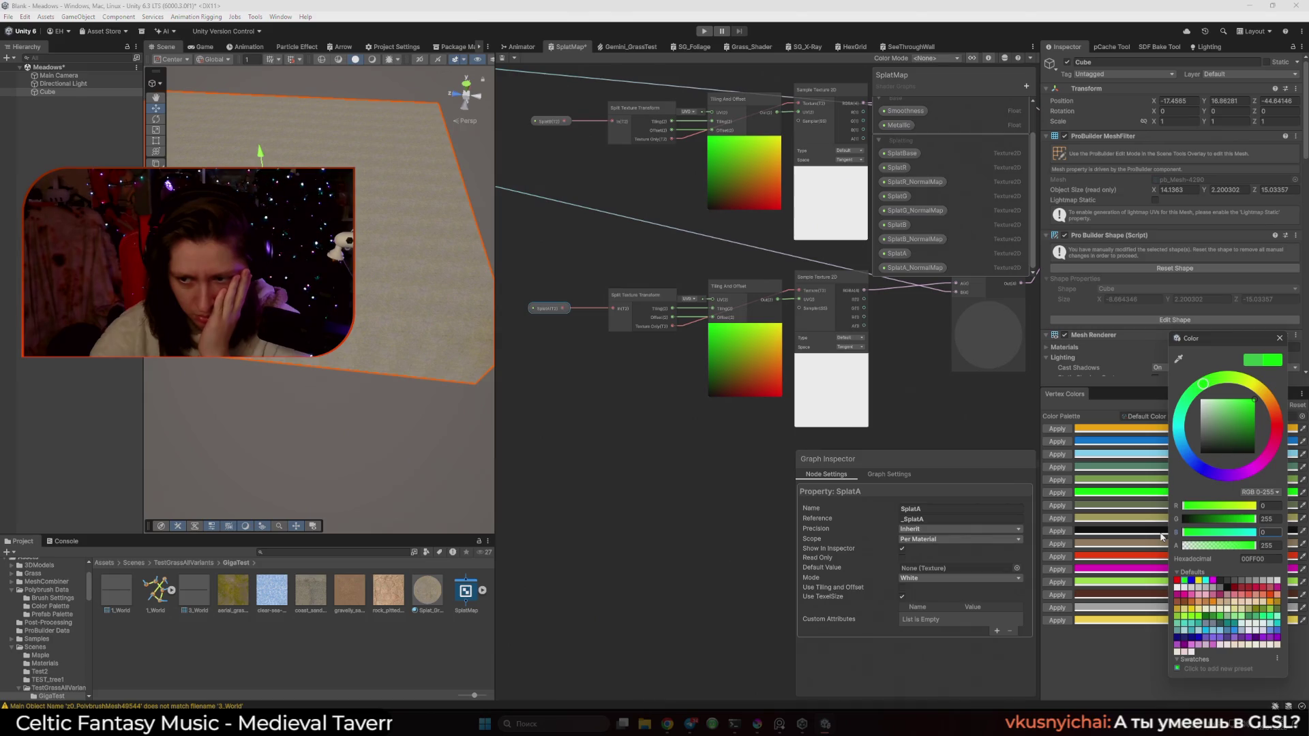
{"action": "left_click", "coordinate": [1280, 338]}
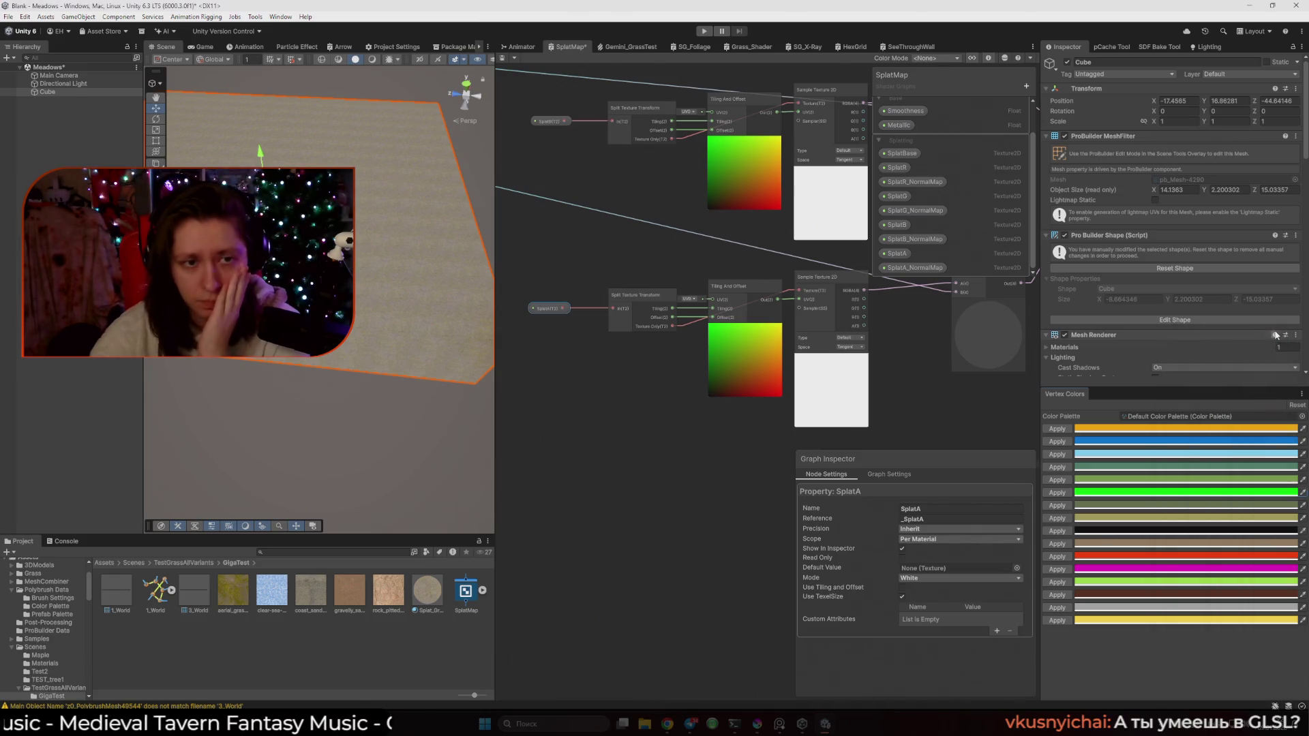
{"action": "left_click_drag", "start_coordinate": [495, 356], "coordinate": [661, 355]}
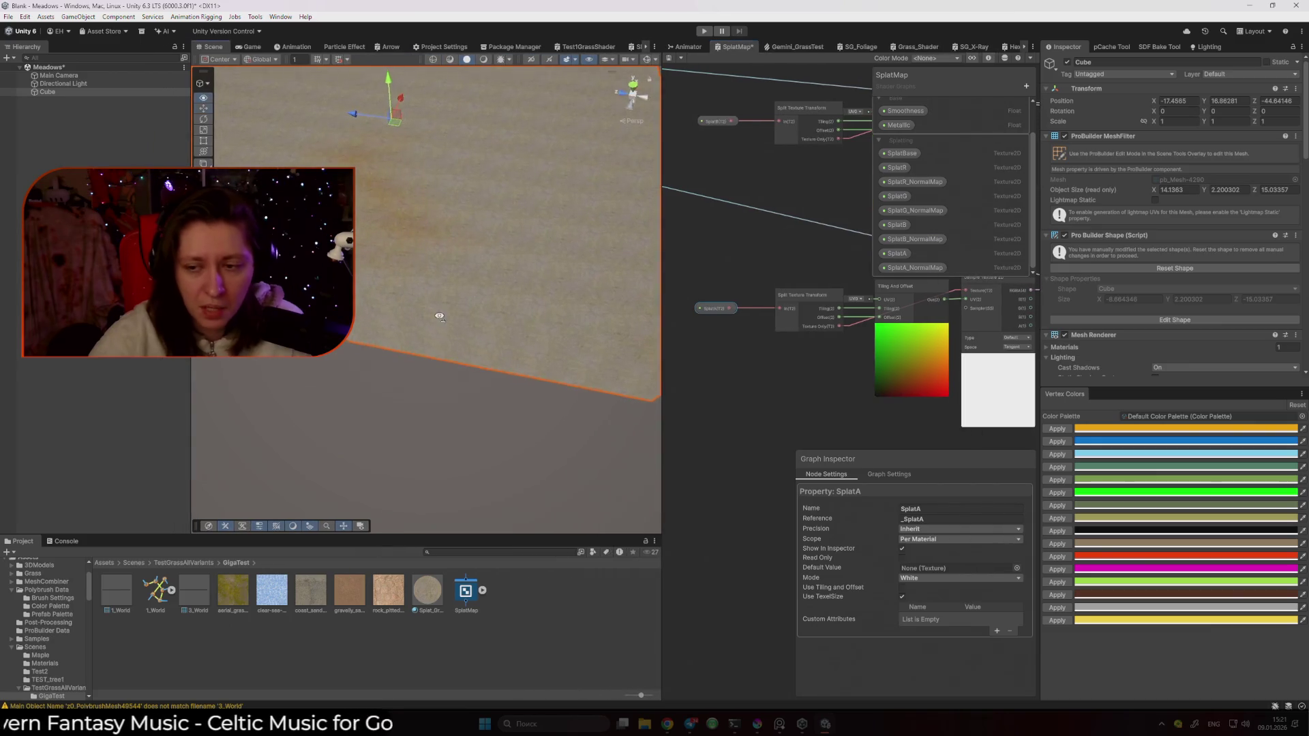
In ProBuilder context, marquee-select all slab vertices and apply green vertex colour
{"action": "left_click", "coordinate": [202, 83]}
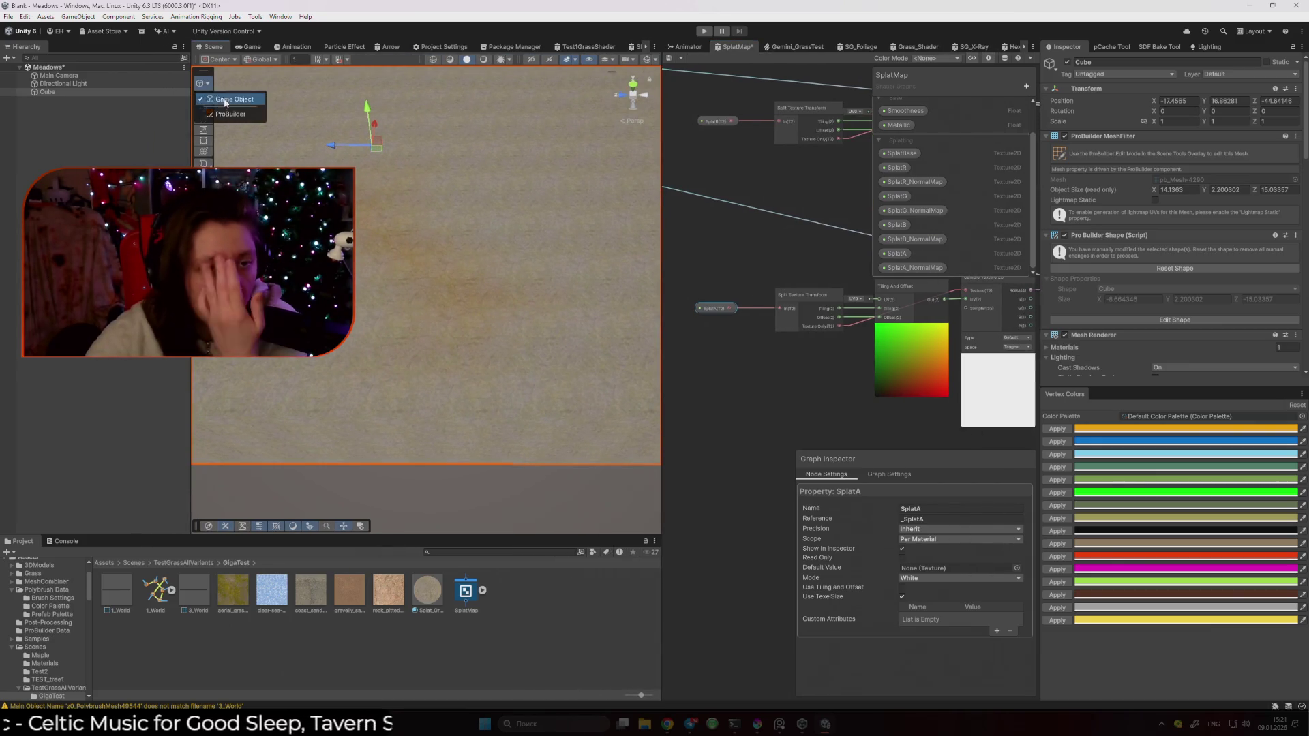
{"action": "left_click", "coordinate": [240, 120]}
{"action": "scroll", "coordinate": [502, 286], "scroll_direction": "down", "scroll_amount": 5}
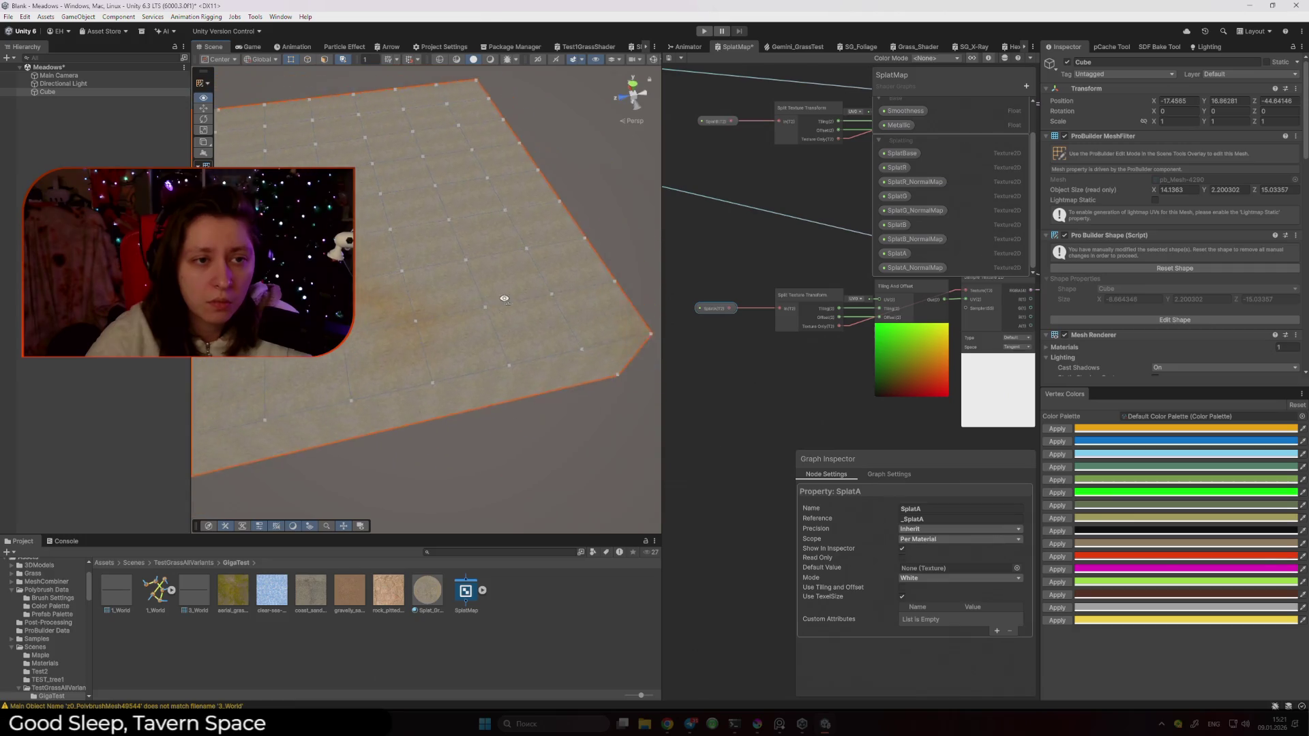
{"action": "mouse_move", "coordinate": [586, 408]}
{"action": "left_mouse_down"}
{"action": "mouse_move", "coordinate": [439, 218]}
{"action": "mouse_move", "coordinate": [350, 179]}
{"action": "left_mouse_up"}
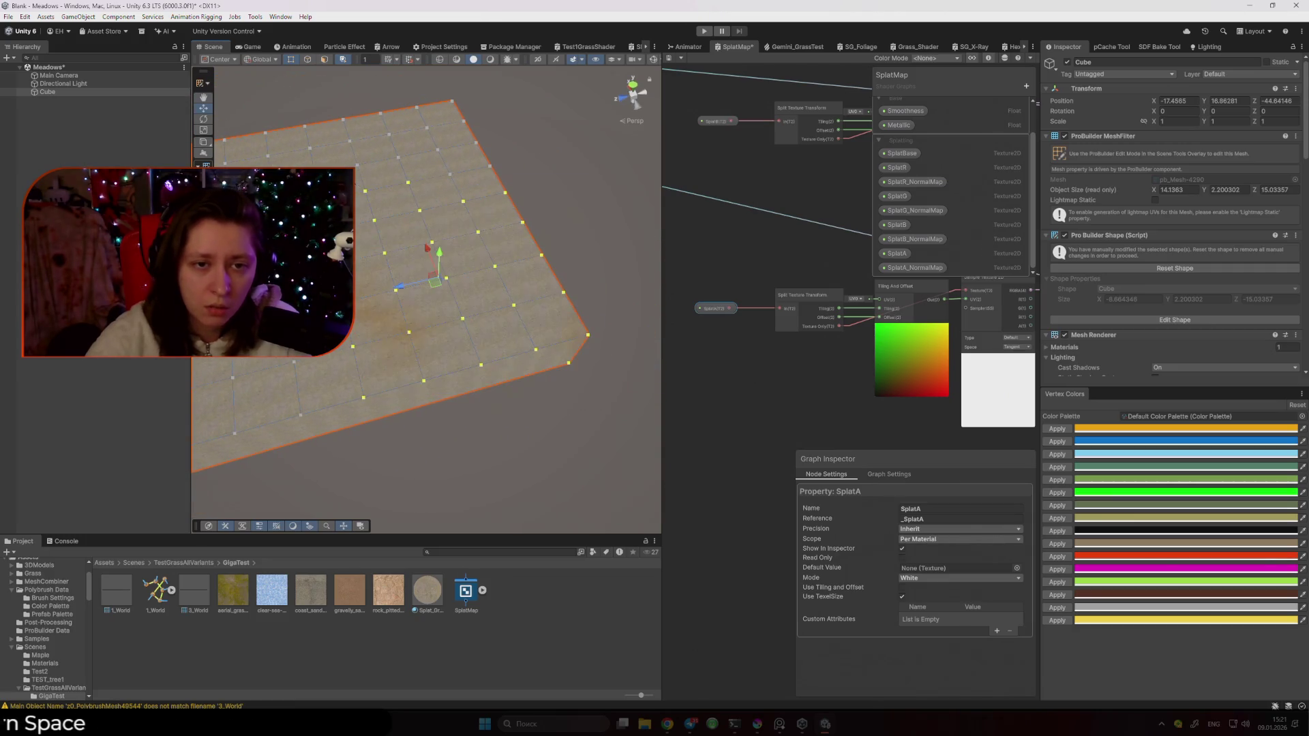
{"action": "left_click", "coordinate": [1064, 493]}
Select the Splat_Ground material and scroll through its SplatBase to SplatA texture slots
{"action": "scroll", "coordinate": [515, 442], "scroll_direction": "up", "scroll_amount": 5}
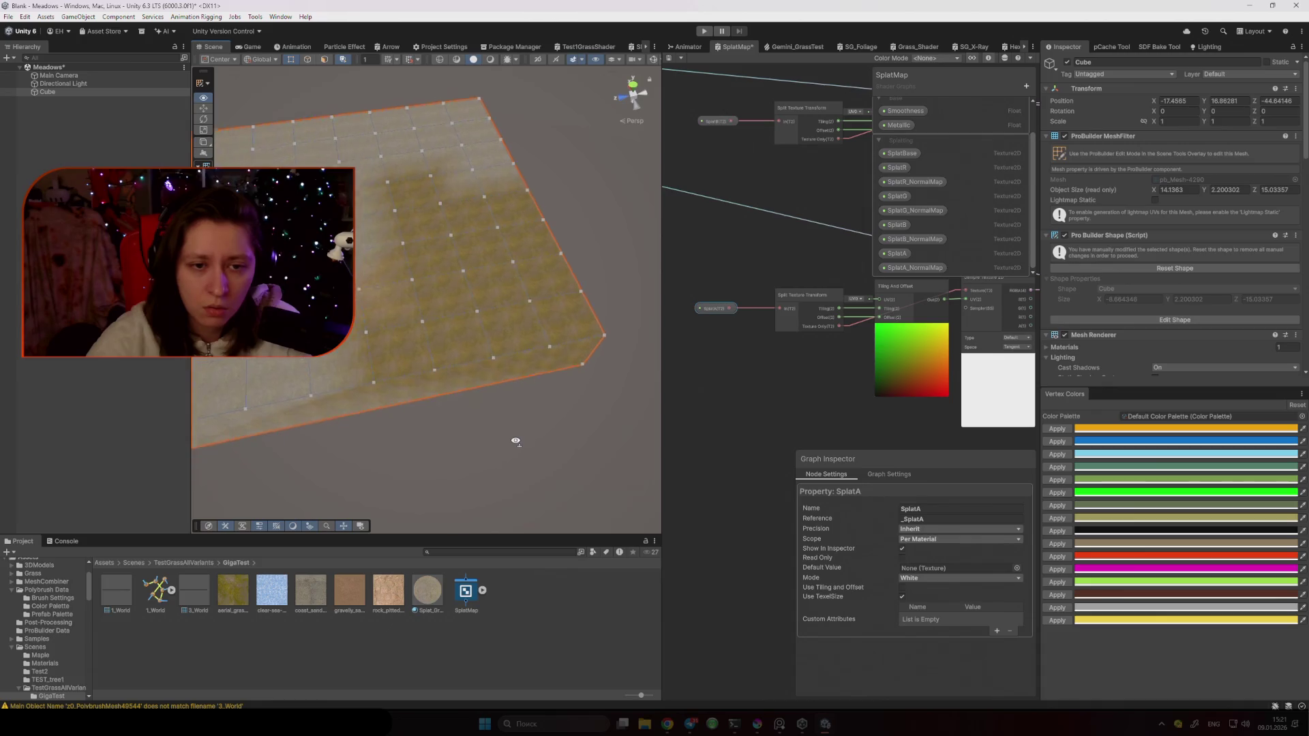
{"action": "scroll", "coordinate": [517, 441], "scroll_direction": "up", "scroll_amount": 3}
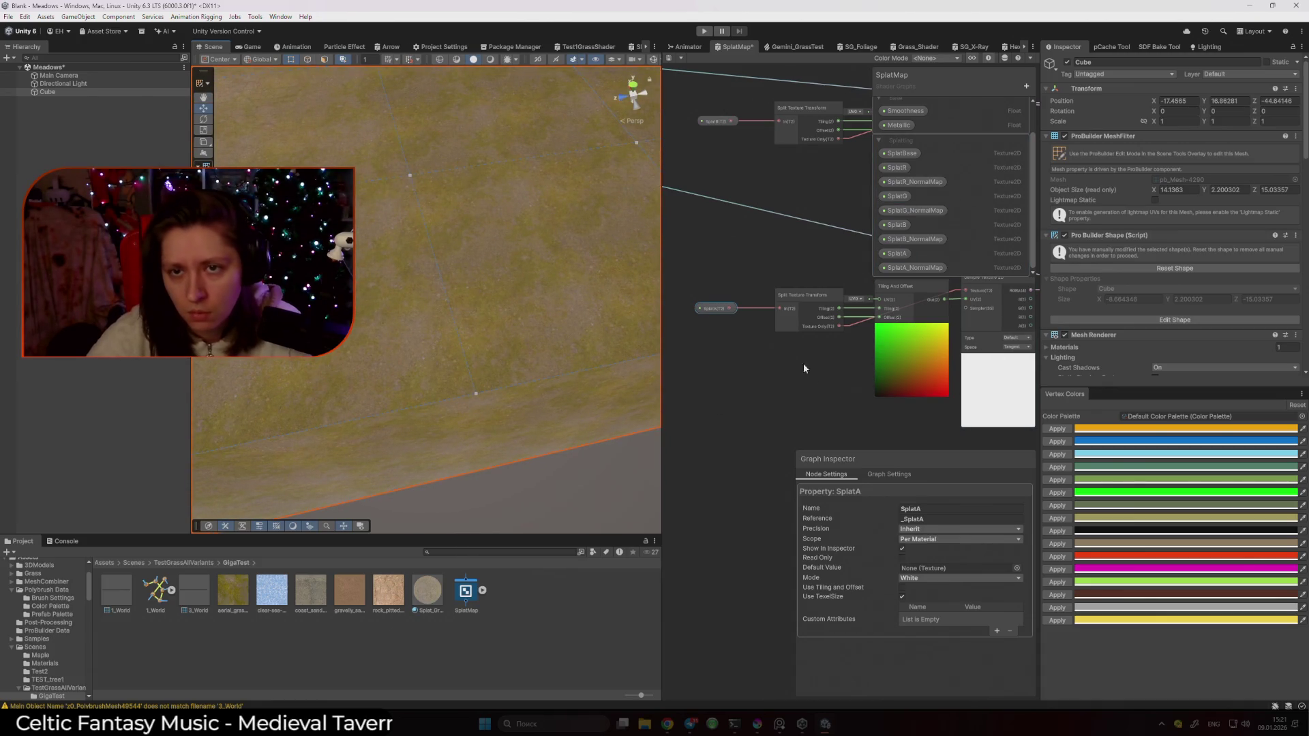
{"action": "left_click", "coordinate": [849, 207]}
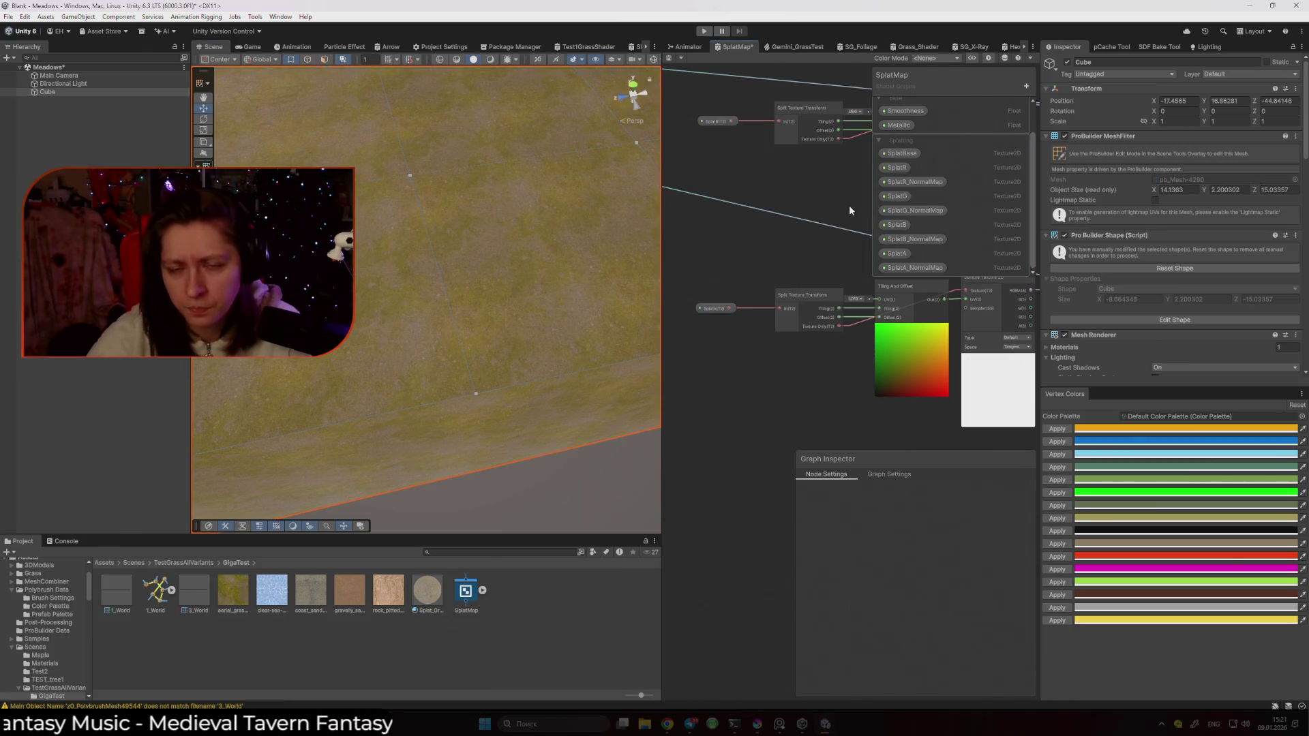
{"action": "left_click", "coordinate": [427, 591]}
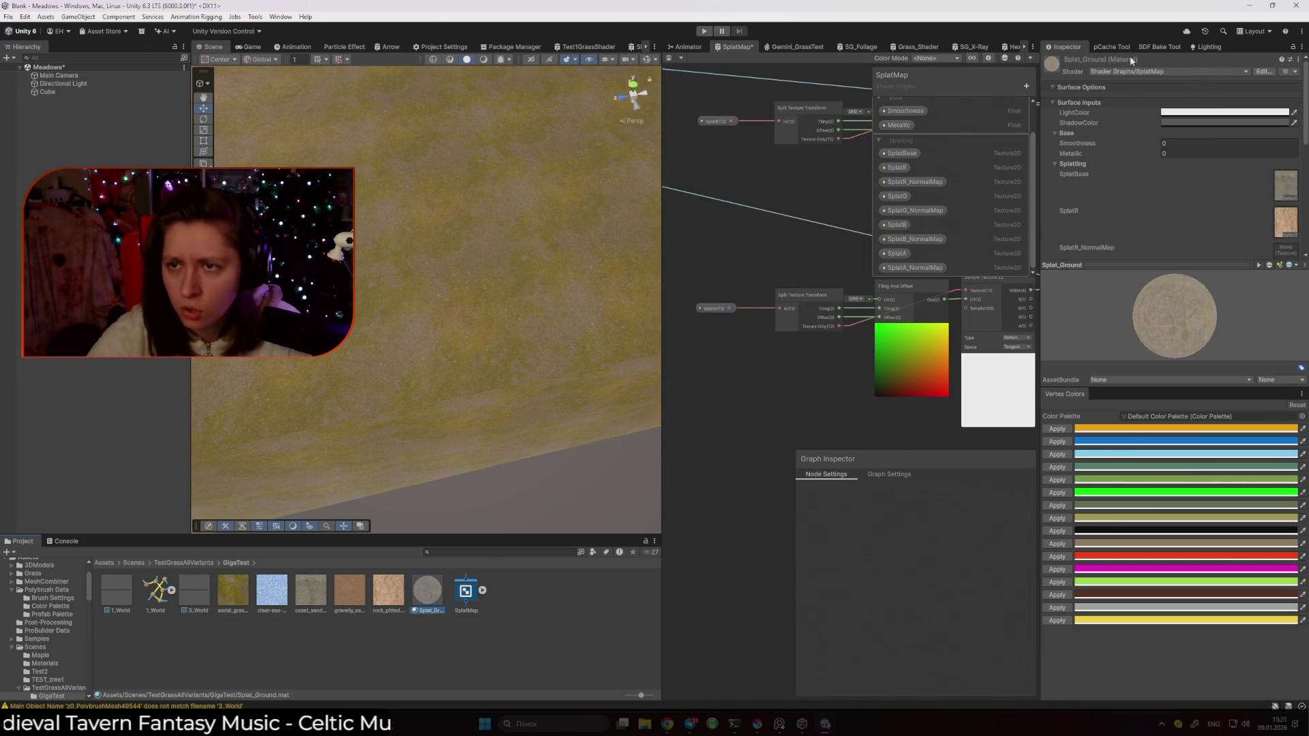
{"action": "scroll", "coordinate": [1185, 230], "scroll_direction": "down", "scroll_amount": 5}
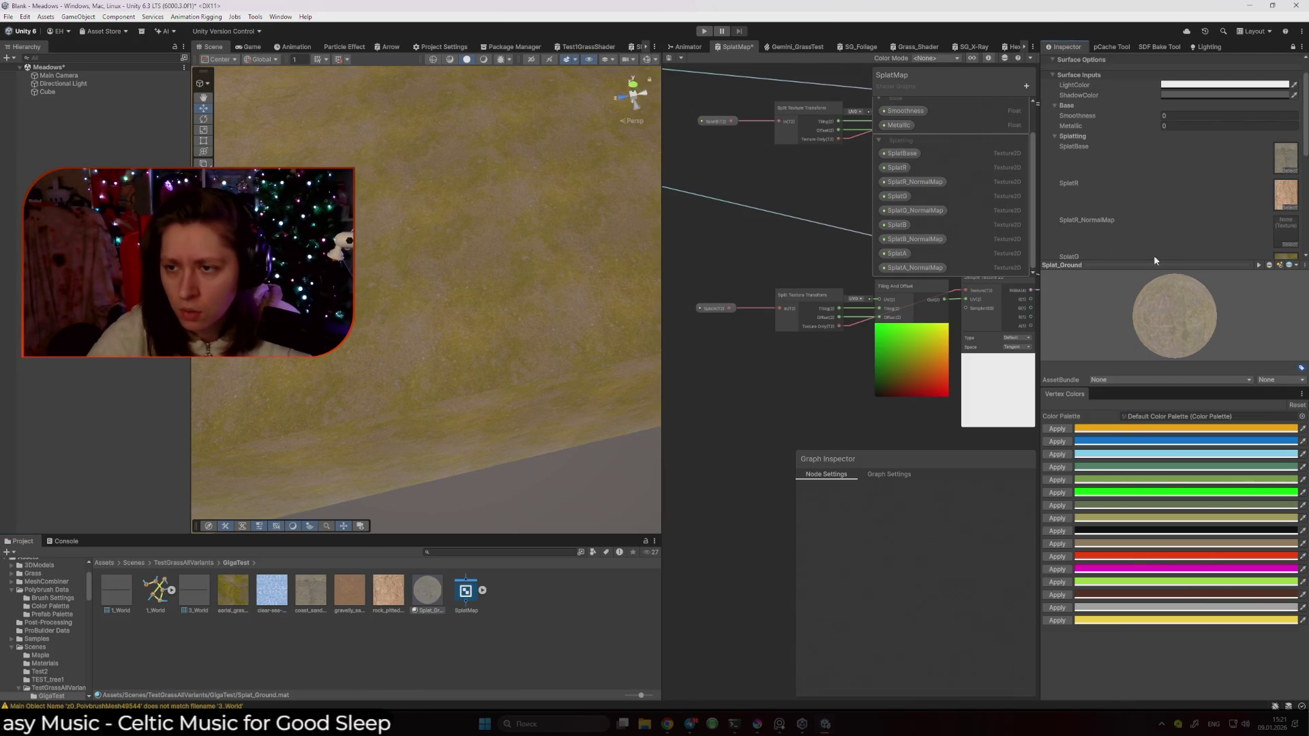
{"action": "scroll", "coordinate": [1158, 231], "scroll_direction": "down", "scroll_amount": 2}
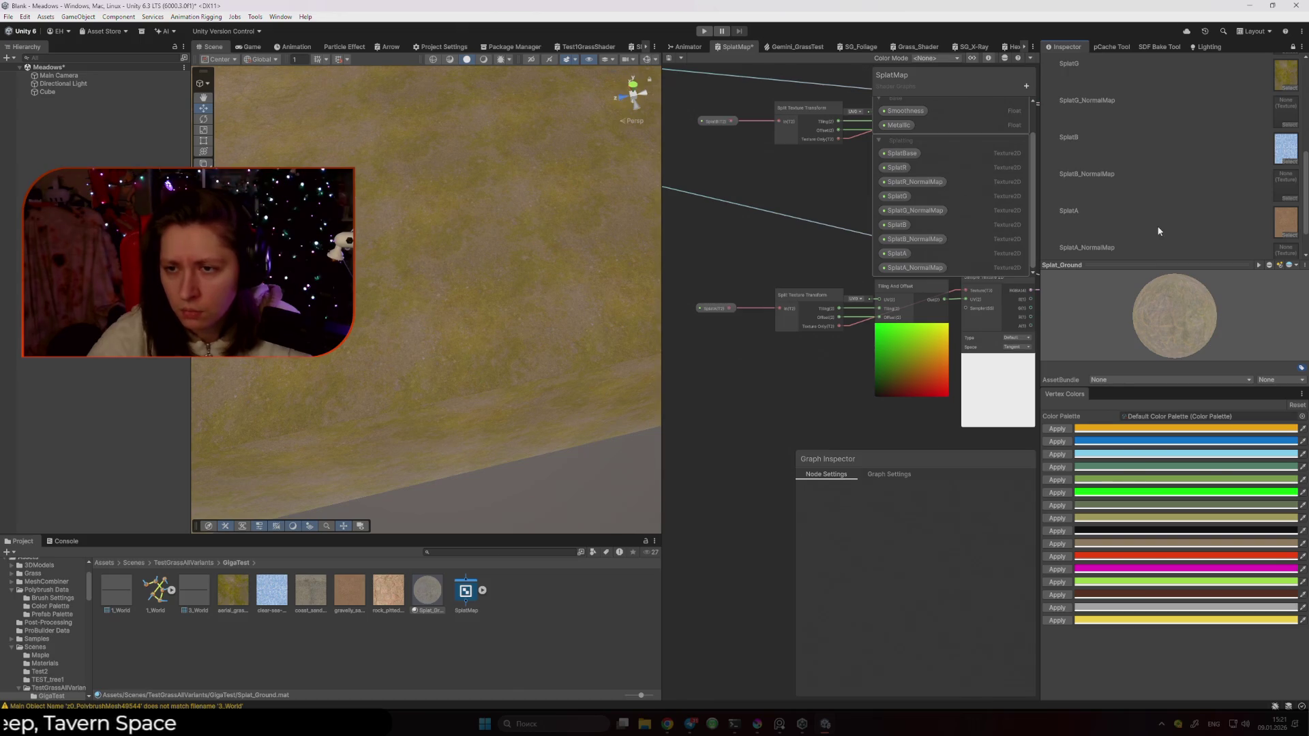
{"action": "scroll", "coordinate": [1158, 232], "scroll_direction": "down", "scroll_amount": 1}
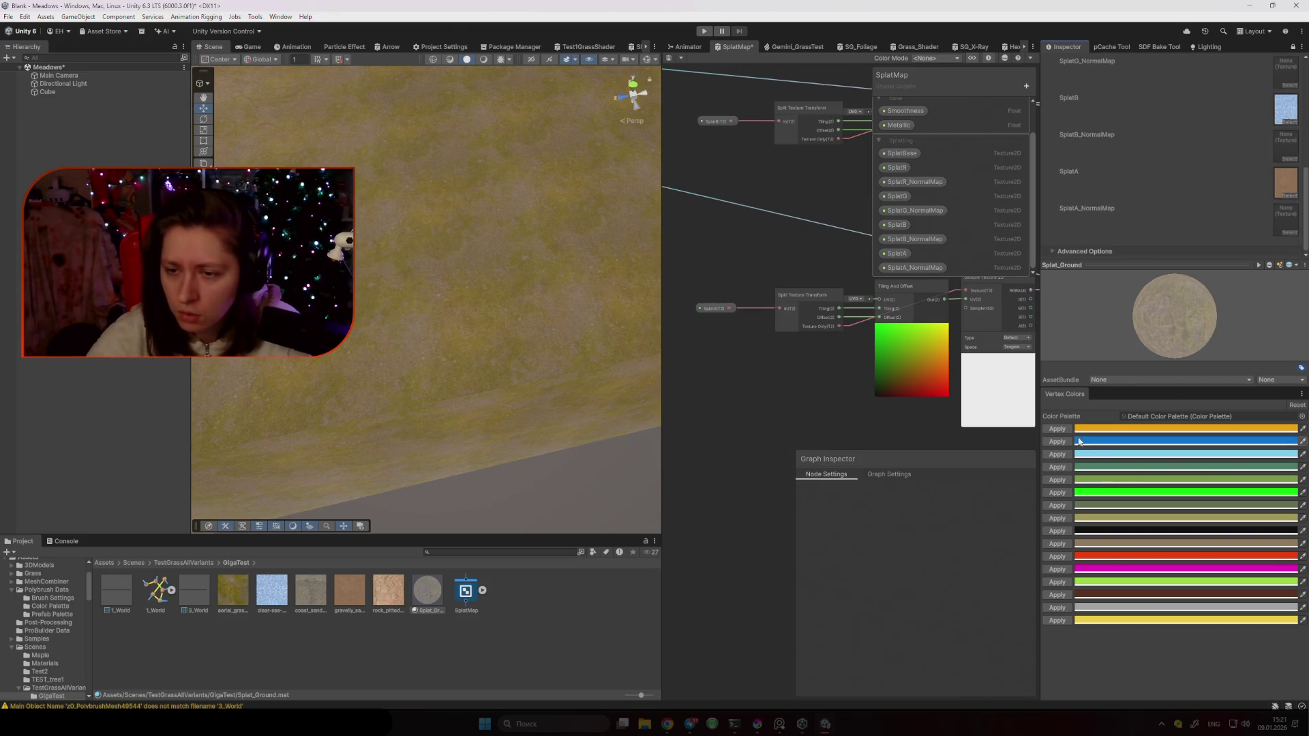
Change the light-blue palette entry to pure blue (0000FF)
{"action": "left_click", "coordinate": [1096, 455]}
{"action": "left_click_drag", "start_coordinate": [1151, 438], "coordinate": [1206, 431]}
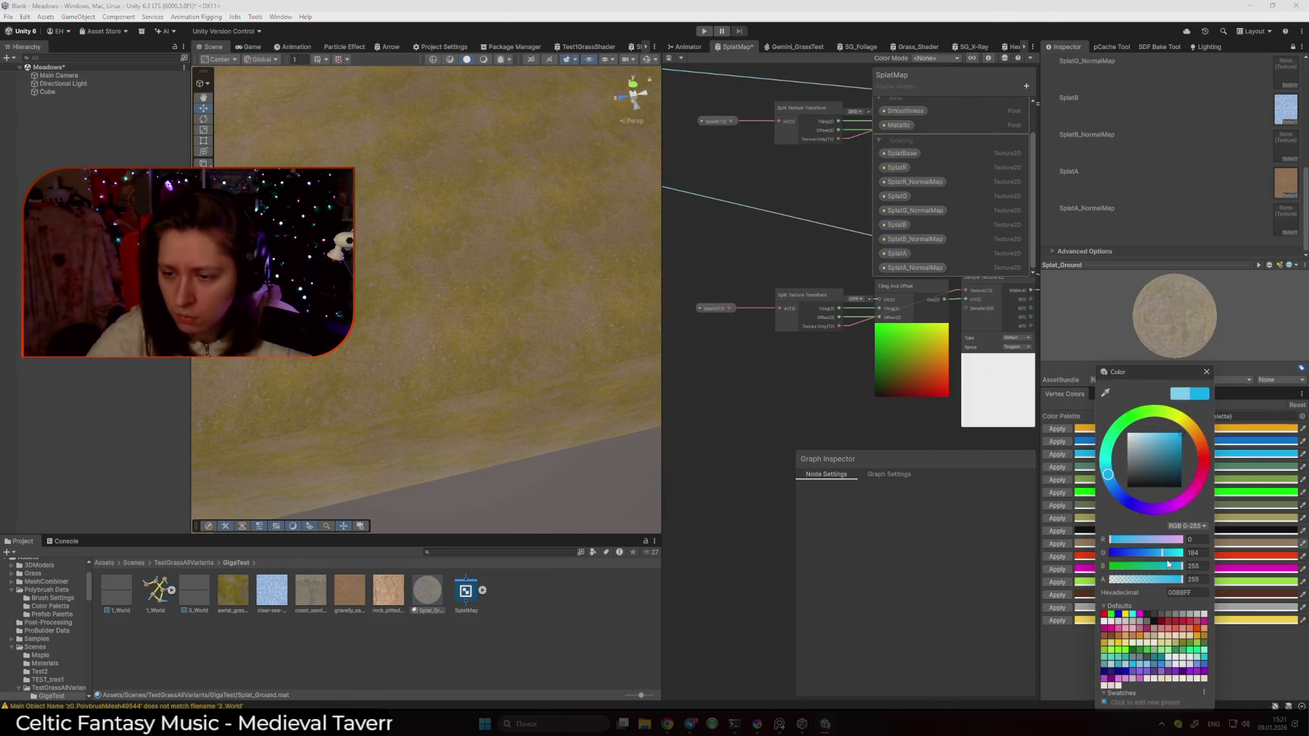
{"action": "left_click_drag", "start_coordinate": [1163, 553], "coordinate": [1087, 554]}
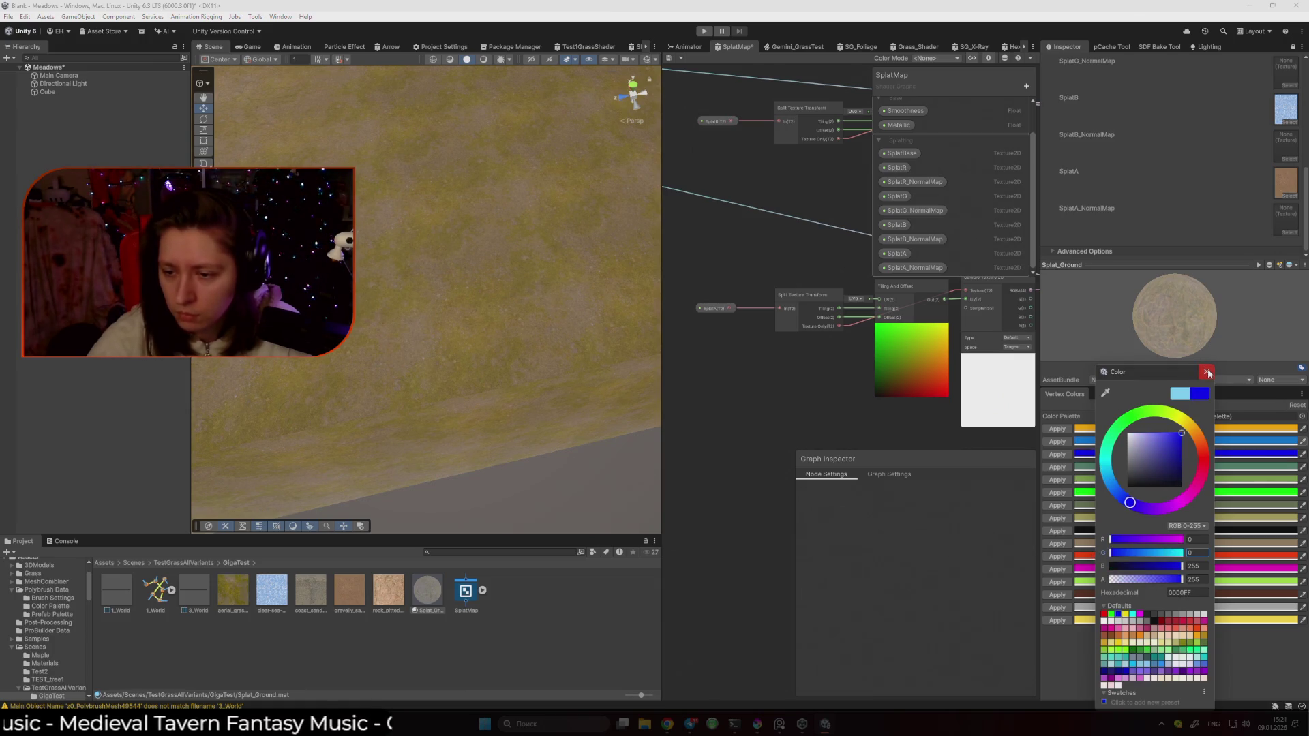
{"action": "left_click", "coordinate": [584, 362]}
Marquee-select a block of vertices on the slab's left side and paint them blue
{"action": "mouse_move", "coordinate": [585, 362]}
{"action": "left_mouse_down"}
{"action": "mouse_move", "coordinate": [526, 348]}
{"action": "mouse_move", "coordinate": [570, 354]}
{"action": "left_mouse_up"}
{"action": "left_click", "coordinate": [420, 321]}
{"action": "left_click_drag", "start_coordinate": [420, 322], "coordinate": [434, 349]}
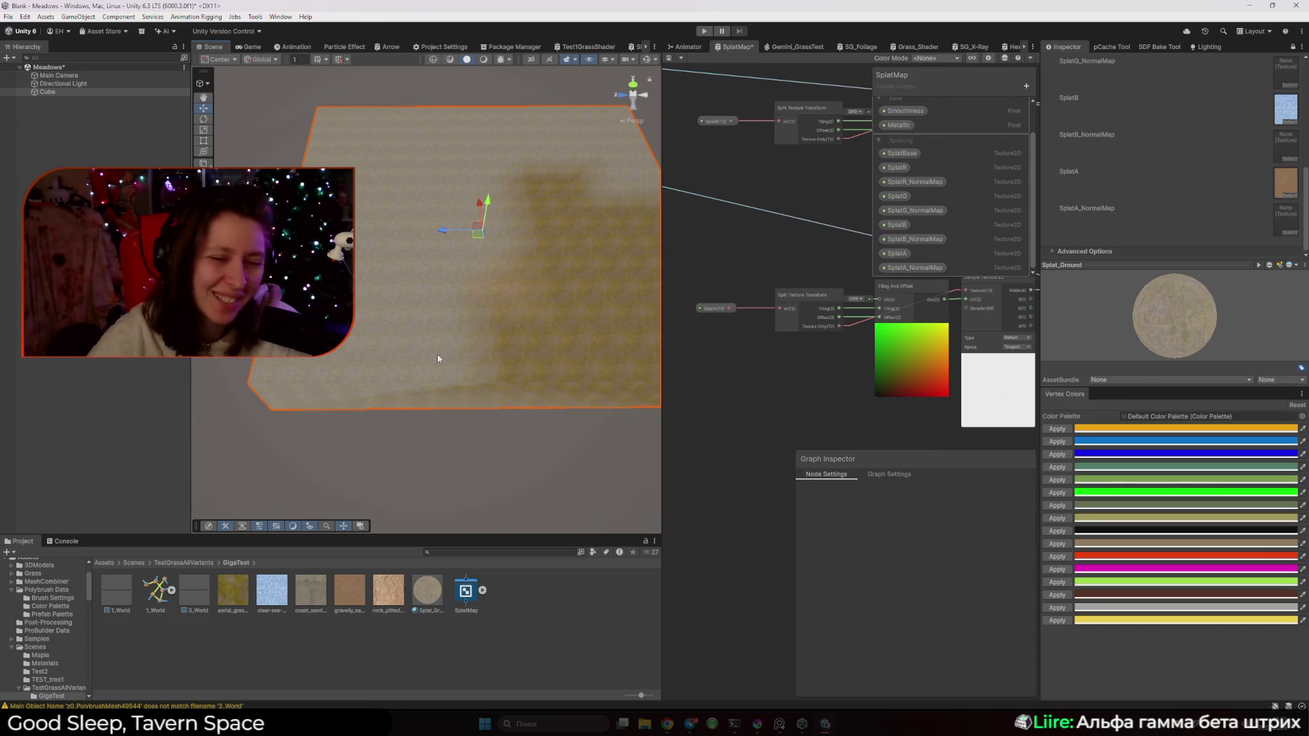
{"action": "left_click_drag", "start_coordinate": [660, 386], "coordinate": [738, 386]}
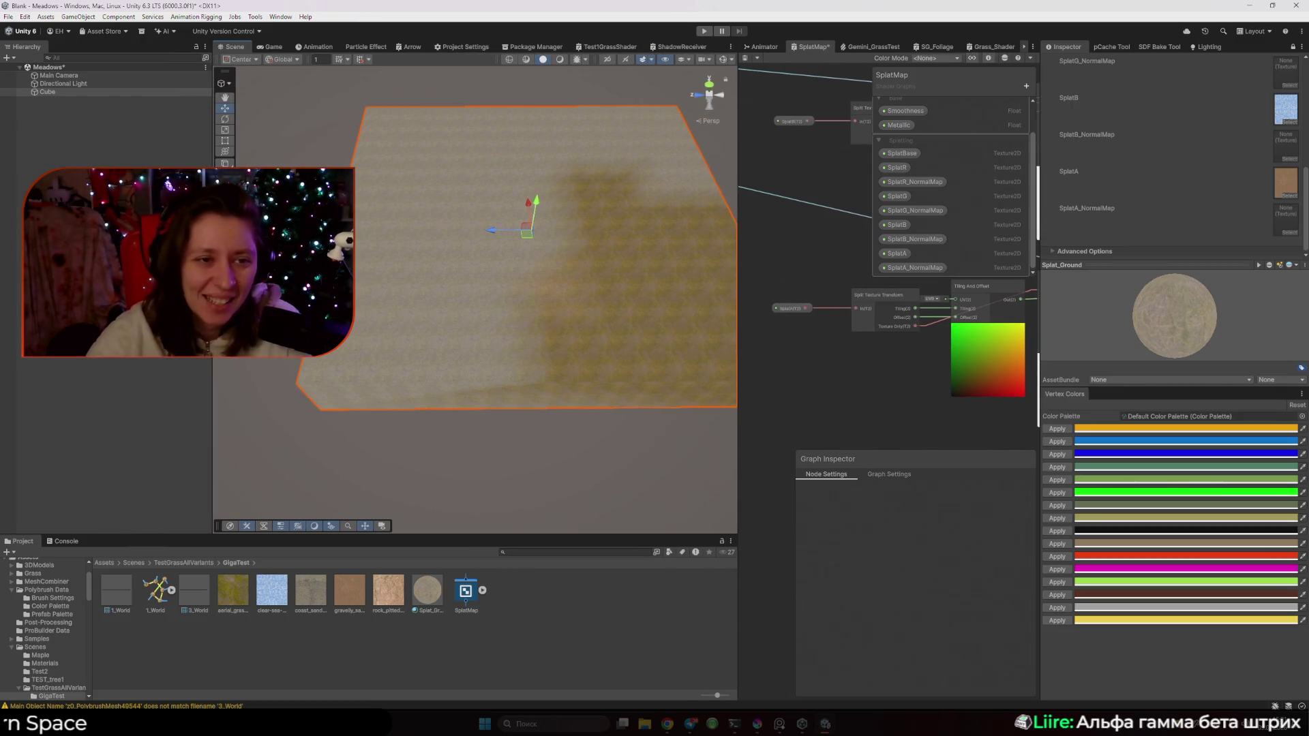
{"action": "left_click", "coordinate": [225, 108]}
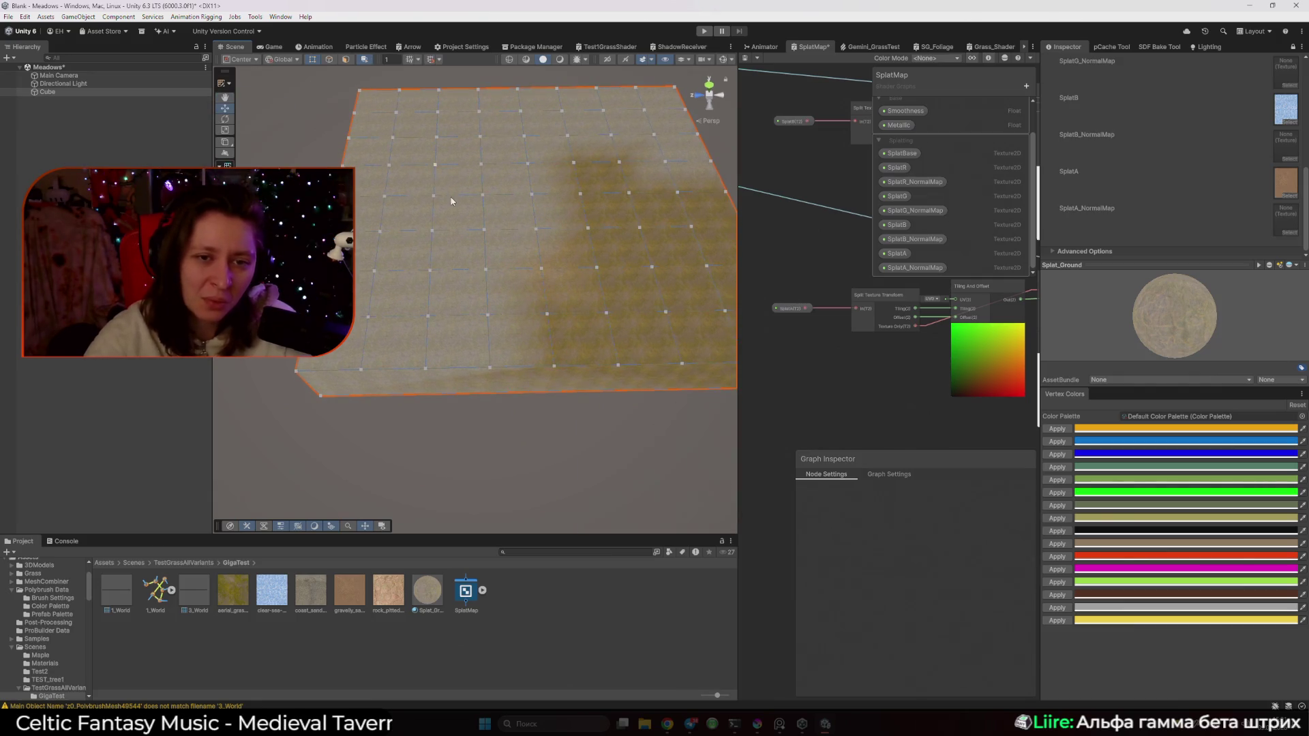
{"action": "left_click_drag", "start_coordinate": [546, 331], "coordinate": [541, 344]}
{"action": "key", "text": "f"}
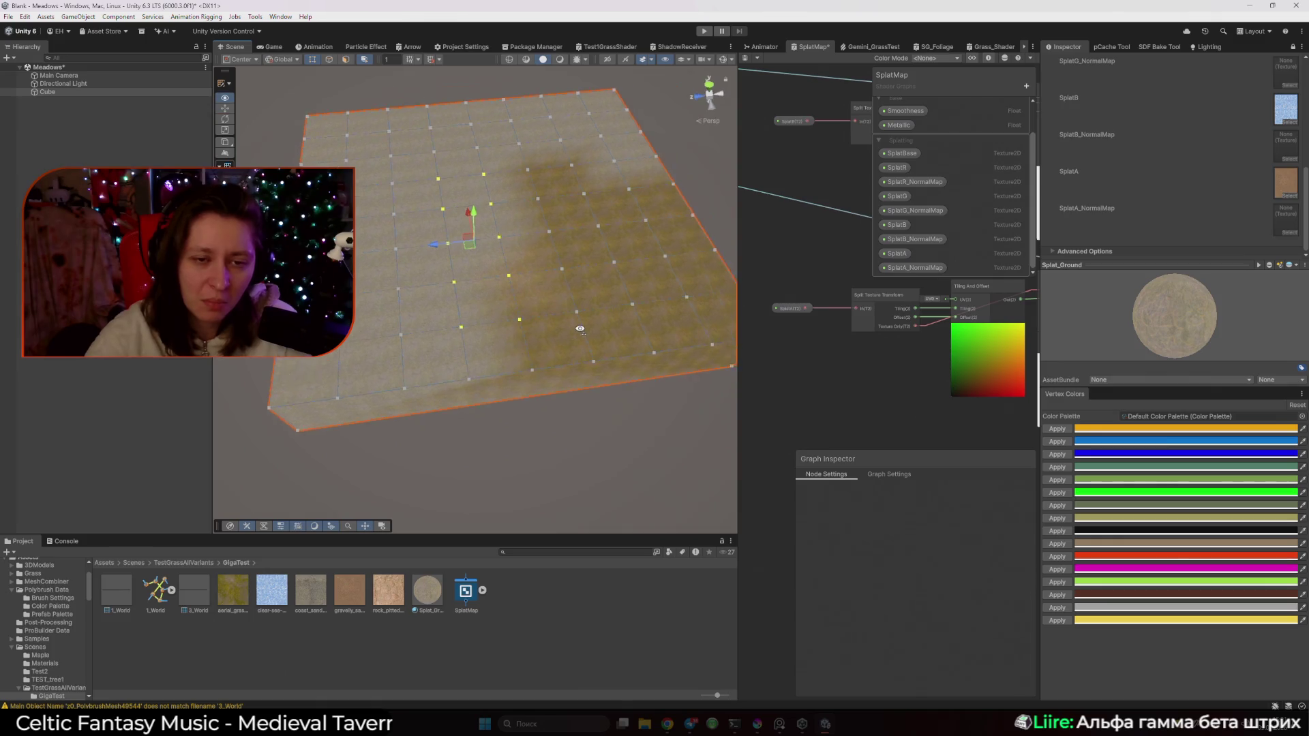
{"action": "left_click", "coordinate": [1059, 455]}
Add one more vertex to the blue patch, paint it, and clear the selection
{"action": "left_click_drag", "start_coordinate": [628, 490], "coordinate": [532, 399]}
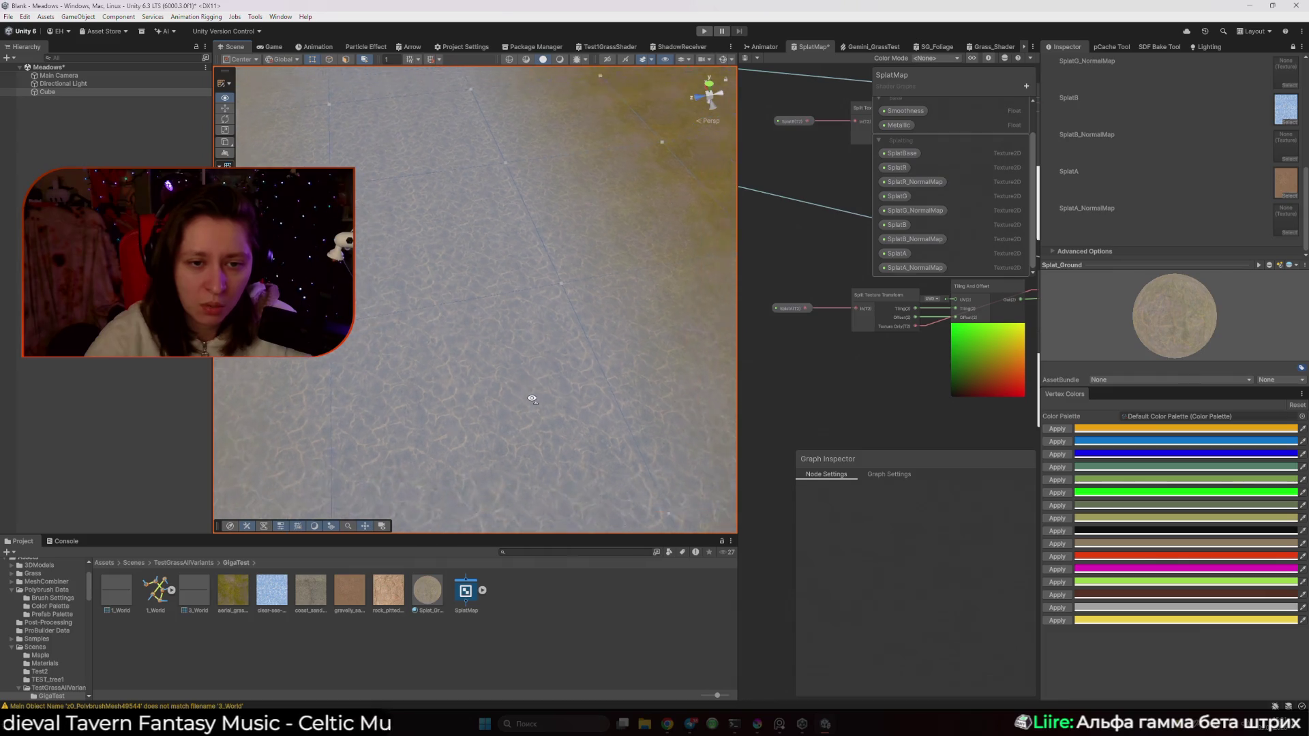
{"action": "scroll", "coordinate": [533, 399], "scroll_direction": "down", "scroll_amount": 10}
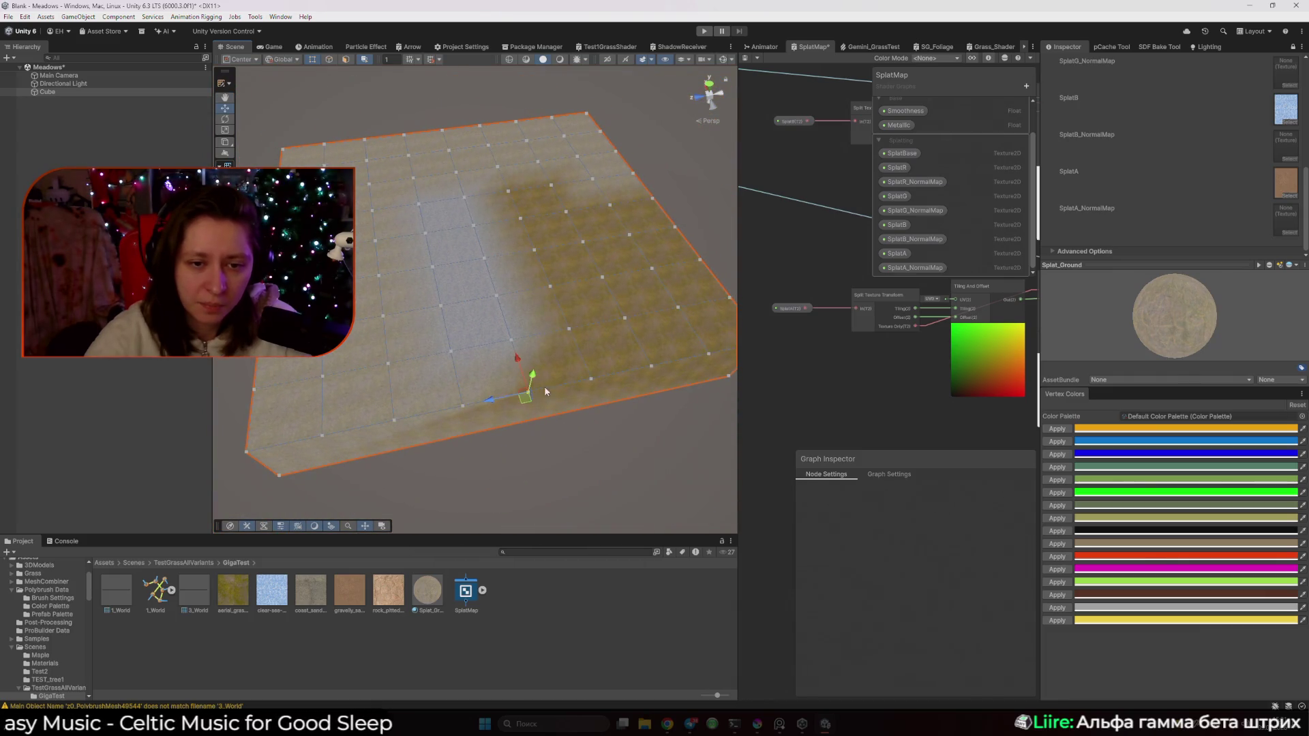
{"action": "left_click", "coordinate": [569, 329], "text": "shift"}
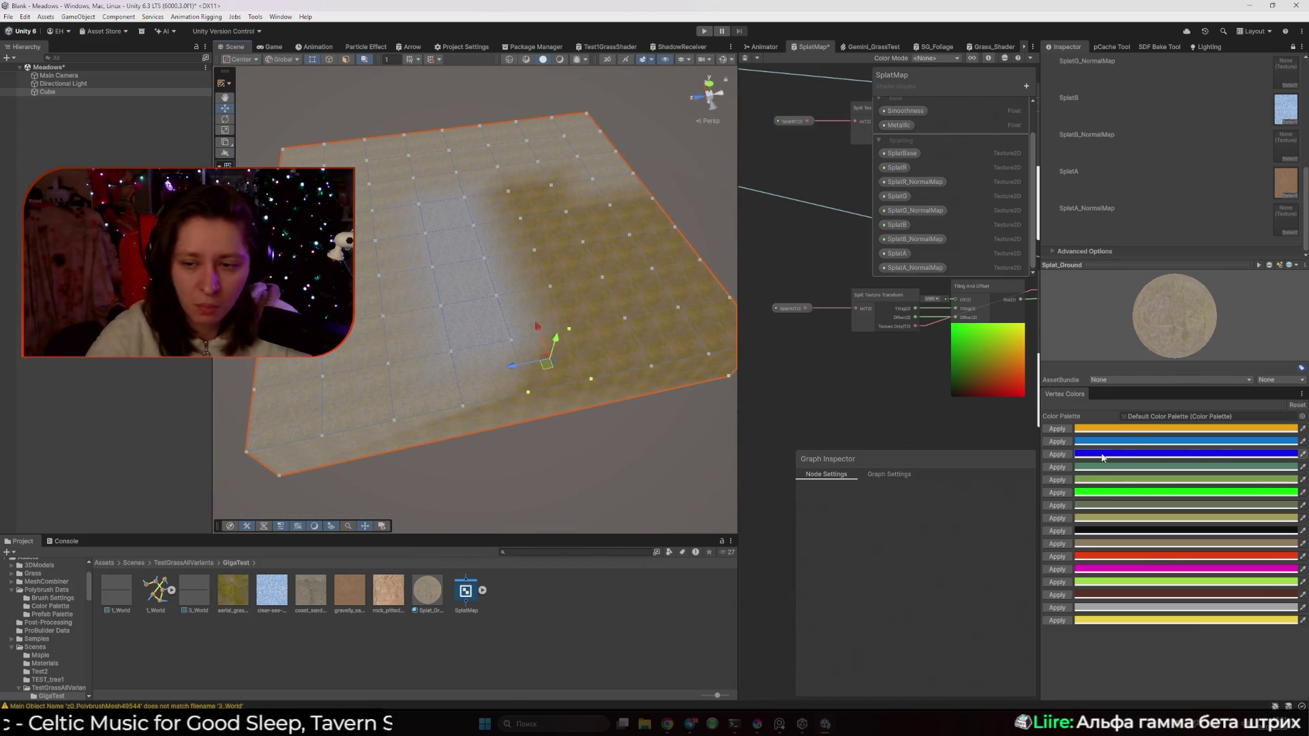
{"action": "left_click", "coordinate": [1058, 454]}
{"action": "left_click", "coordinate": [573, 412]}
{"action": "mouse_move", "coordinate": [558, 377]}
{"action": "left_mouse_down"}
{"action": "mouse_move", "coordinate": [552, 360]}
{"action": "mouse_move", "coordinate": [535, 397]}
{"action": "left_mouse_up"}
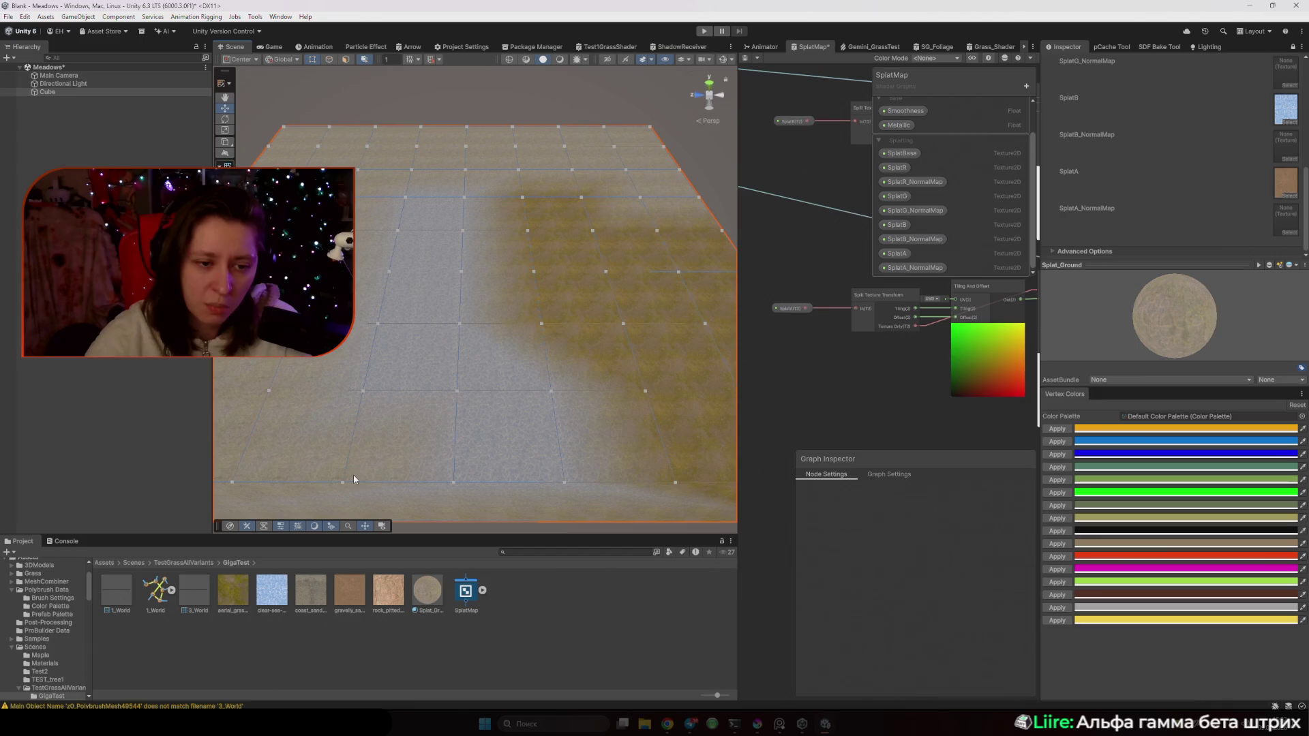
{"action": "mouse_move", "coordinate": [609, 180]}
{"action": "left_mouse_down"}
{"action": "mouse_move", "coordinate": [519, 317]}
{"action": "mouse_move", "coordinate": [453, 284]}
{"action": "mouse_move", "coordinate": [432, 292]}
{"action": "mouse_move", "coordinate": [450, 293]}
{"action": "left_mouse_up"}
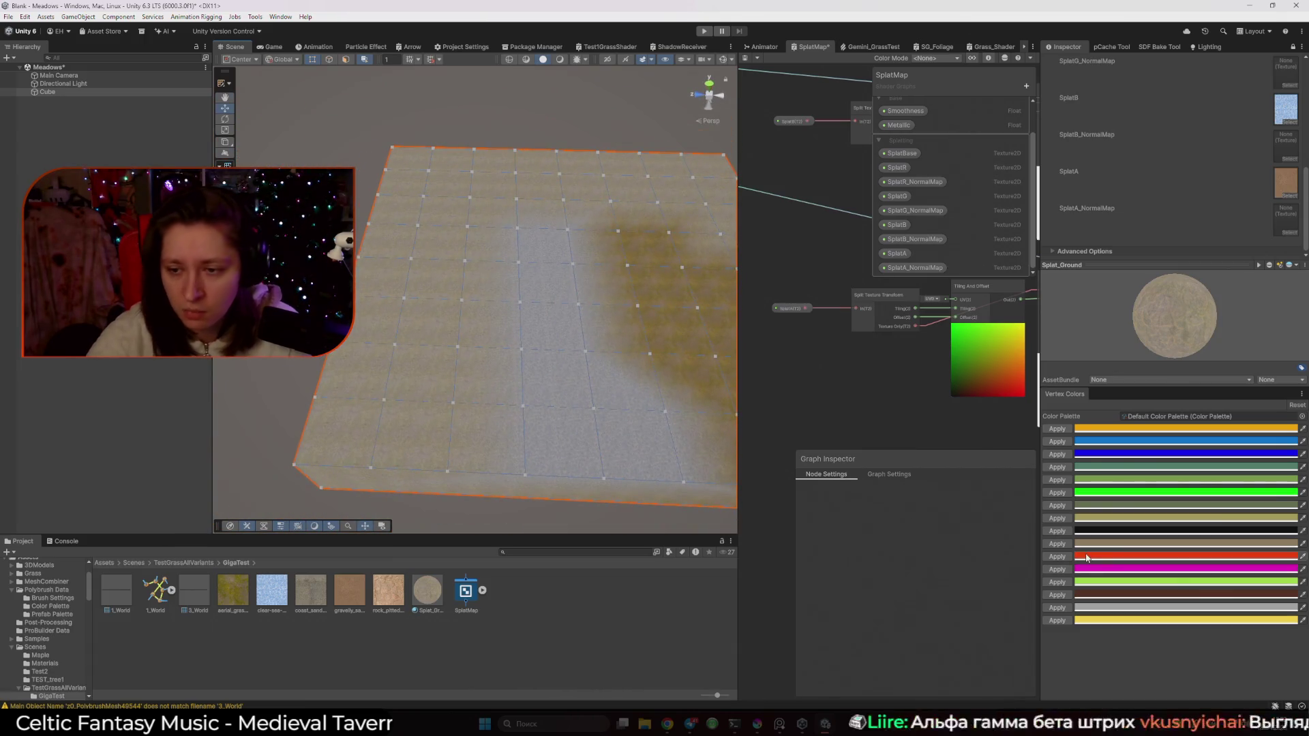
{"action": "left_click", "coordinate": [1087, 556]}
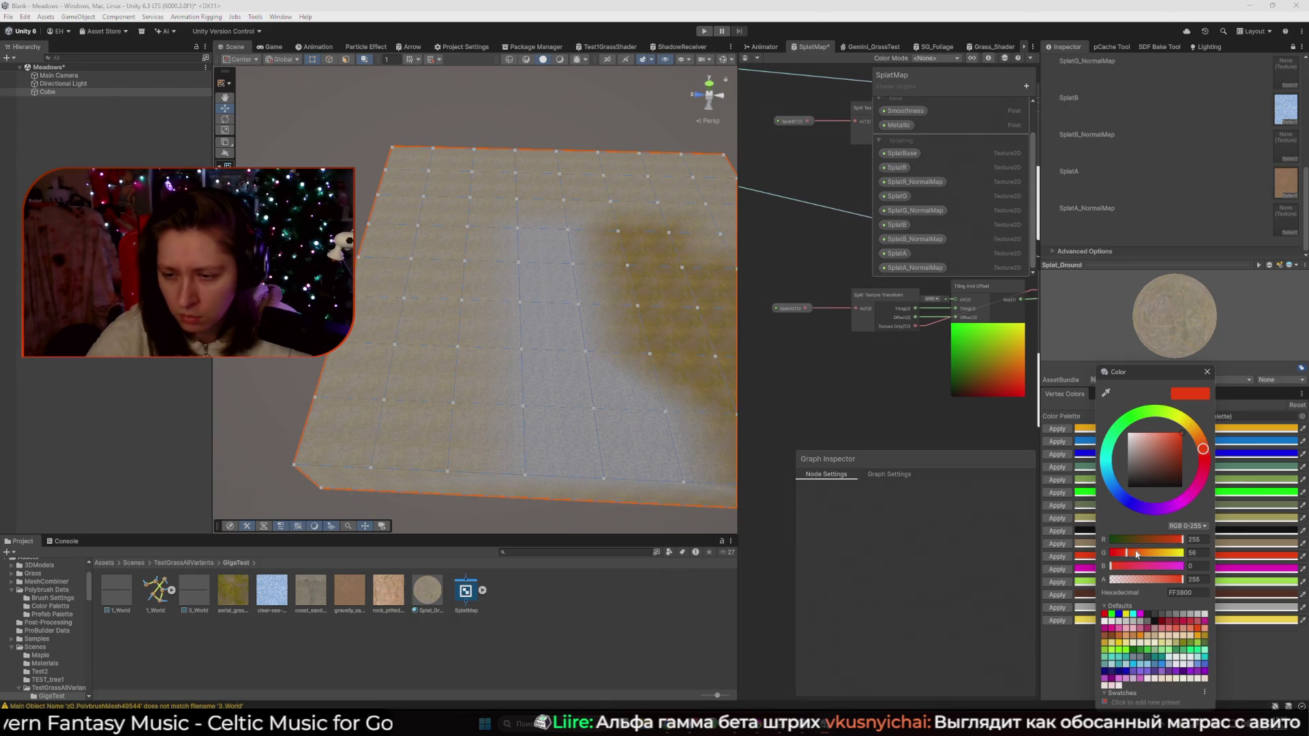
In ProBuilder, box-select a large block of slab vertices and apply the red entry for the sandy texture
{"action": "left_click", "coordinate": [1207, 372]}
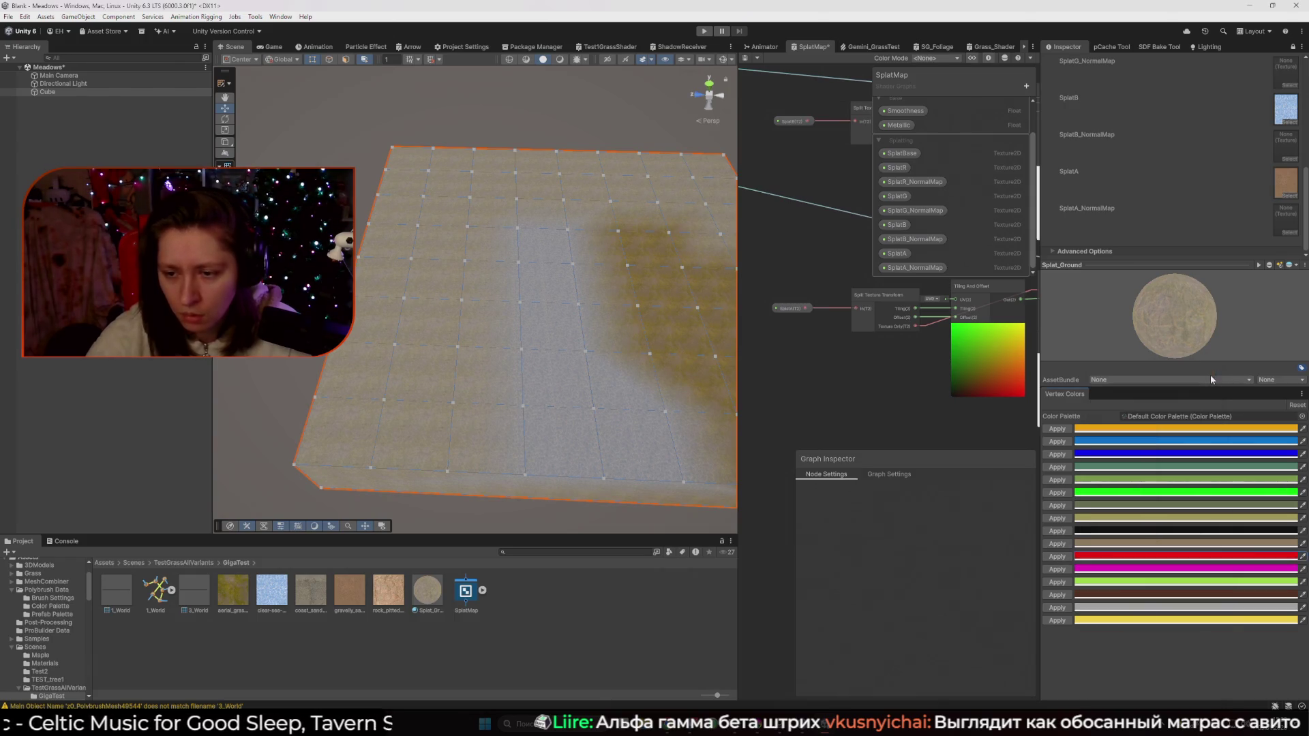
{"action": "left_click", "coordinate": [386, 305]}
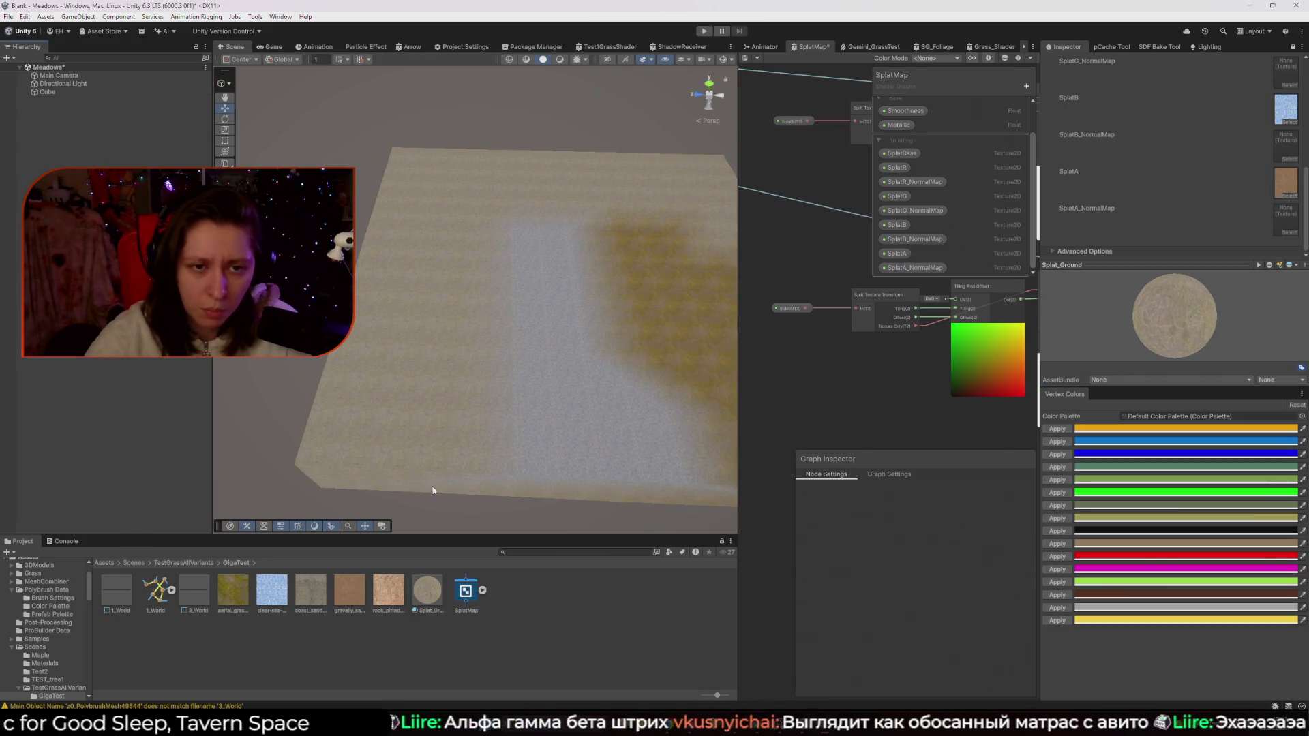
{"action": "left_click", "coordinate": [386, 305]}
{"action": "left_click", "coordinate": [225, 82]}
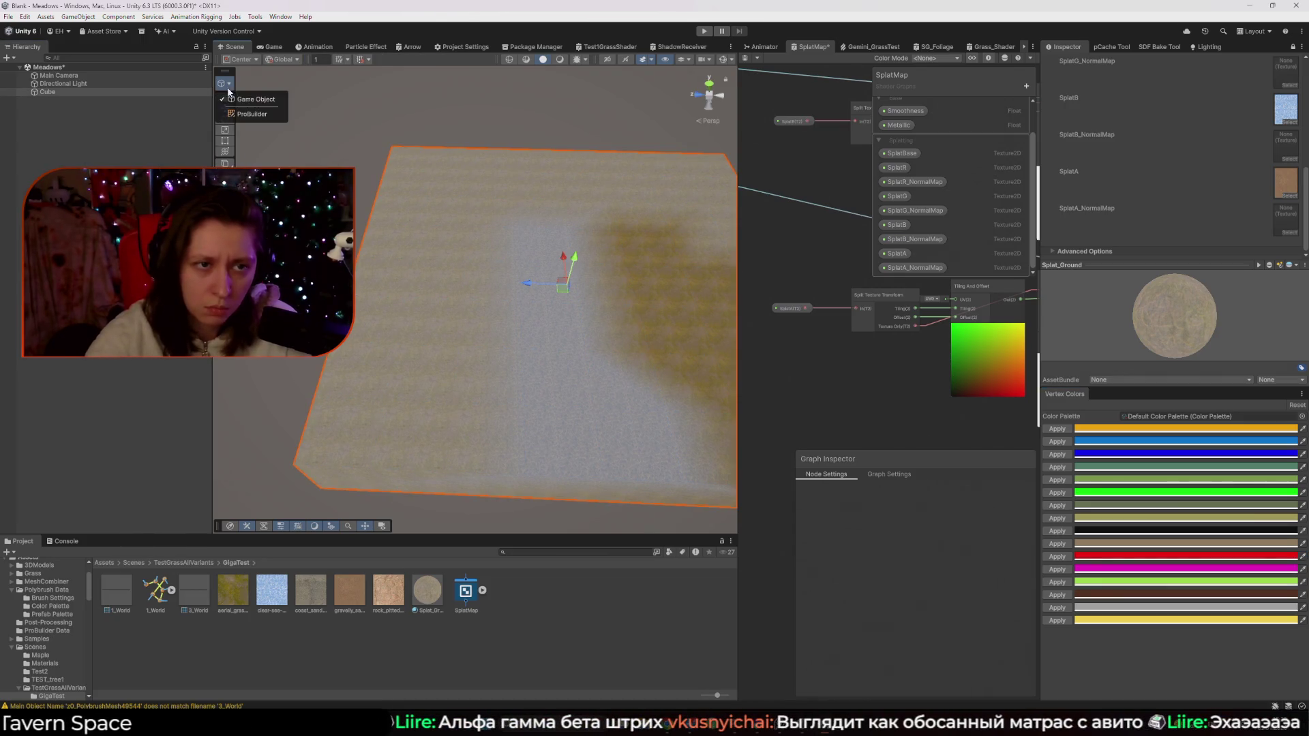
{"action": "left_click", "coordinate": [260, 114]}
{"action": "mouse_move", "coordinate": [260, 182]}
{"action": "left_mouse_down"}
{"action": "mouse_move", "coordinate": [457, 506]}
{"action": "mouse_move", "coordinate": [539, 516]}
{"action": "left_mouse_up"}
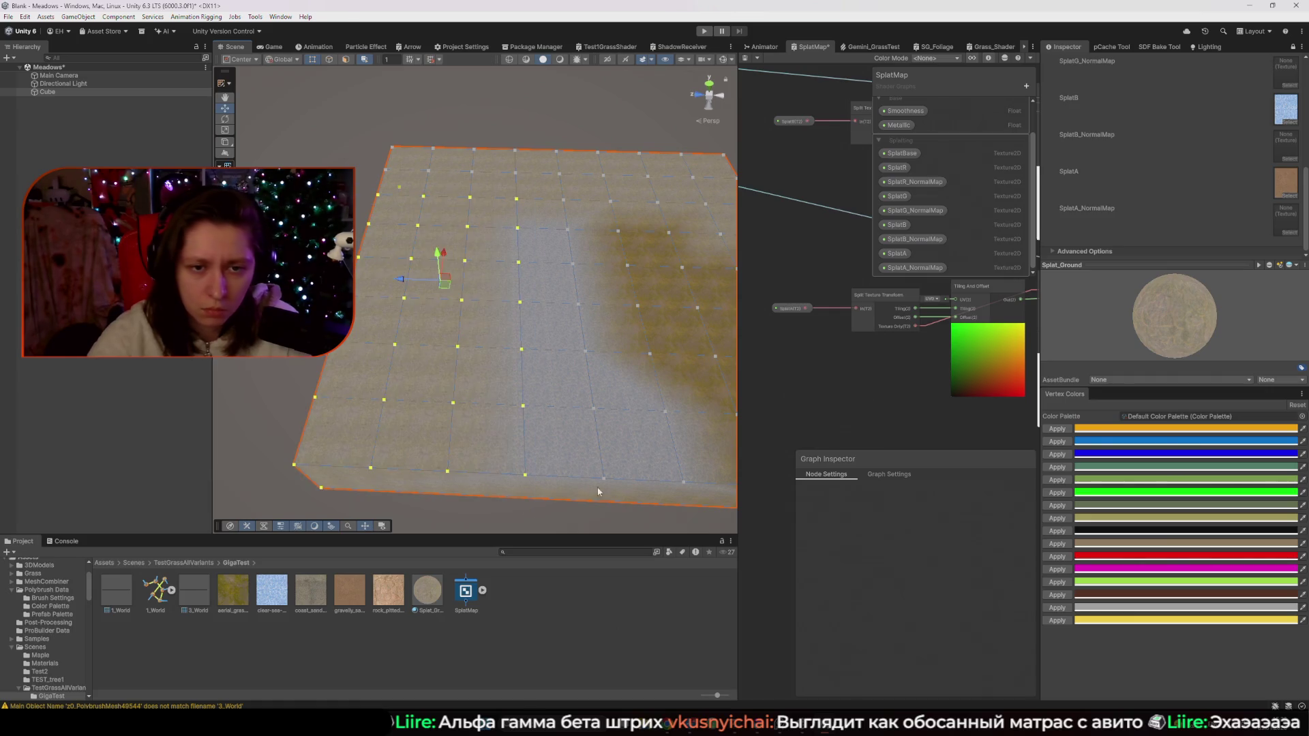
{"action": "left_click", "coordinate": [1063, 558]}
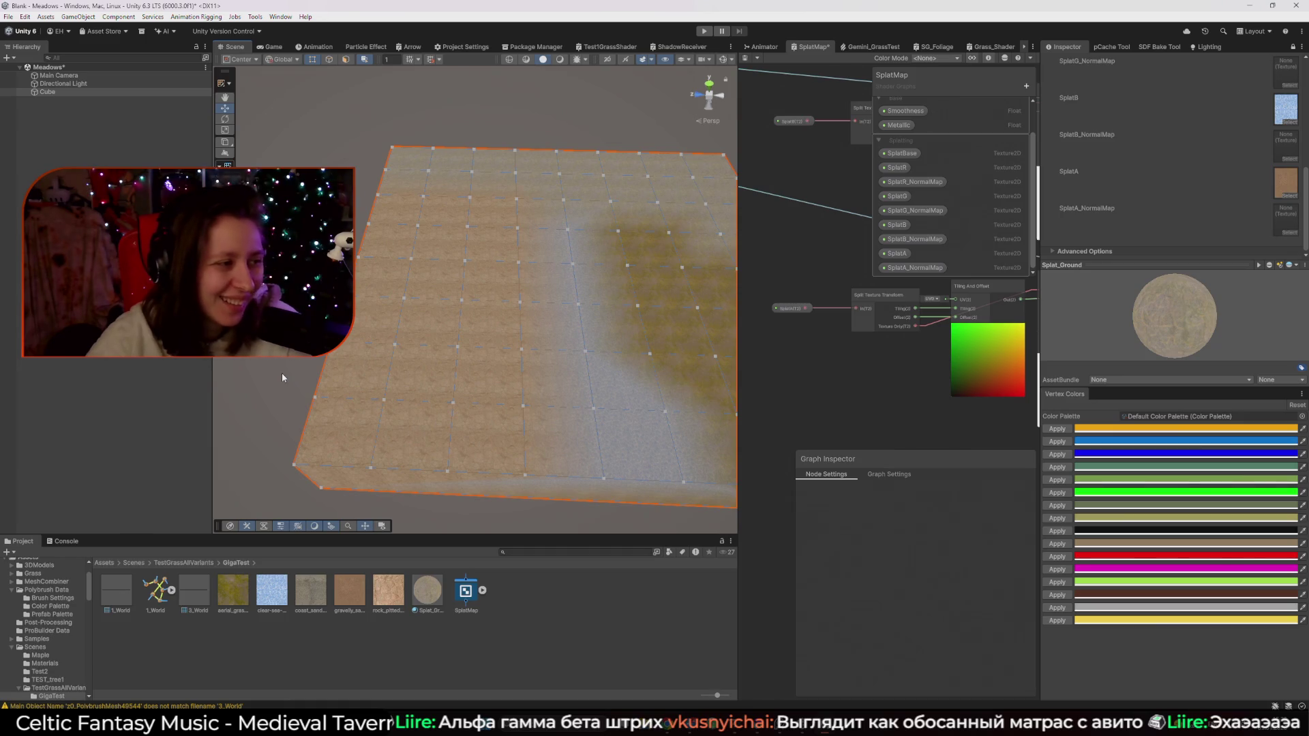
{"action": "mouse_move", "coordinate": [284, 378]}
{"action": "left_mouse_down"}
{"action": "mouse_move", "coordinate": [468, 395]}
{"action": "mouse_move", "coordinate": [501, 416]}
{"action": "mouse_move", "coordinate": [695, 422]}
{"action": "mouse_move", "coordinate": [455, 150]}
{"action": "mouse_move", "coordinate": [386, 120]}
{"action": "mouse_move", "coordinate": [395, 126]}
{"action": "left_mouse_up"}
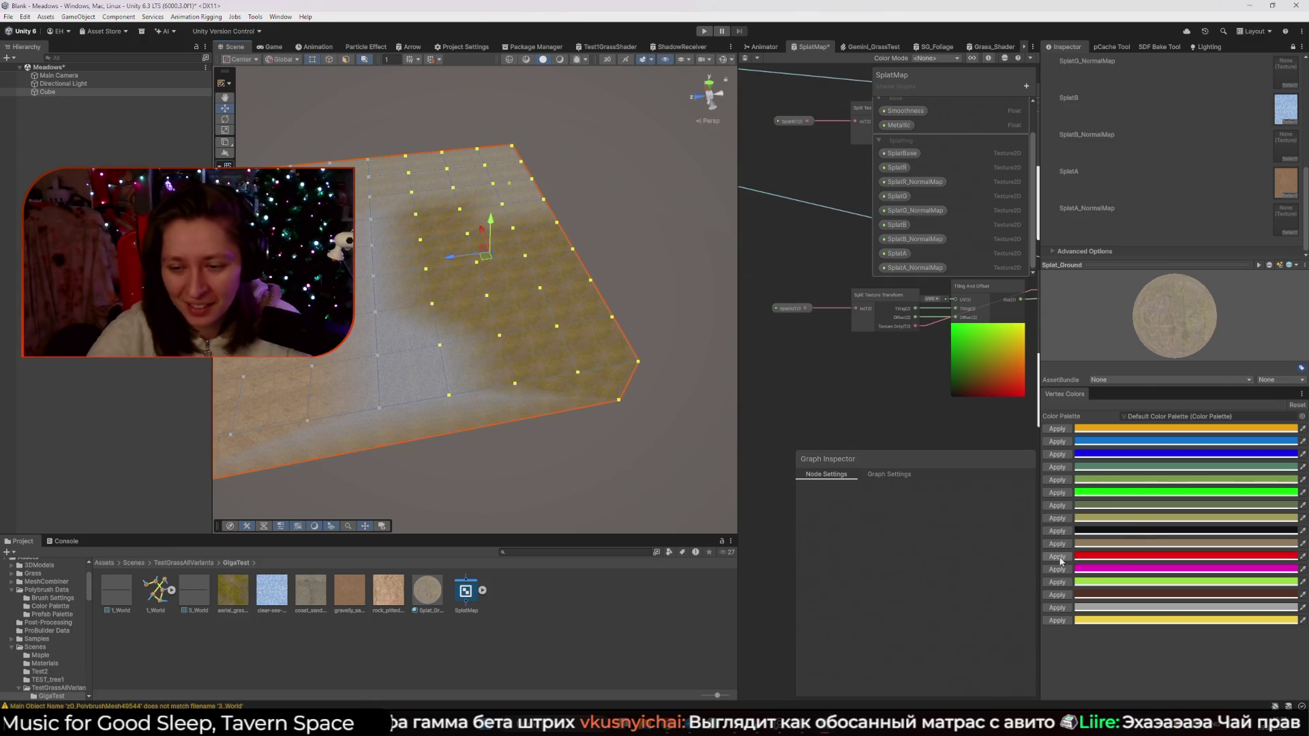
{"action": "left_click", "coordinate": [638, 479]}
{"action": "key", "text": "f"}
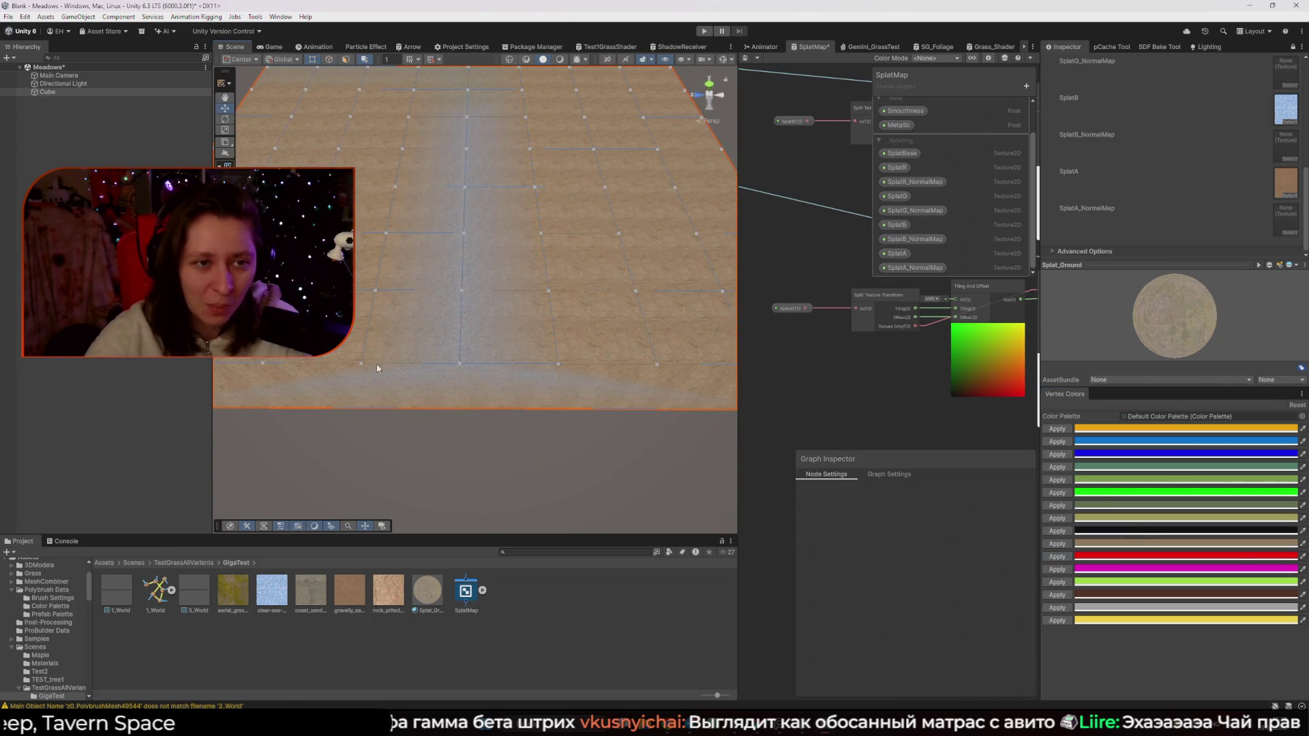
Recentre the slab, switch to ProBuilder face mode, and box-select all its faces
{"action": "mouse_move", "coordinate": [479, 484]}
{"action": "left_mouse_down"}
{"action": "mouse_move", "coordinate": [482, 444]}
{"action": "mouse_move", "coordinate": [543, 432]}
{"action": "left_mouse_up"}
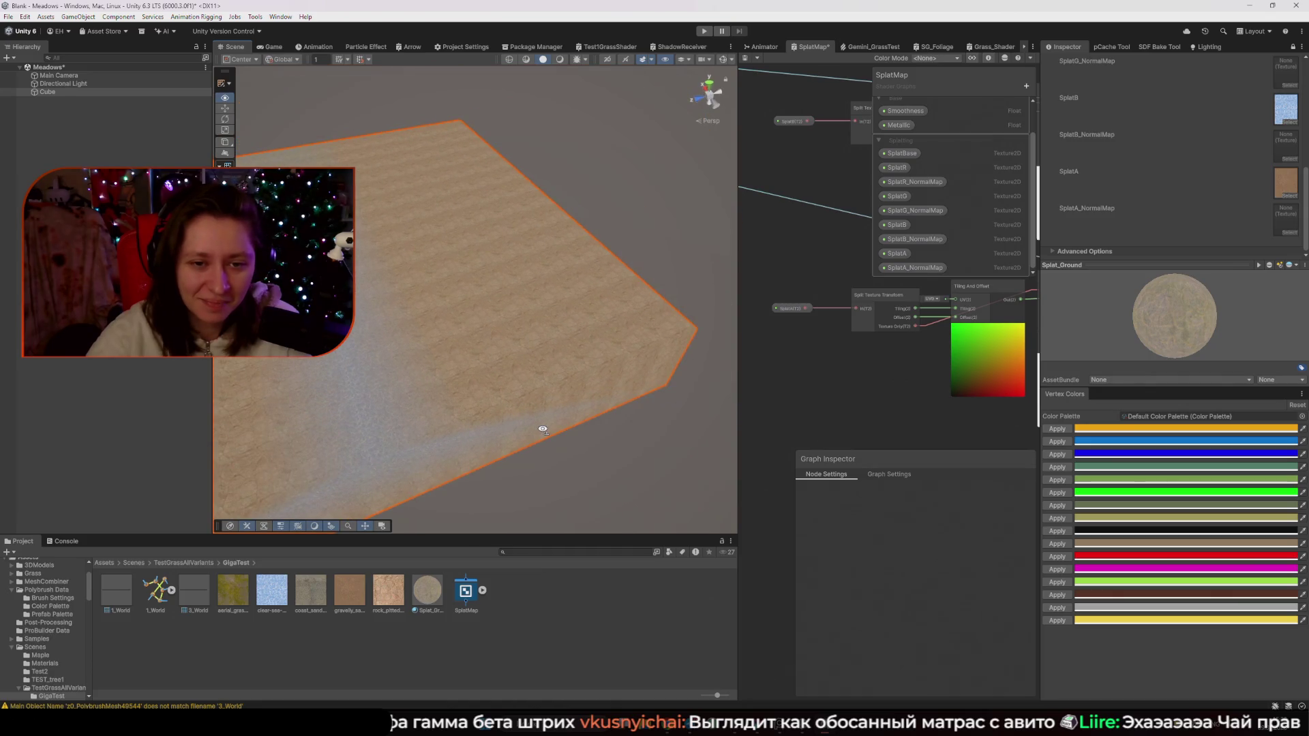
{"action": "scroll", "coordinate": [491, 435], "scroll_direction": "up", "scroll_amount": 5}
{"action": "scroll", "coordinate": [470, 439], "scroll_direction": "down", "scroll_amount": 5}
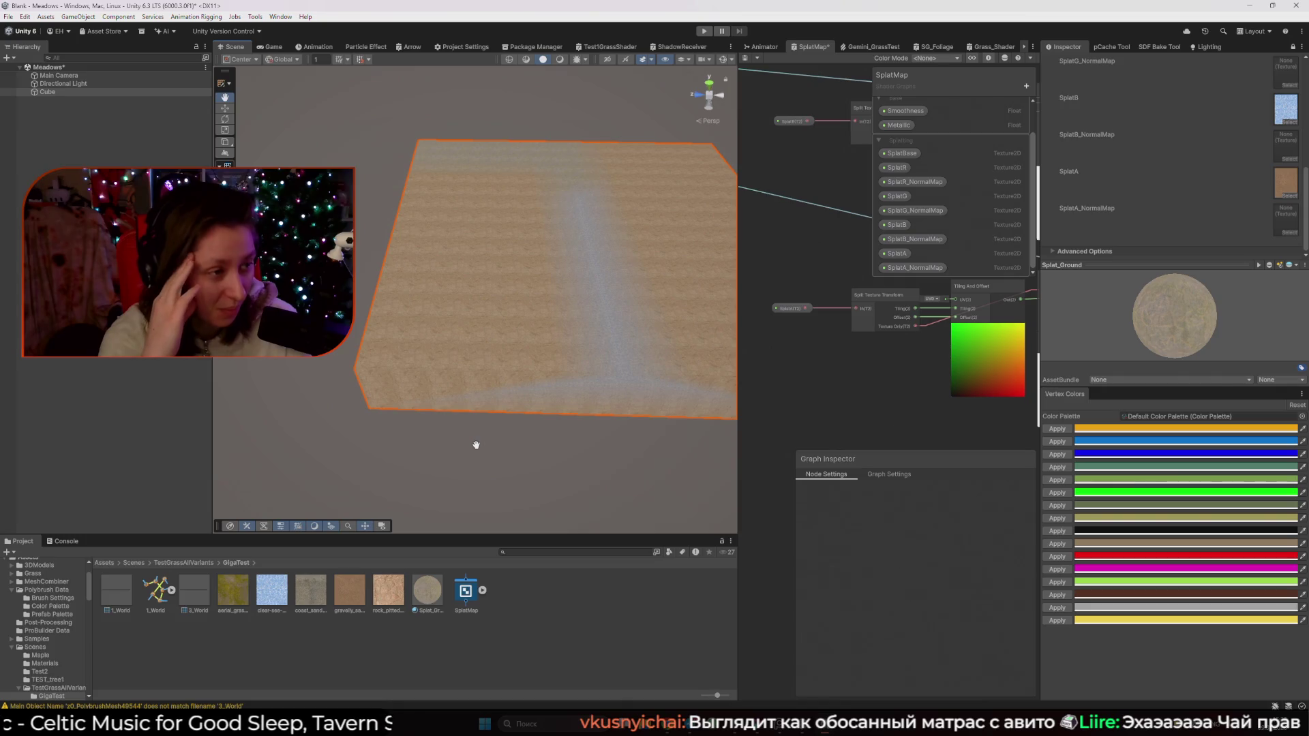
{"action": "left_click_drag", "start_coordinate": [476, 444], "coordinate": [436, 409]}
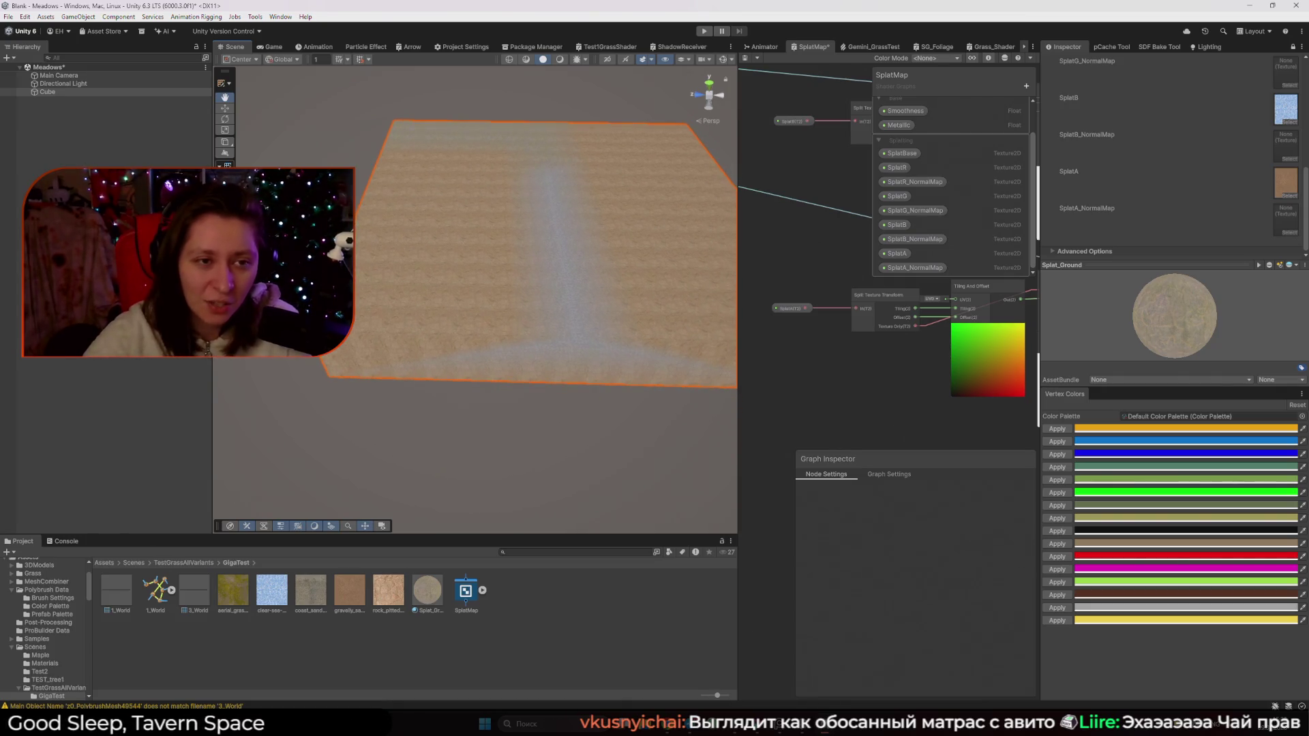
{"action": "left_click_drag", "start_coordinate": [423, 215], "coordinate": [443, 273]}
{"action": "left_click", "coordinate": [223, 82]}
{"action": "left_click", "coordinate": [247, 110]}
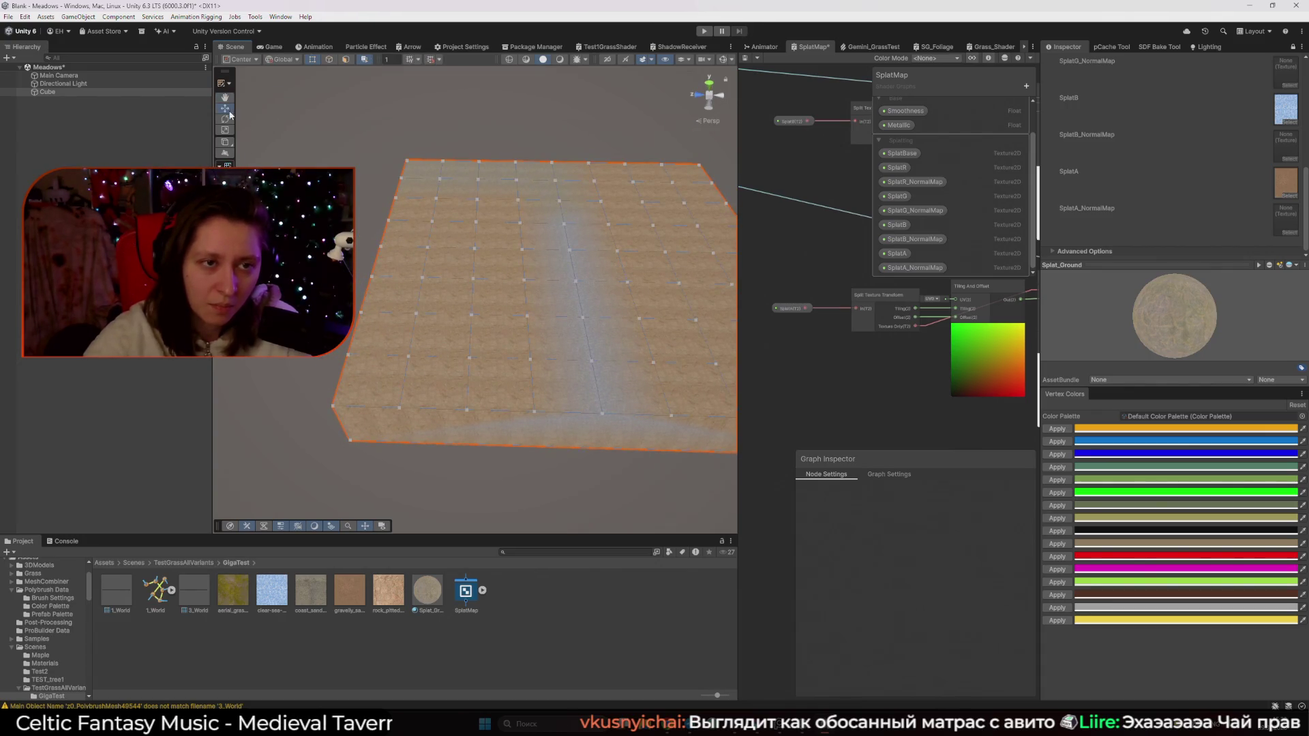
{"action": "scroll", "coordinate": [409, 175], "scroll_direction": "down", "scroll_amount": 3}
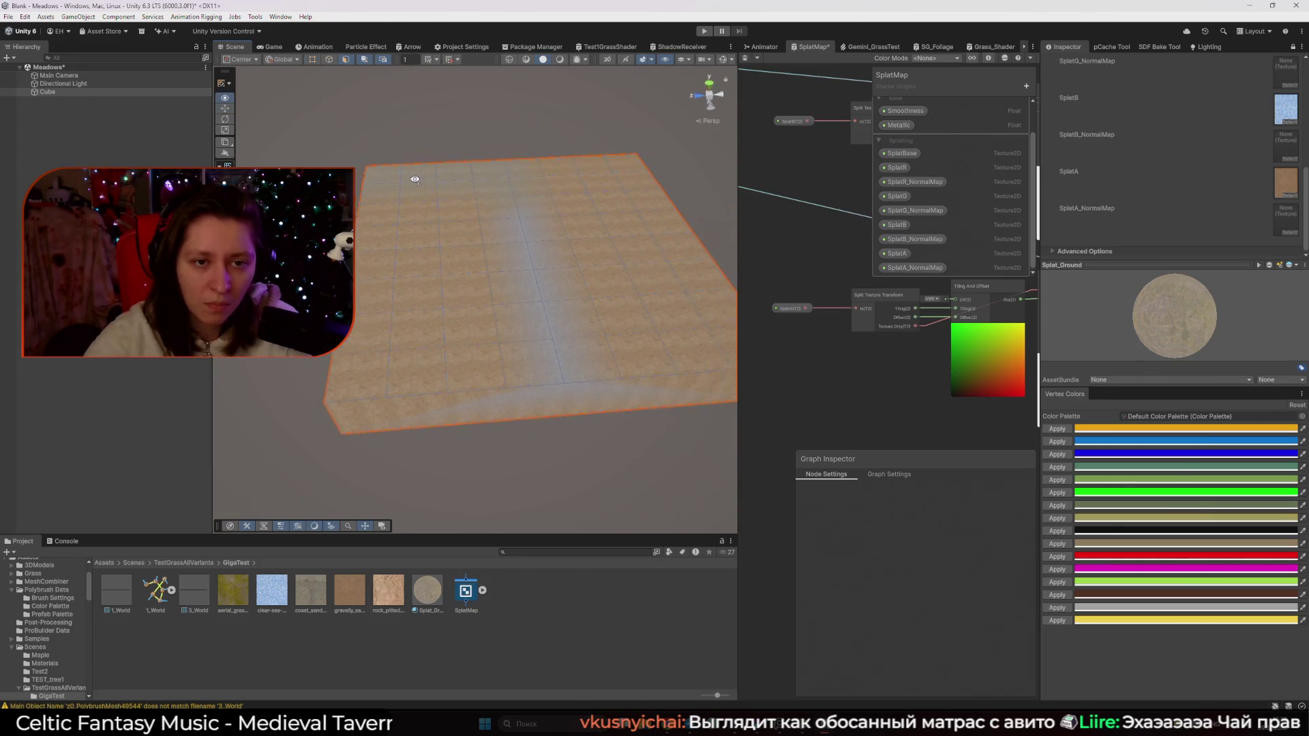
{"action": "mouse_move", "coordinate": [320, 139]}
{"action": "left_mouse_down"}
{"action": "mouse_move", "coordinate": [749, 463]}
{"action": "mouse_move", "coordinate": [733, 437]}
{"action": "left_mouse_up"}
{"action": "mouse_move", "coordinate": [656, 425]}
{"action": "left_mouse_down", "text": "alt"}
{"action": "mouse_move", "coordinate": [600, 423]}
{"action": "mouse_move", "coordinate": [562, 382]}
{"action": "mouse_move", "coordinate": [444, 307]}
{"action": "mouse_move", "coordinate": [382, 161]}
{"action": "left_mouse_up", "text": "alt"}
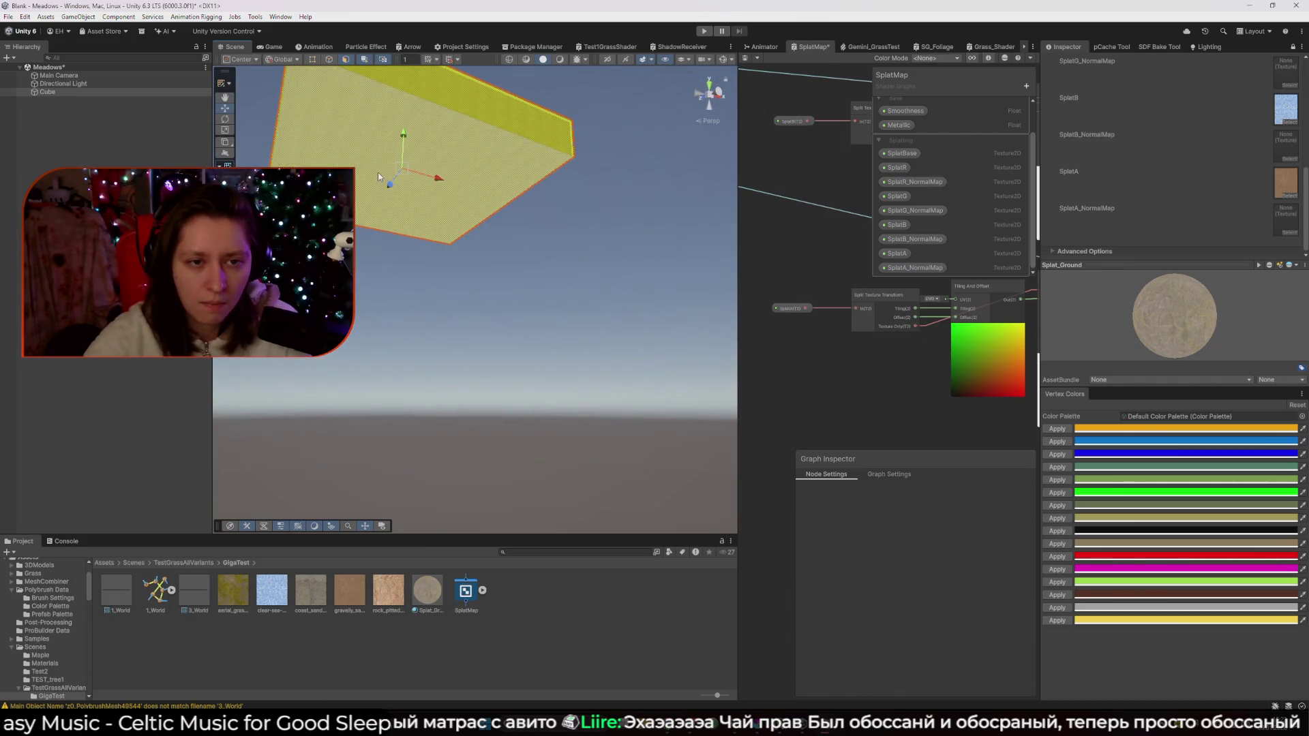
Apply Subdivide Faces to the selected slab faces
{"action": "mouse_move", "coordinate": [558, 248]}
{"action": "left_mouse_down", "text": "alt"}
{"action": "mouse_move", "coordinate": [579, 239]}
{"action": "mouse_move", "coordinate": [489, 232]}
{"action": "mouse_move", "coordinate": [559, 313]}
{"action": "mouse_move", "coordinate": [401, 316]}
{"action": "mouse_move", "coordinate": [470, 225]}
{"action": "mouse_move", "coordinate": [526, 245]}
{"action": "mouse_move", "coordinate": [444, 259]}
{"action": "mouse_move", "coordinate": [351, 234]}
{"action": "mouse_move", "coordinate": [409, 199]}
{"action": "mouse_move", "coordinate": [490, 292]}
{"action": "mouse_move", "coordinate": [400, 313]}
{"action": "mouse_move", "coordinate": [443, 266]}
{"action": "mouse_move", "coordinate": [354, 320]}
{"action": "mouse_move", "coordinate": [190, 360]}
{"action": "left_mouse_up", "text": "alt"}
{"action": "right_click", "coordinate": [445, 378]}
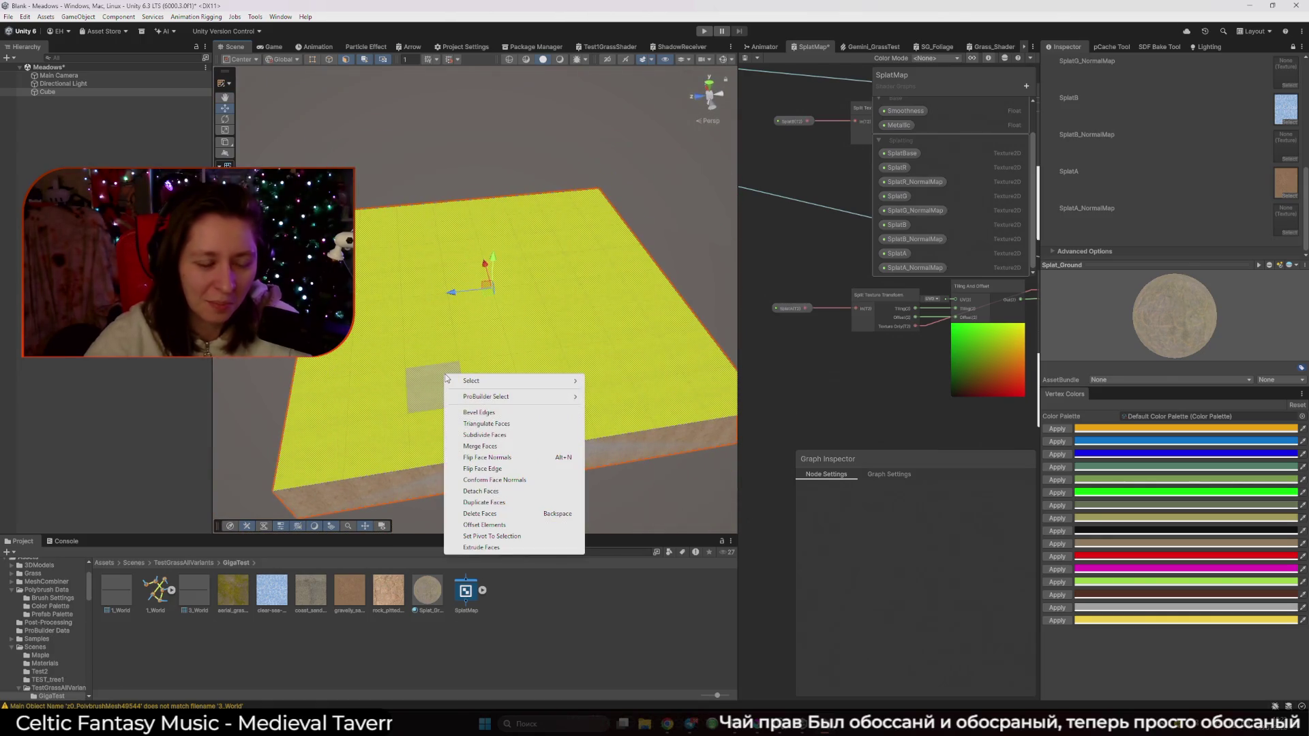
{"action": "left_click", "coordinate": [505, 389]}
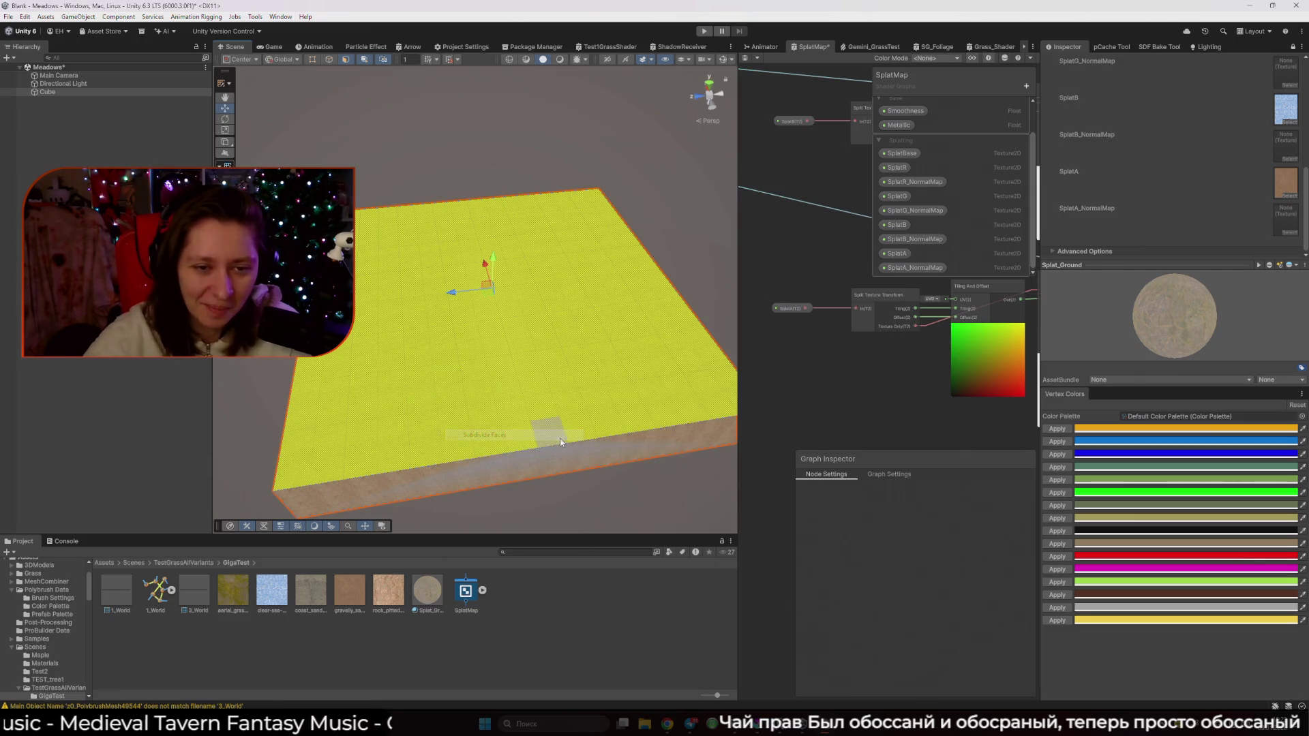
{"action": "right_click", "coordinate": [513, 394]}
{"action": "left_click", "coordinate": [566, 460]}
{"action": "left_click", "coordinate": [566, 418]}
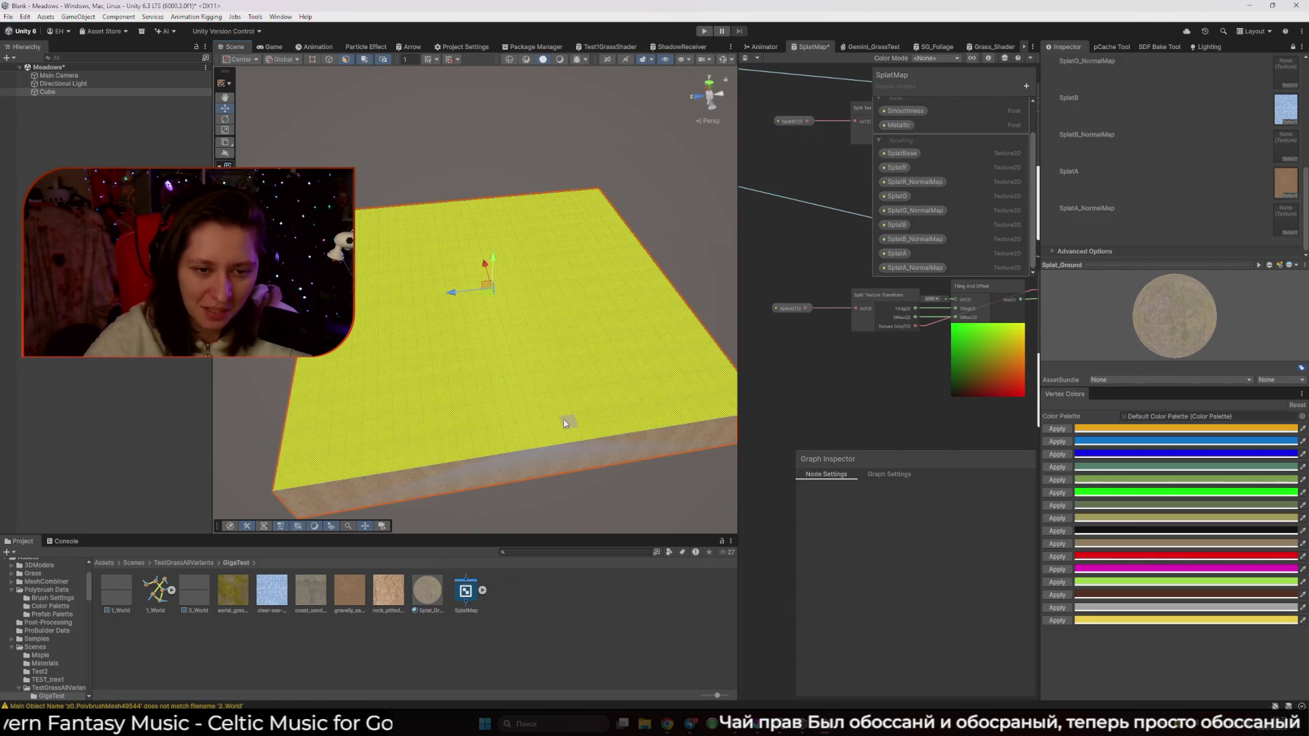
{"action": "right_click", "coordinate": [565, 419]}
{"action": "left_click", "coordinate": [623, 471]}
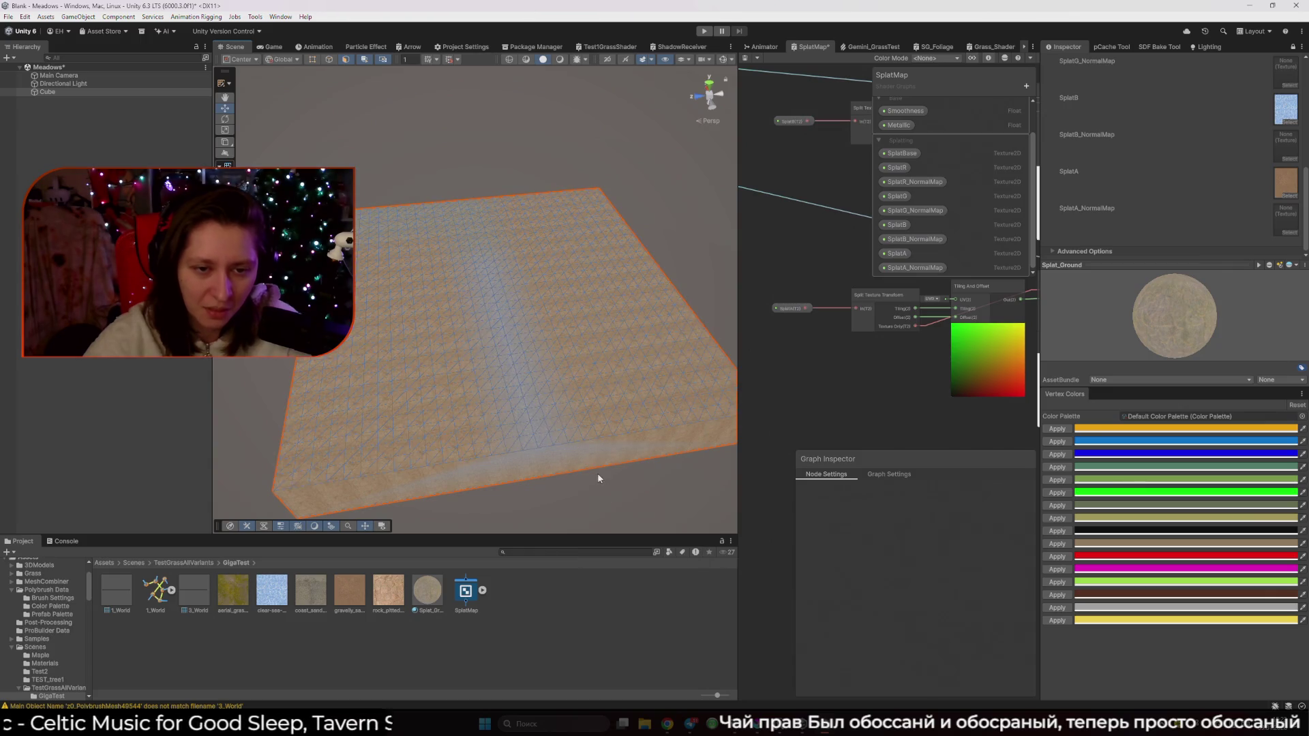
Inspect the denser grid, then select the slab and frame it in the Scene view
{"action": "left_click_drag", "start_coordinate": [340, 225], "coordinate": [355, 212]}
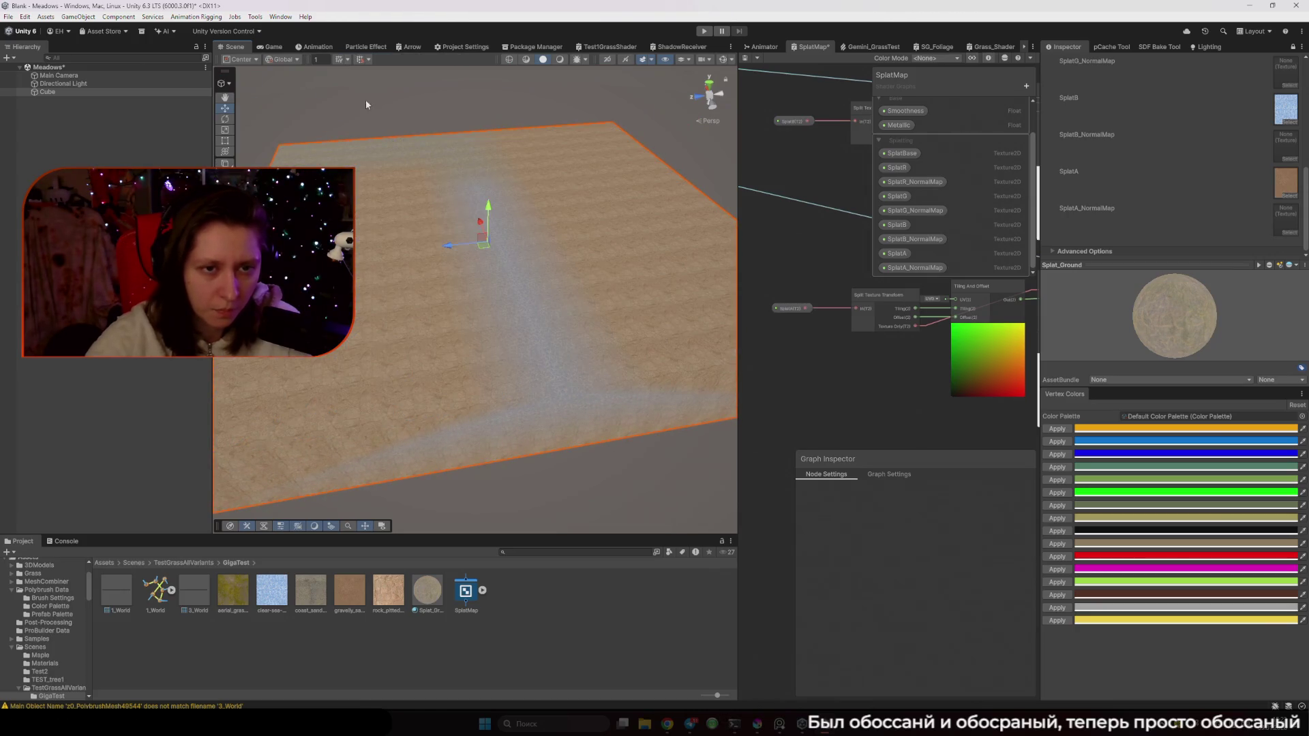
{"action": "left_click_drag", "start_coordinate": [429, 182], "coordinate": [407, 242]}
{"action": "left_click", "coordinate": [407, 243]}
{"action": "key", "text": "f"}
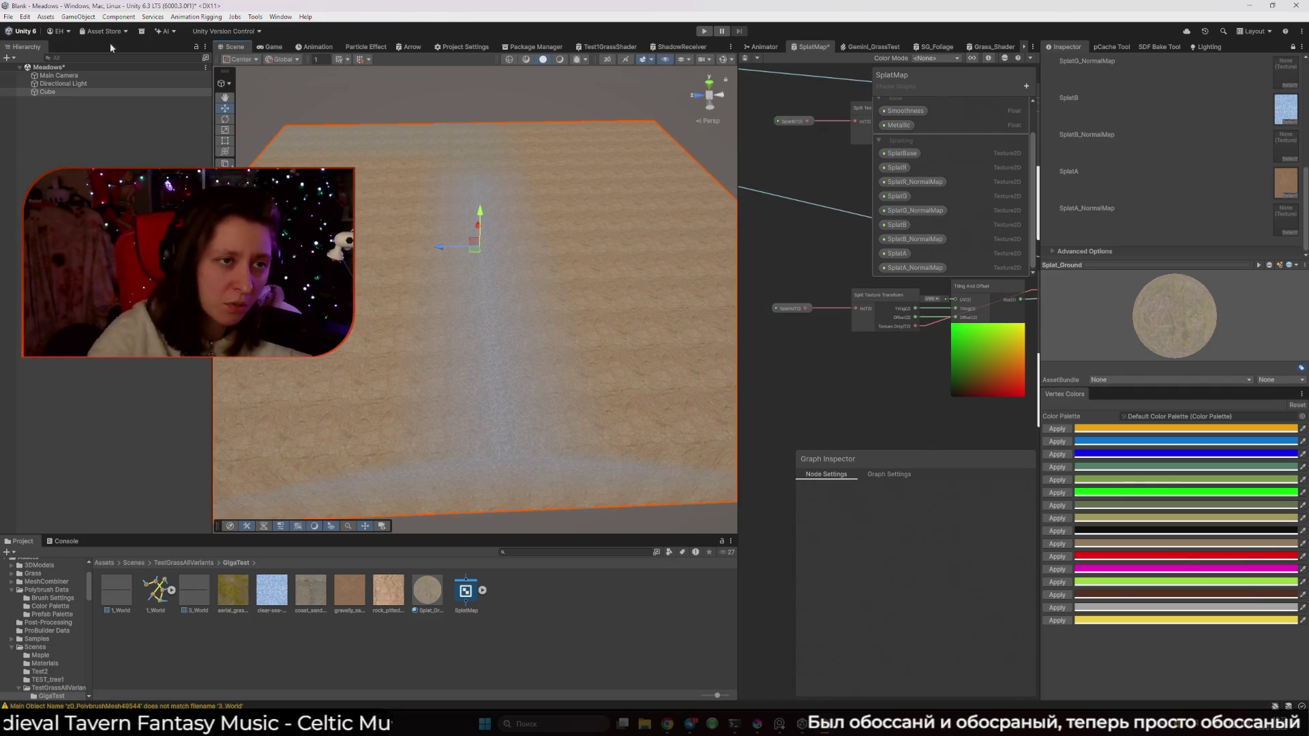
{"action": "left_click", "coordinate": [82, 17]}
{"action": "left_click", "coordinate": [103, 31]}
{"action": "left_click", "coordinate": [116, 32]}
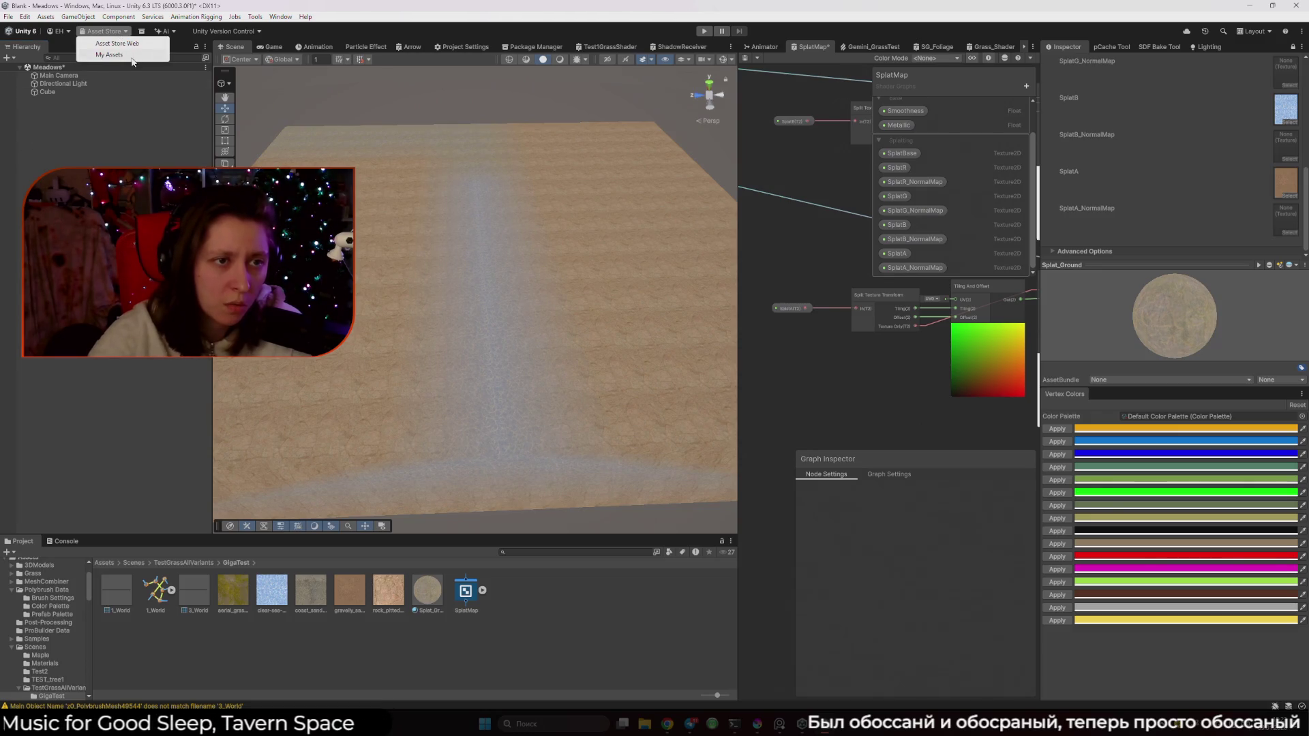
Open the Package Manager and search 'brush' across In Project, Unity Registry, My Assets and Built-in
{"action": "left_click", "coordinate": [132, 58]}
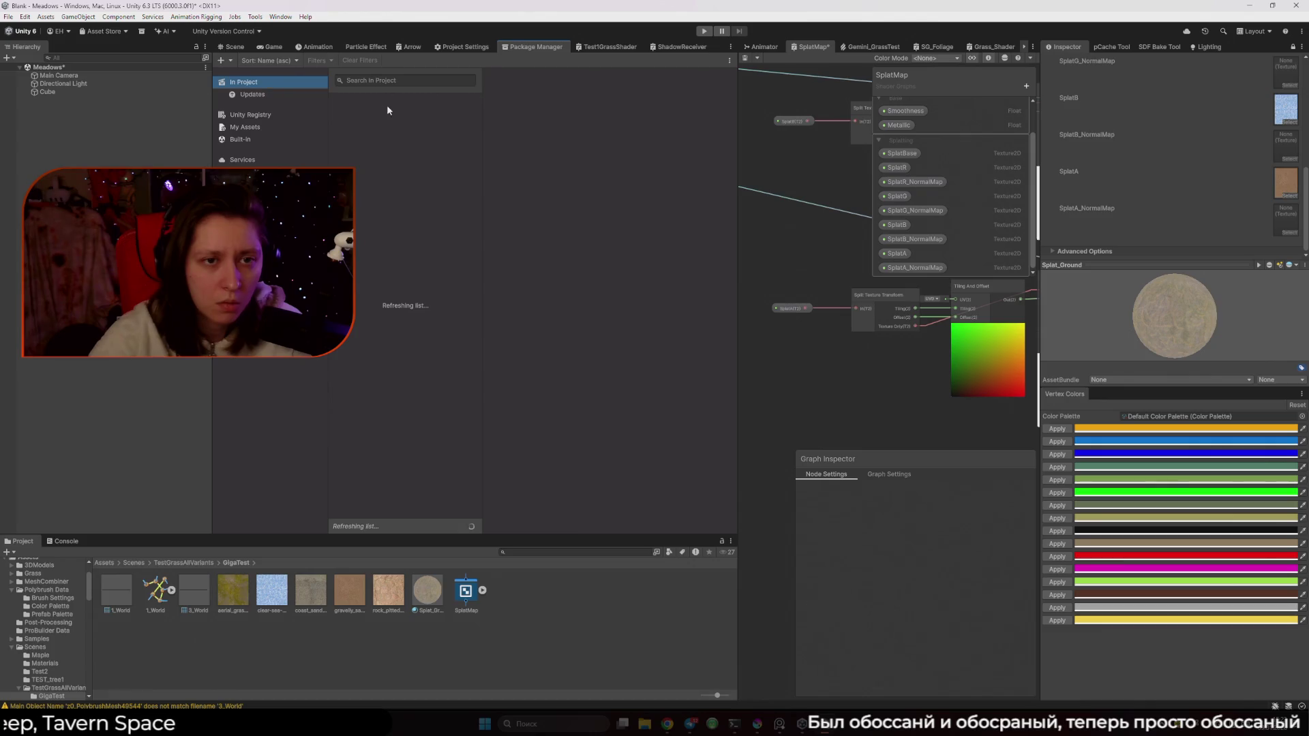
{"action": "left_click", "coordinate": [258, 139]}
{"action": "left_click", "coordinate": [244, 82]}
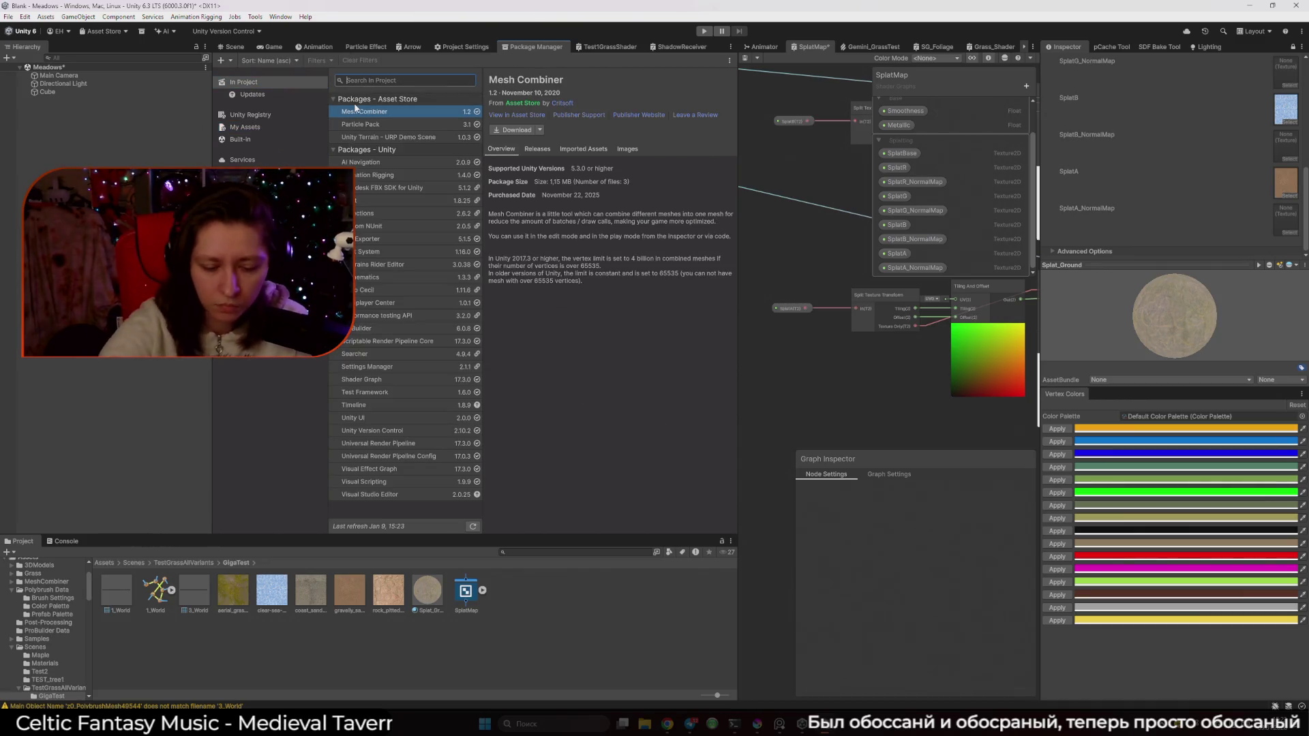
{"action": "type", "text": "Polybrush"}
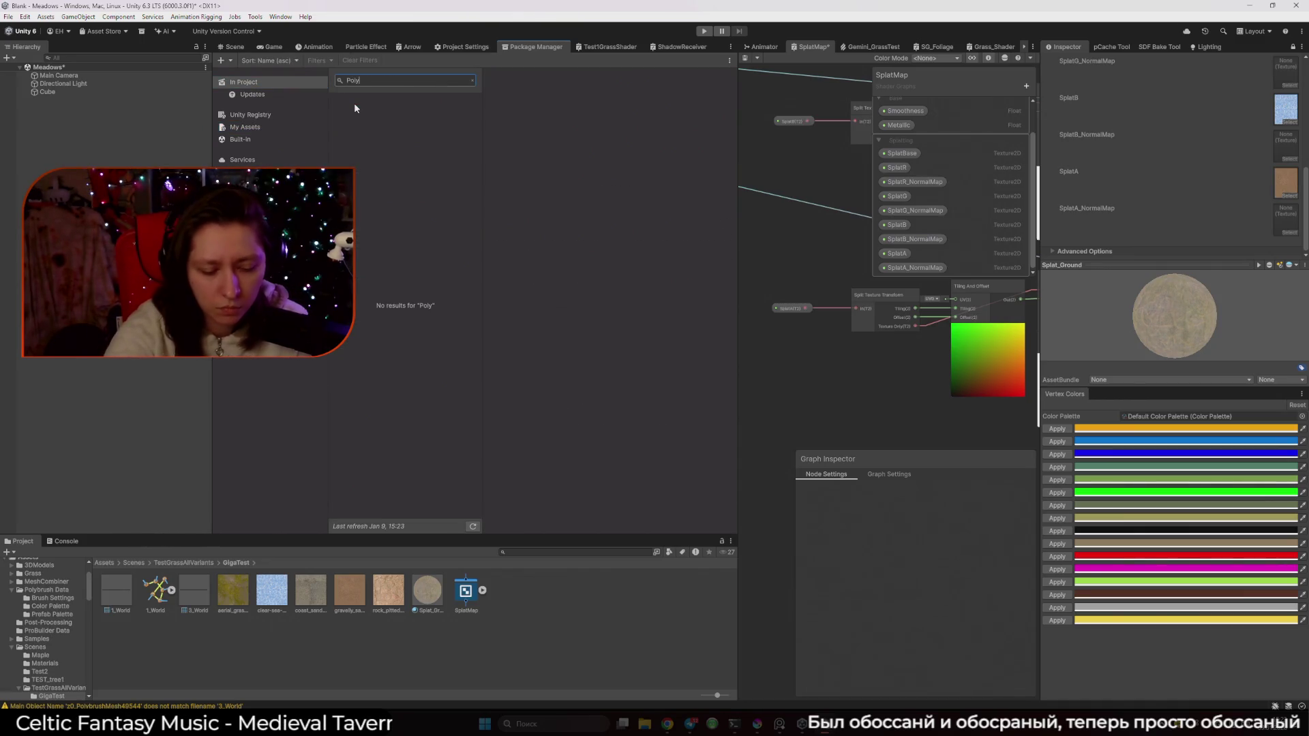
{"action": "left_click", "coordinate": [259, 115]}
{"action": "left_click", "coordinate": [300, 127]}
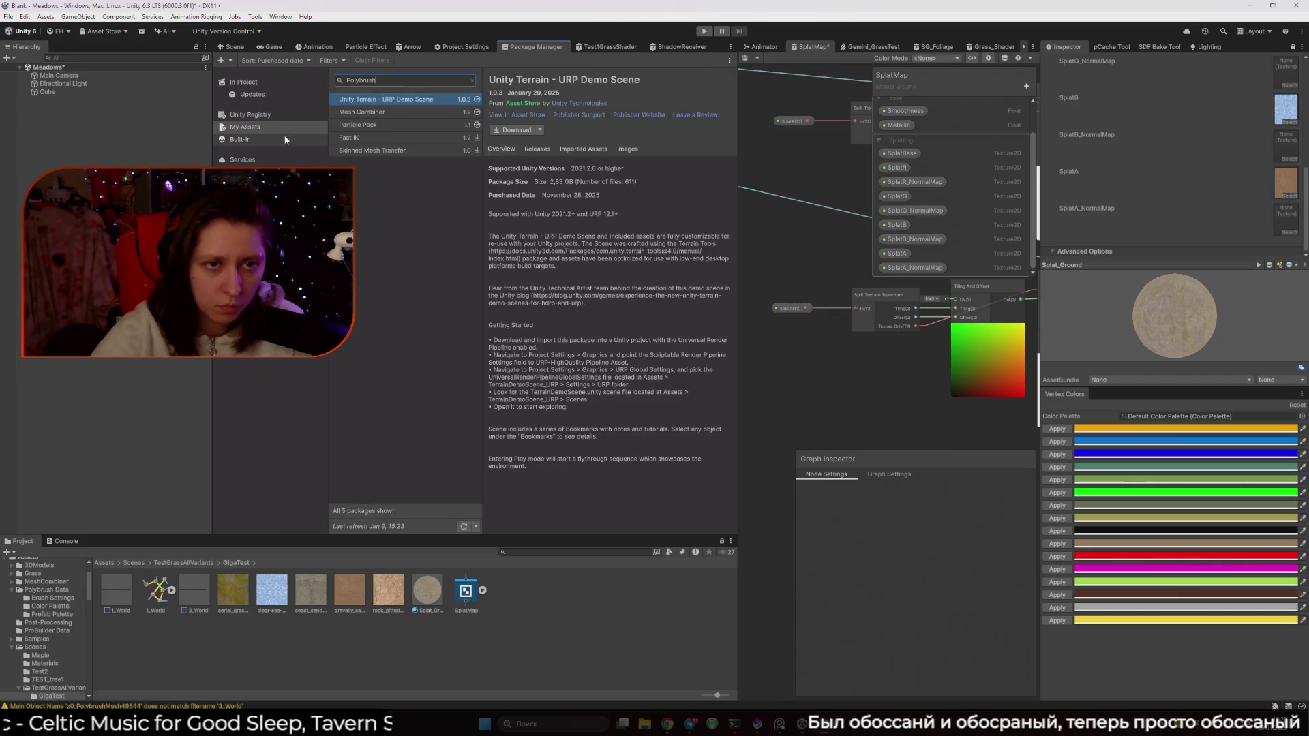
{"action": "left_click", "coordinate": [284, 135]}
Search the Built-in packages for 'Polybrush', which returns no results
{"action": "left_click", "coordinate": [389, 80]}
{"action": "type", "text": "Polybrush"}
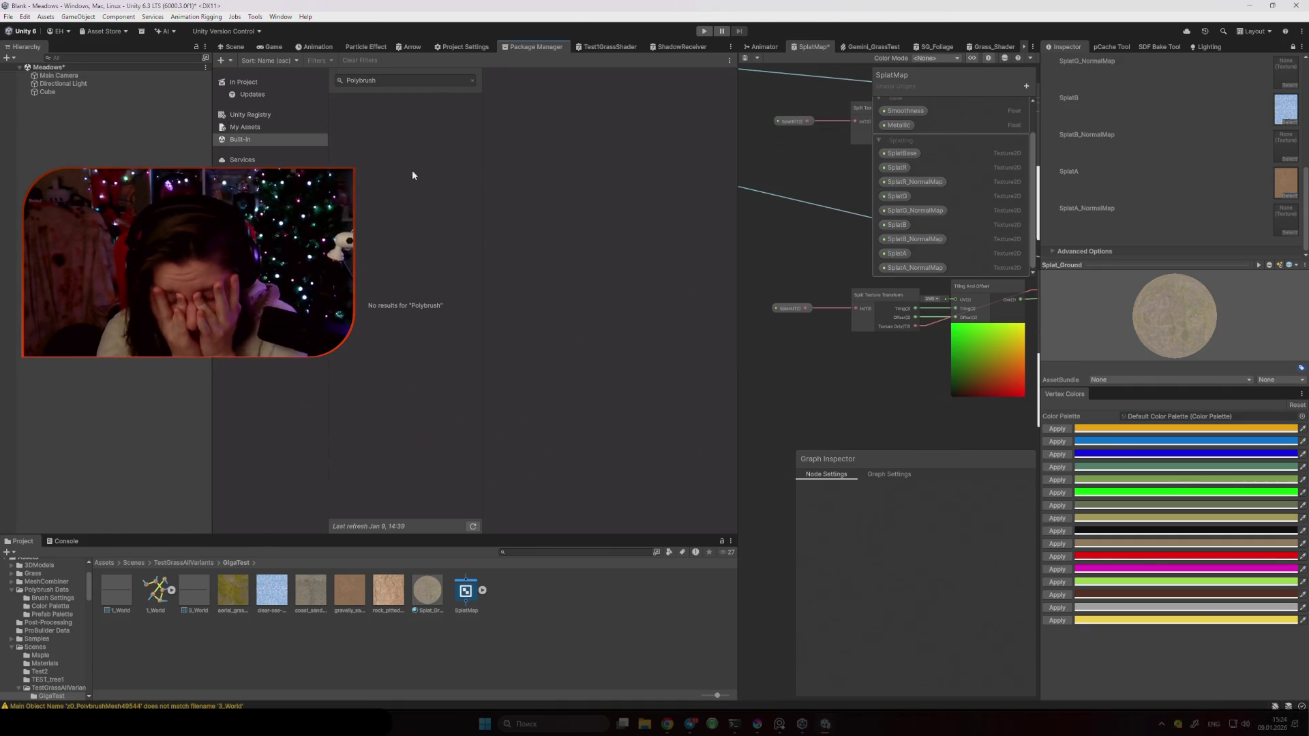
{"action": "mouse_move", "coordinate": [666, 728]}
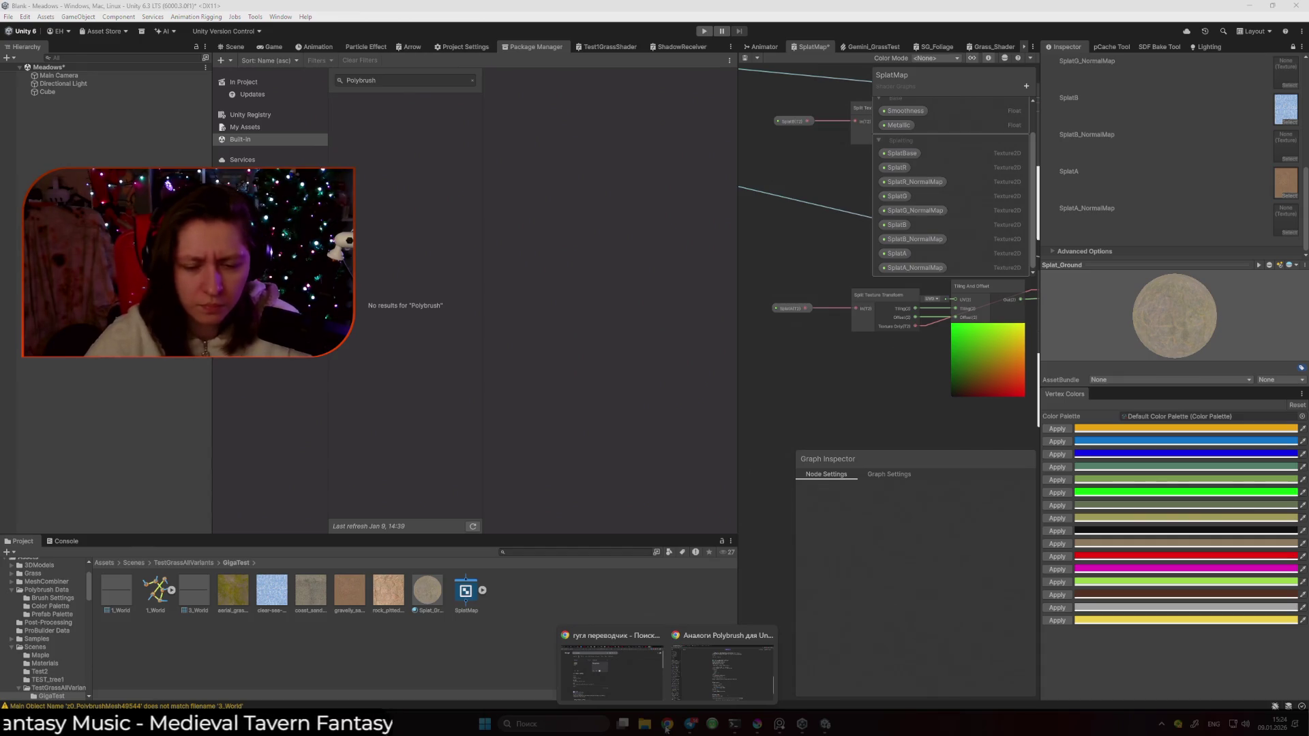
{"action": "left_click", "coordinate": [723, 672]}
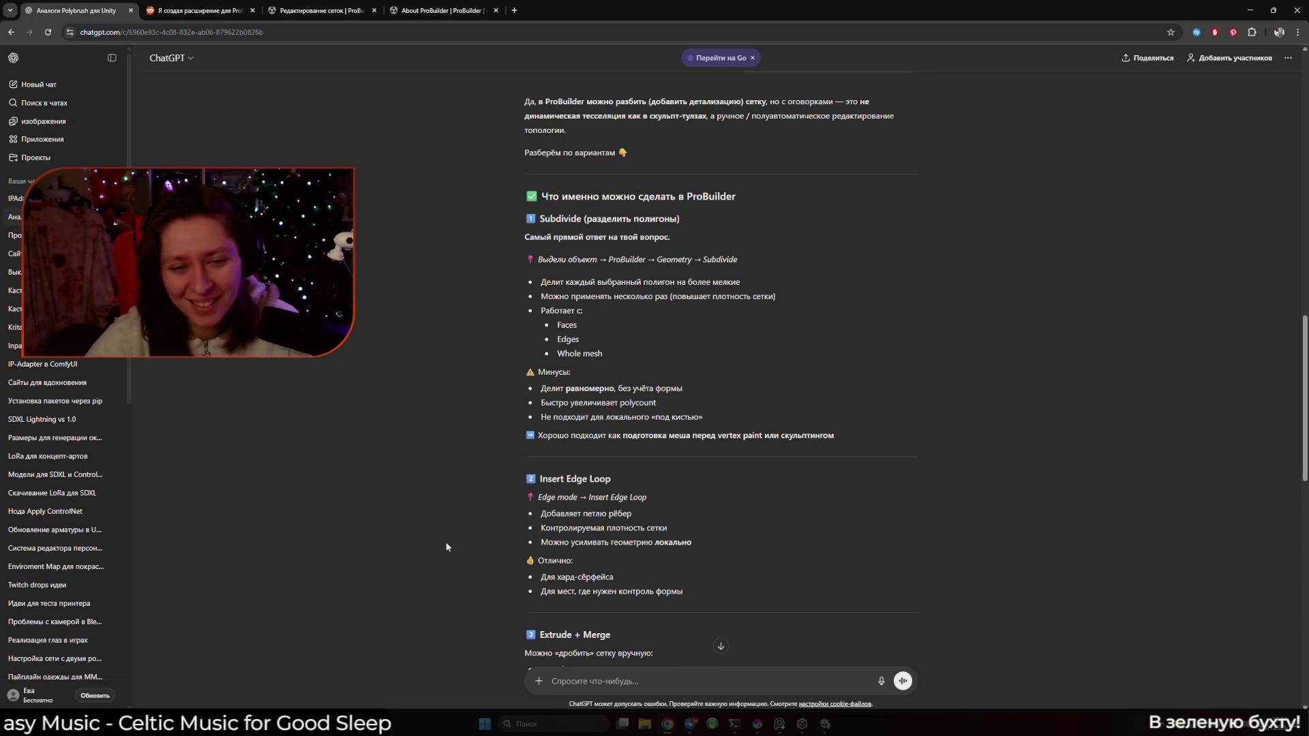
Scroll through ChatGPT's answer suggesting VertPaint, Mesh Painter and Terrain as Polybrush alternatives
{"action": "scroll", "coordinate": [437, 532], "scroll_direction": "down", "scroll_amount": 8}
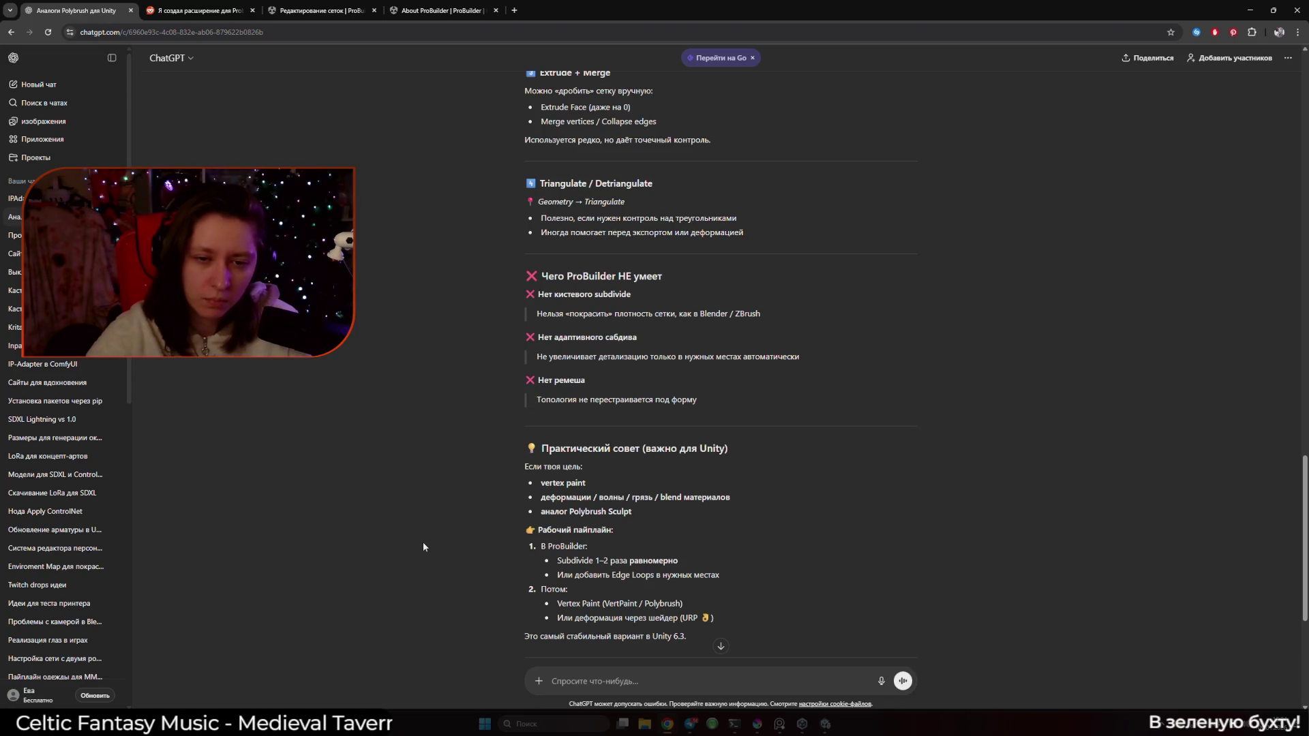
{"action": "scroll", "coordinate": [430, 542], "scroll_direction": "up", "scroll_amount": 15}
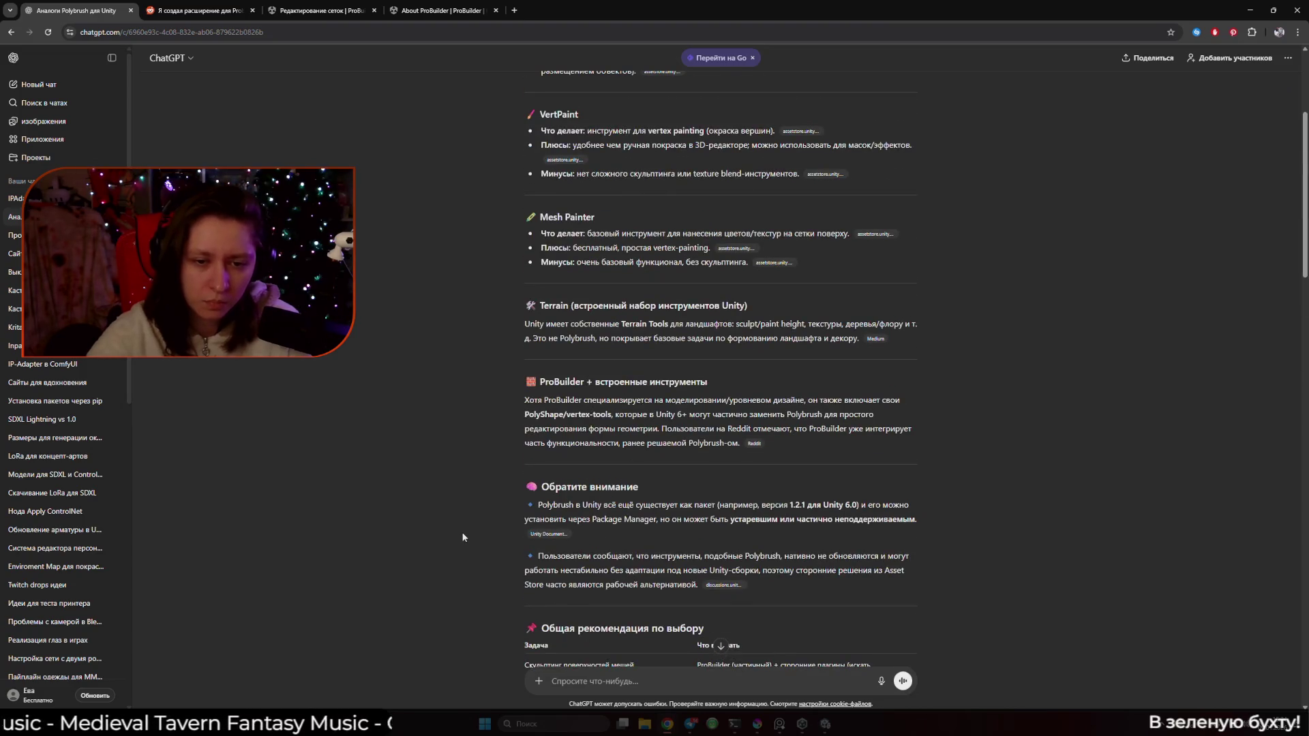
{"action": "scroll", "coordinate": [463, 538], "scroll_direction": "up", "scroll_amount": 1}
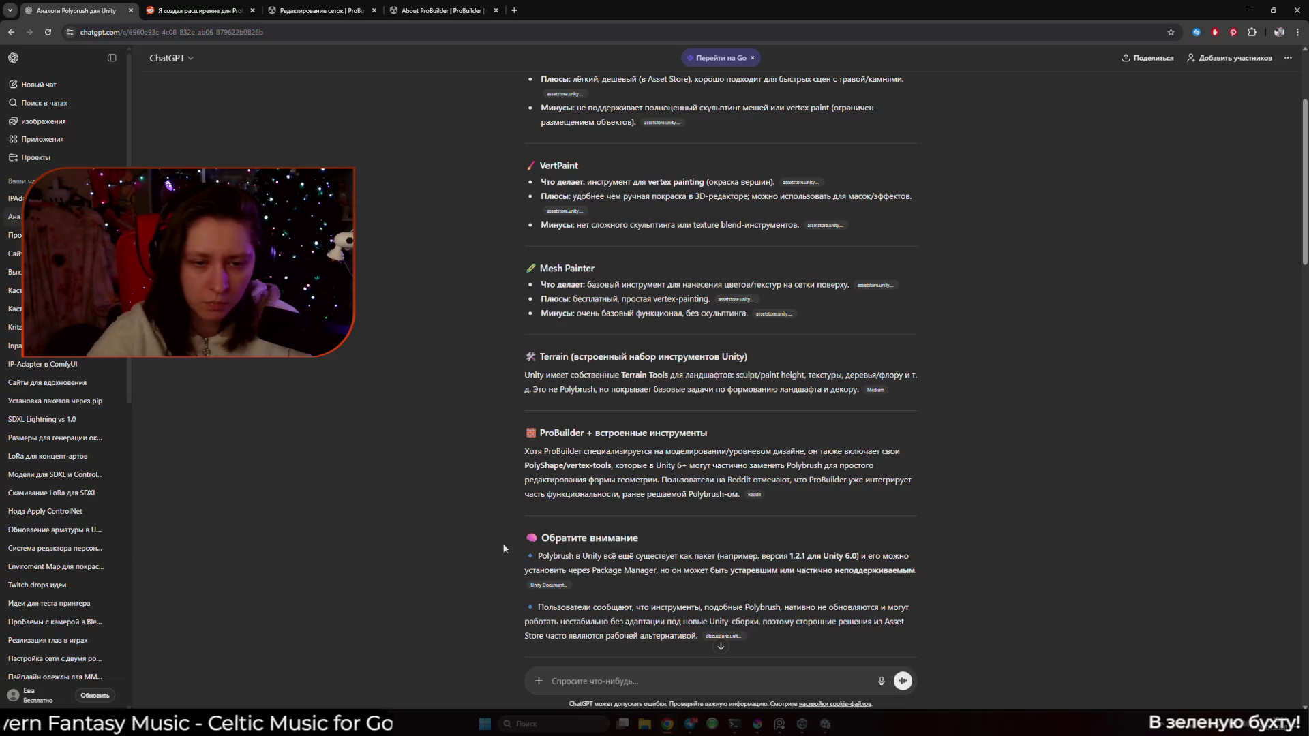
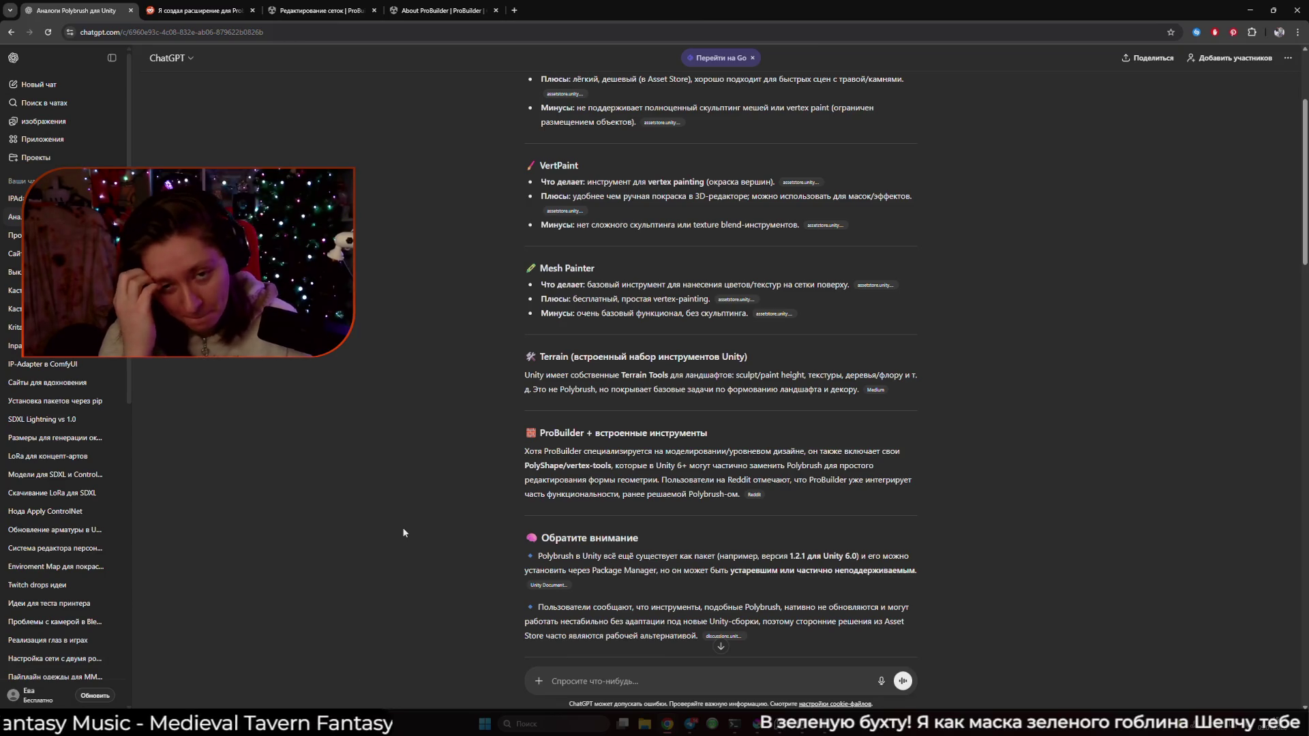
Search Google for 'MeshBrush' from the ChatGPT answer, then advance its product gallery image
{"action": "scroll", "coordinate": [410, 491], "scroll_direction": "up", "scroll_amount": 3}
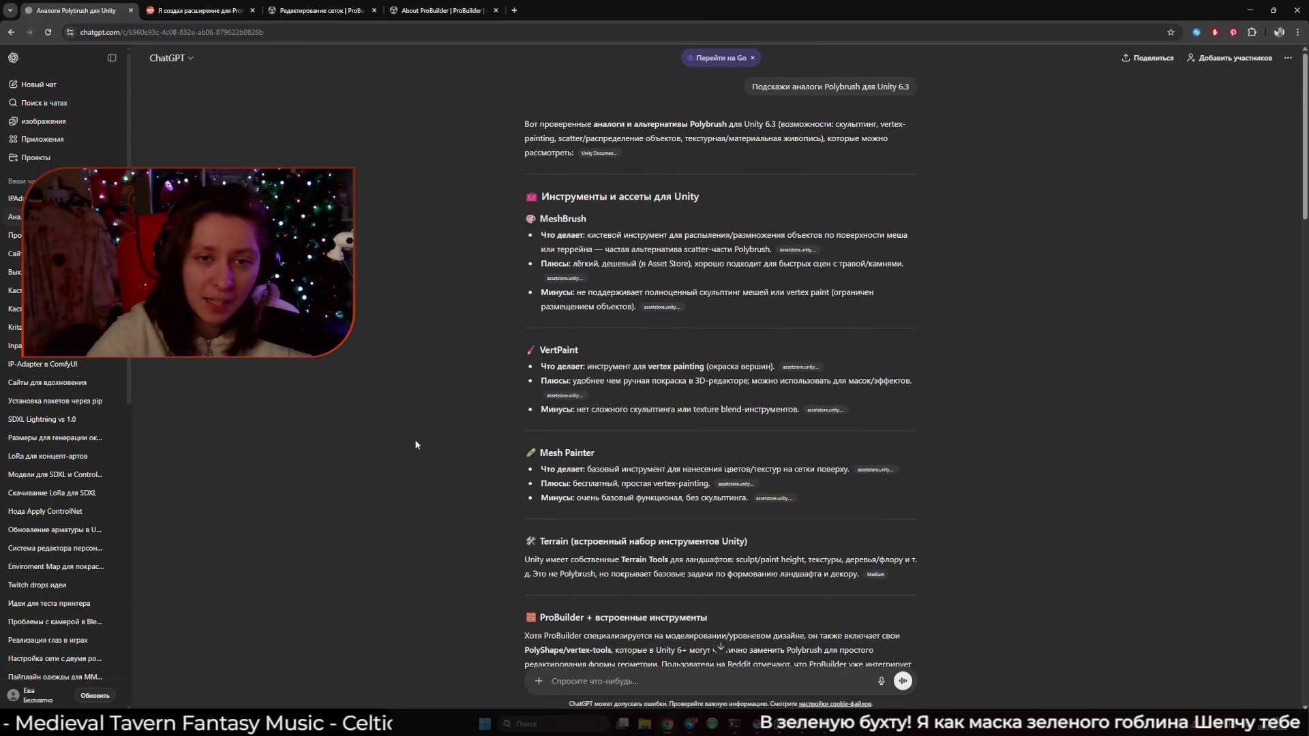
{"action": "double_click", "coordinate": [563, 218]}
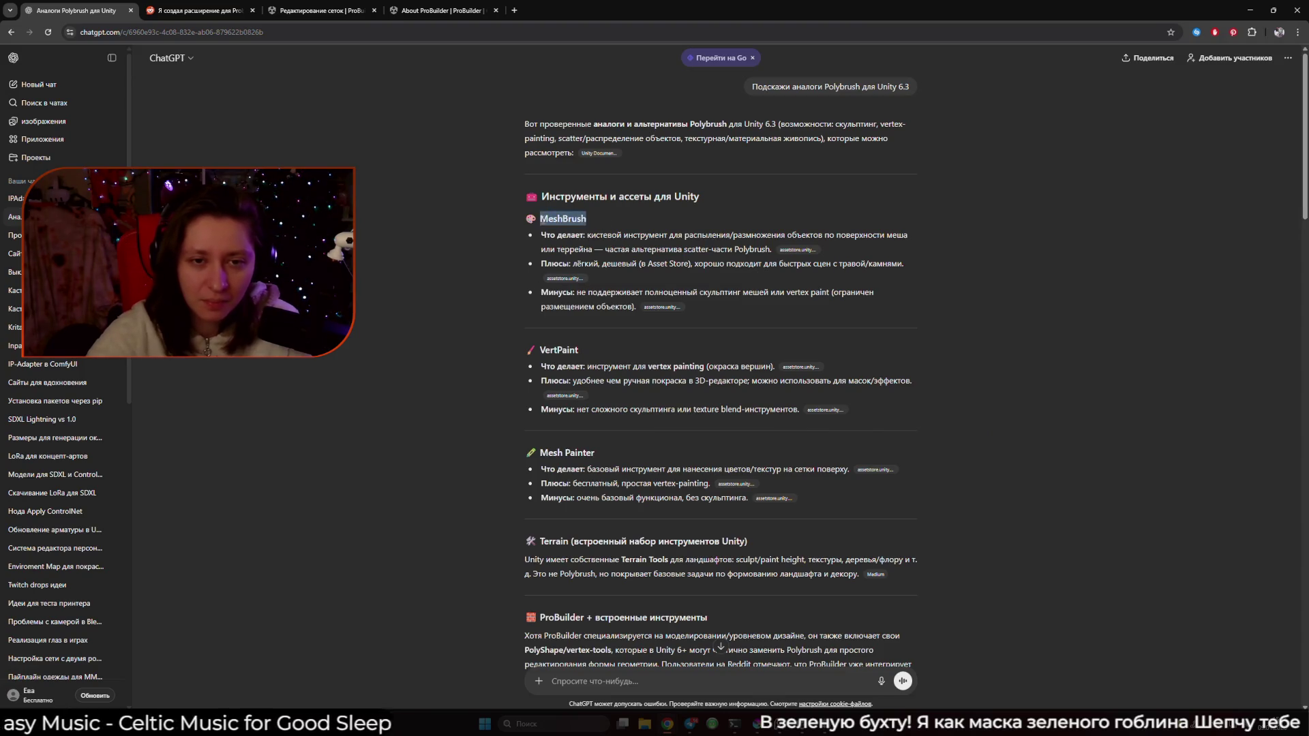
{"action": "right_click", "coordinate": [545, 219]}
{"action": "left_click", "coordinate": [586, 256]}
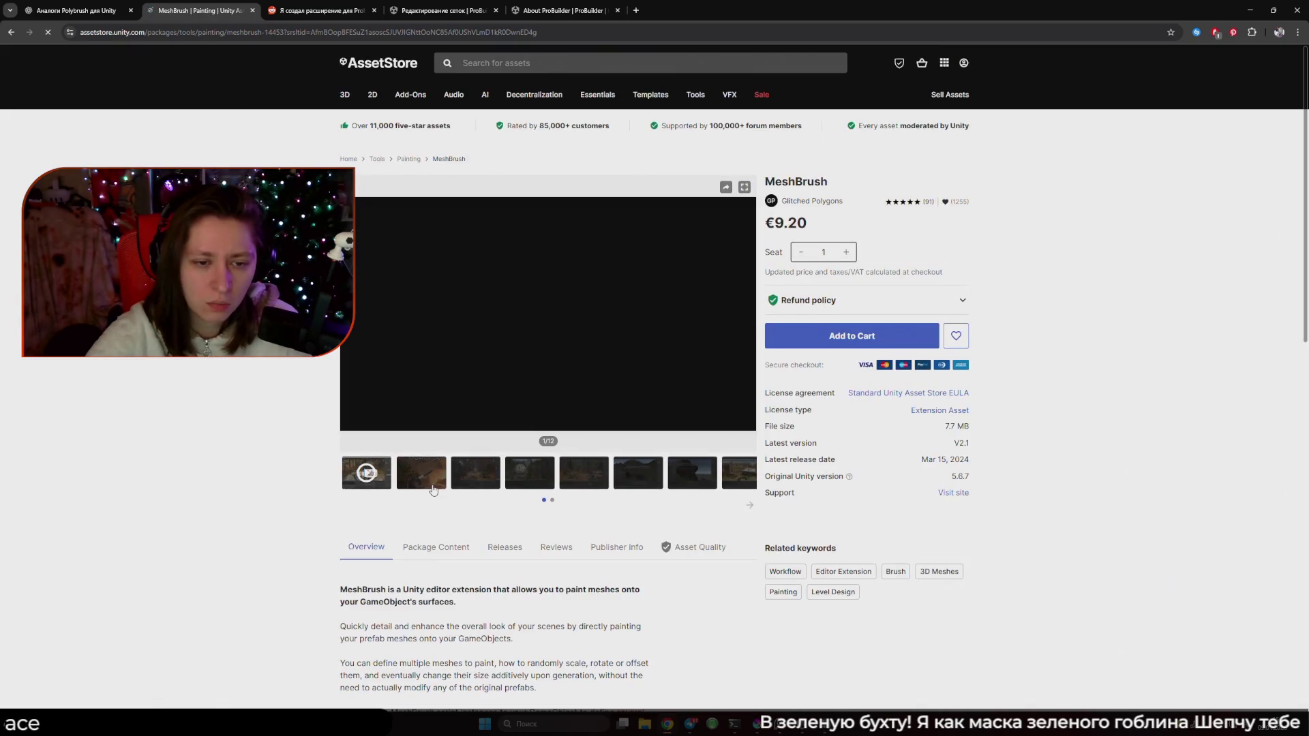
{"action": "left_click", "coordinate": [432, 485]}
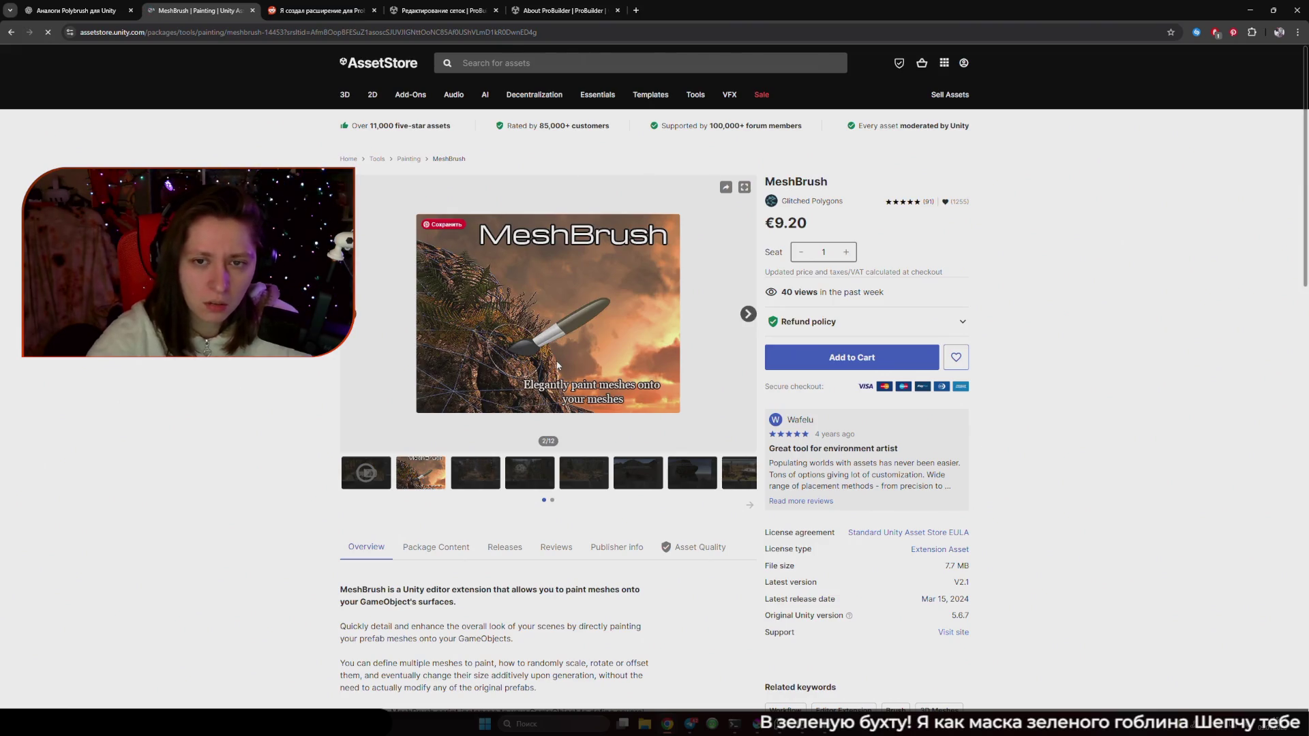
Show the third MeshBrush gallery image, then play the V1.9 tutorial video full screen
{"action": "left_click", "coordinate": [481, 475]}
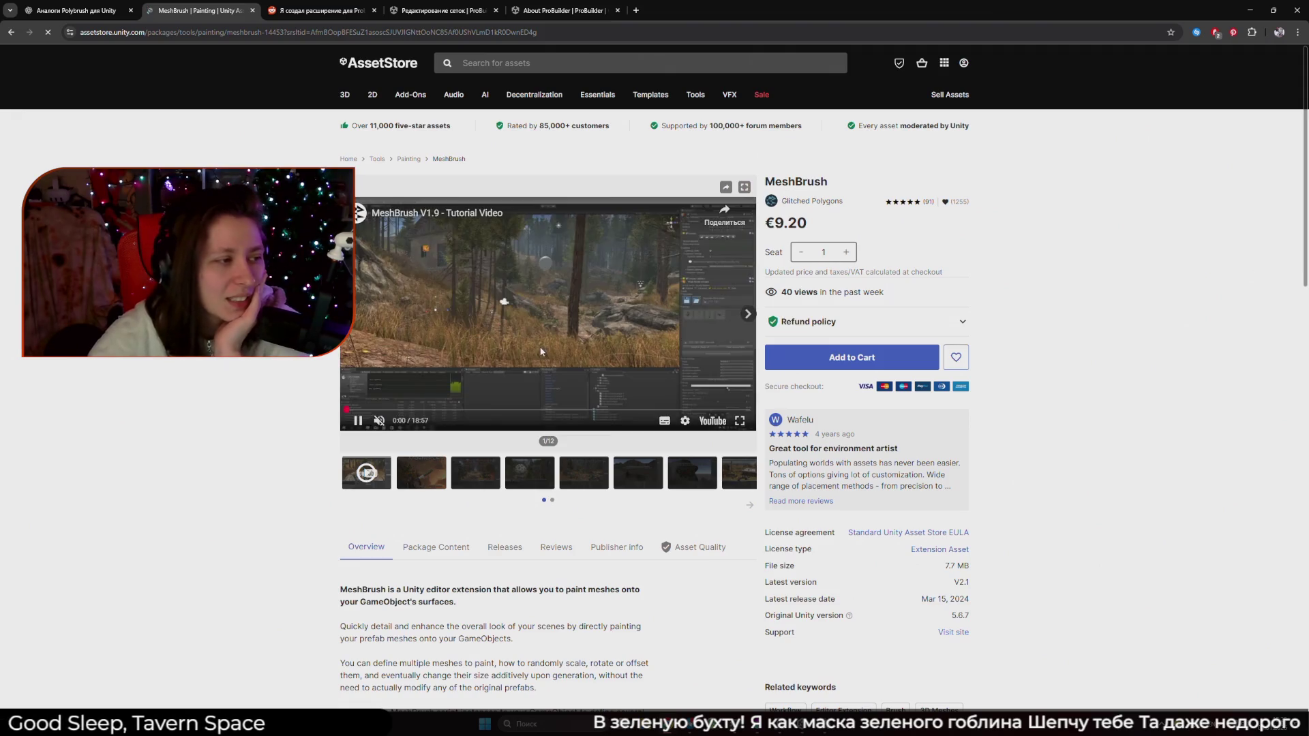
{"action": "left_click", "coordinate": [739, 420]}
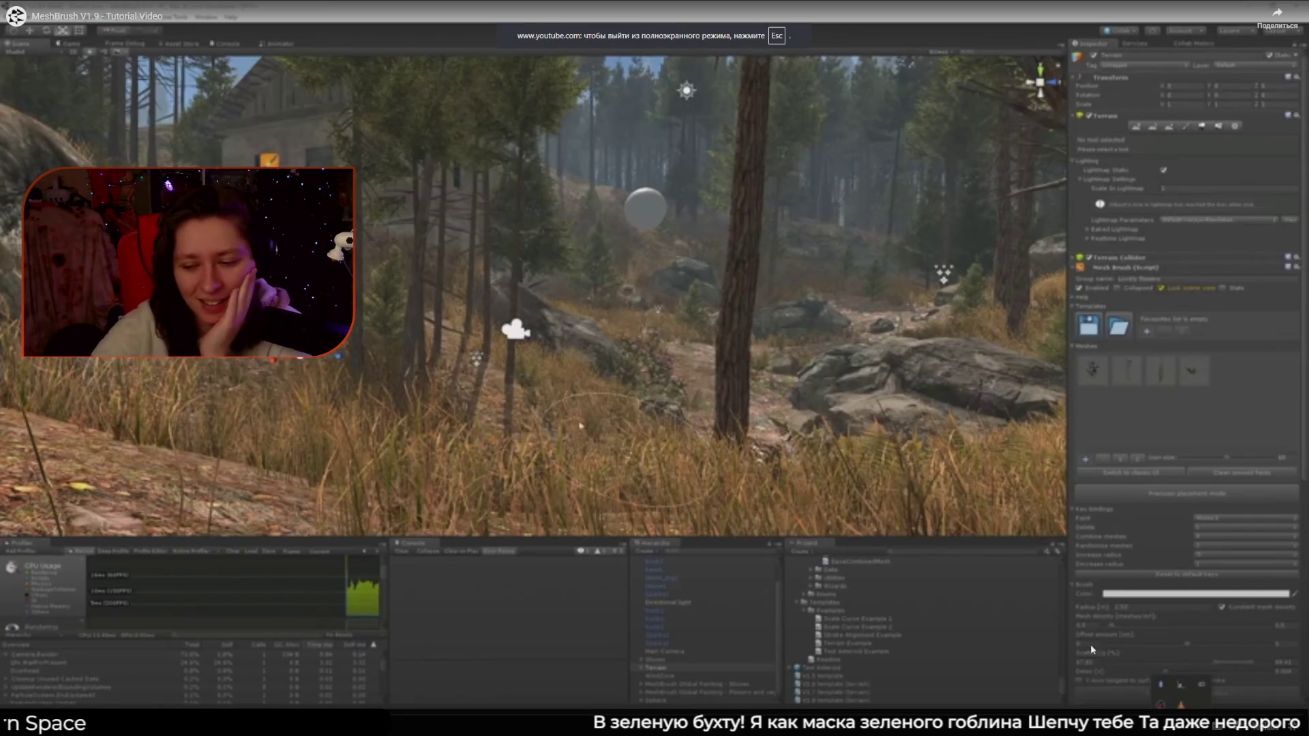
Set the tutorial video quality to 1080p60
{"action": "left_click", "coordinate": [1207, 713]}
{"action": "left_click", "coordinate": [1159, 695]}
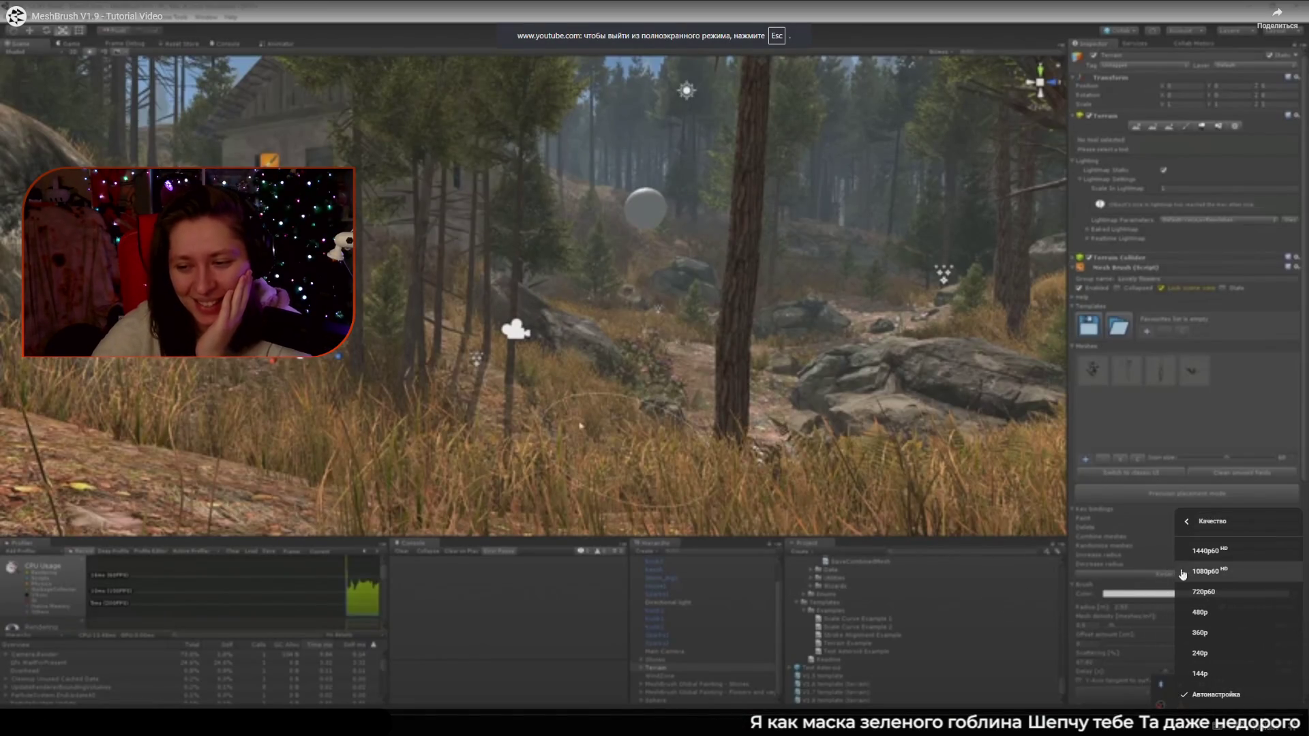
{"action": "left_click", "coordinate": [1204, 571]}
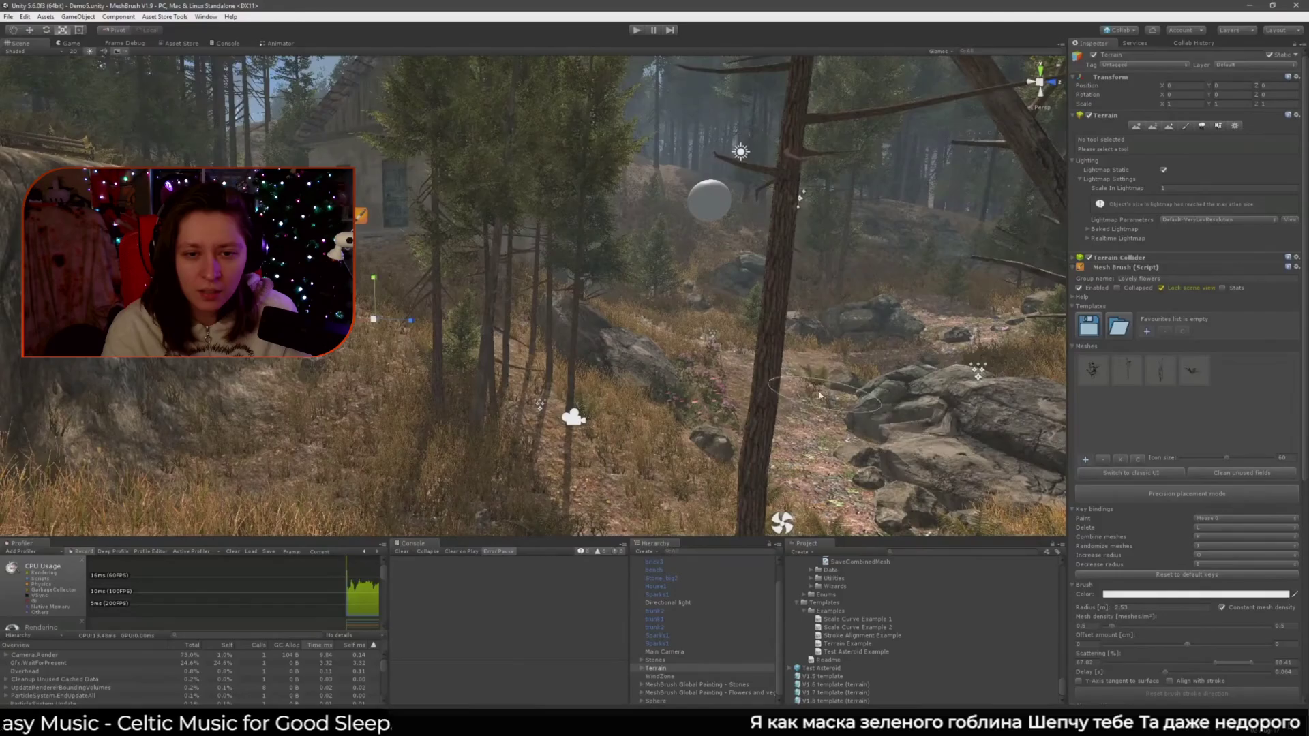
Drag across the video player, skip ahead, then exit full screen to the product page
{"action": "mouse_move", "coordinate": [874, 424]}
{"action": "left_mouse_down"}
{"action": "mouse_move", "coordinate": [546, 385]}
{"action": "mouse_move", "coordinate": [570, 377]}
{"action": "mouse_move", "coordinate": [532, 372]}
{"action": "left_mouse_up"}
{"action": "mouse_move", "coordinate": [677, 344]}
{"action": "left_mouse_down"}
{"action": "mouse_move", "coordinate": [442, 387]}
{"action": "mouse_move", "coordinate": [681, 331]}
{"action": "mouse_move", "coordinate": [886, 341]}
{"action": "left_mouse_up"}
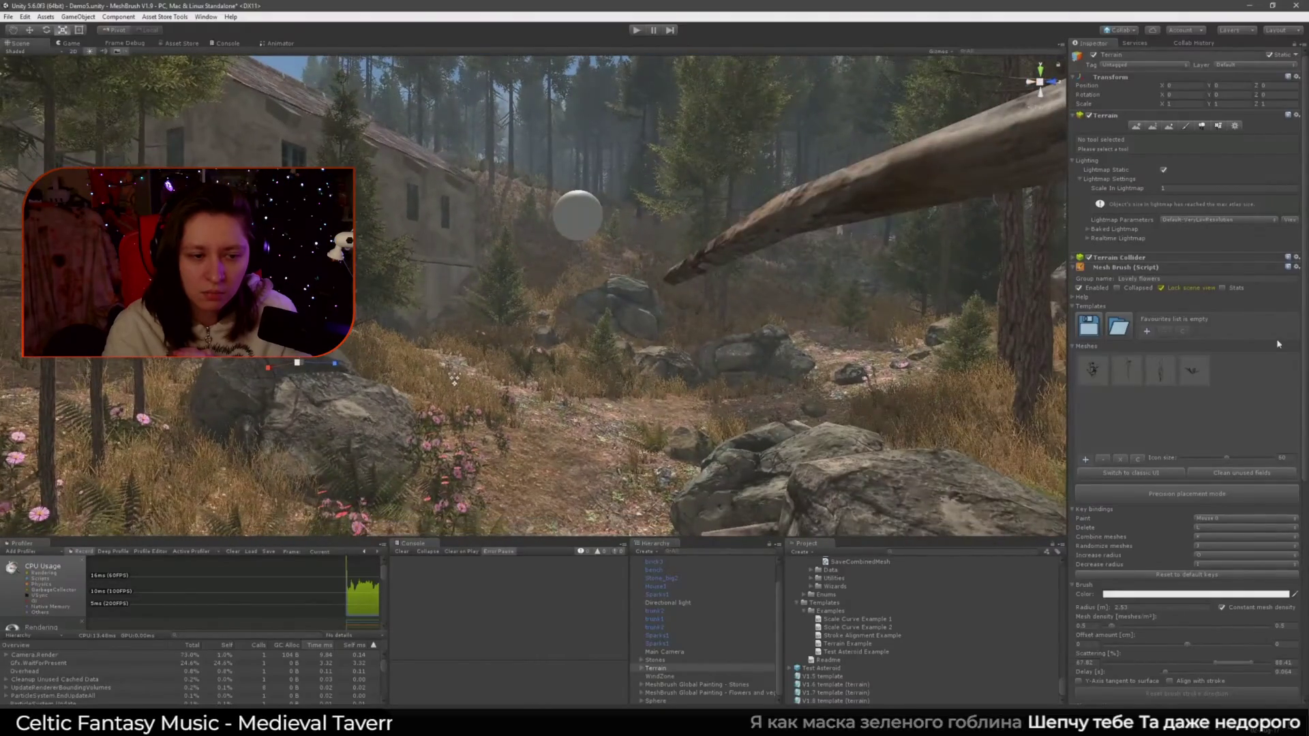
{"action": "left_click_drag", "start_coordinate": [1302, 344], "coordinate": [1302, 545]}
{"action": "left_click_drag", "start_coordinate": [1200, 564], "coordinate": [1181, 564]}
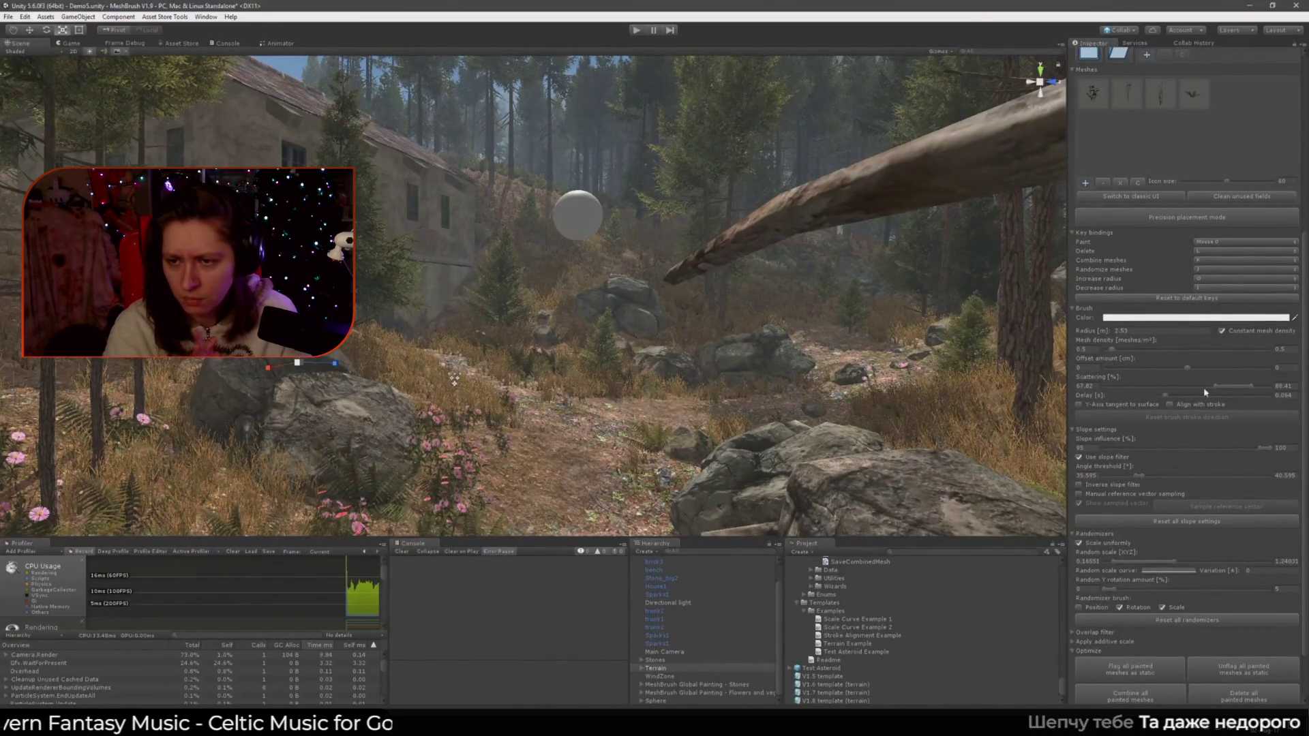
{"action": "left_click_drag", "start_coordinate": [1205, 393], "coordinate": [1207, 392]}
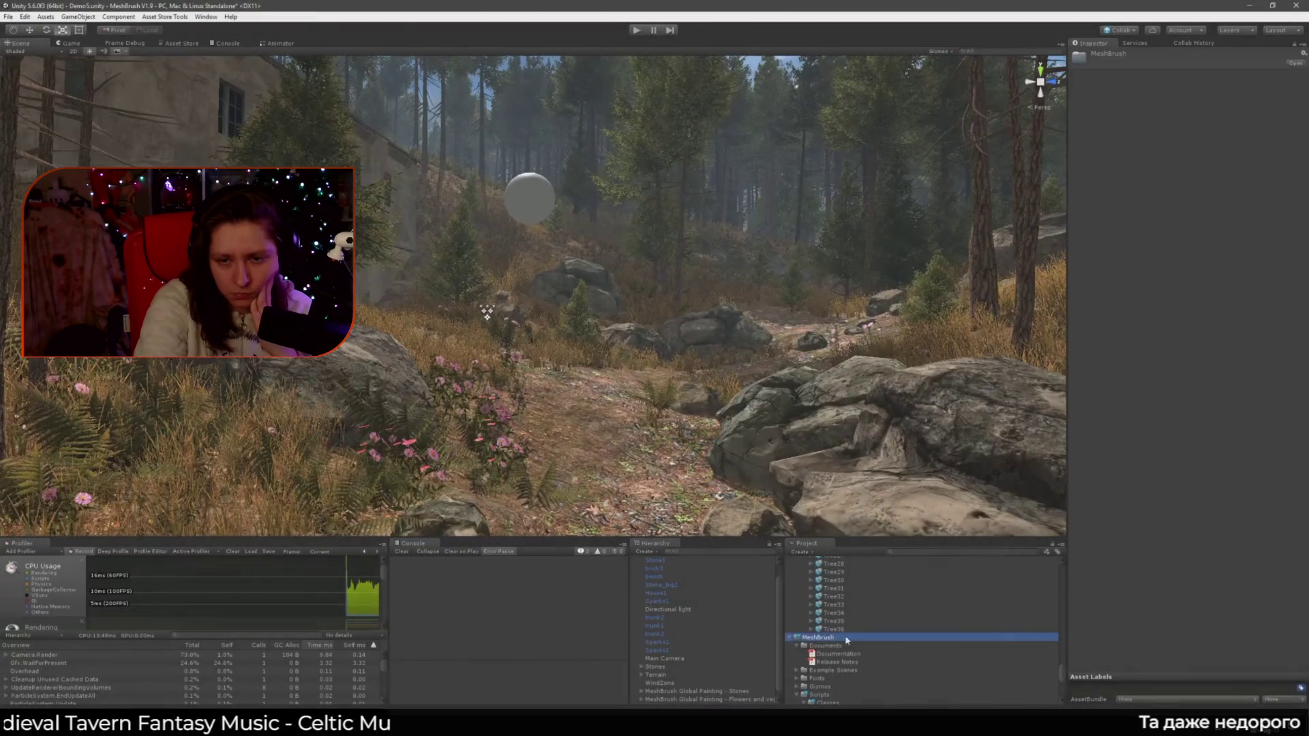
{"action": "key", "text": "Right"}
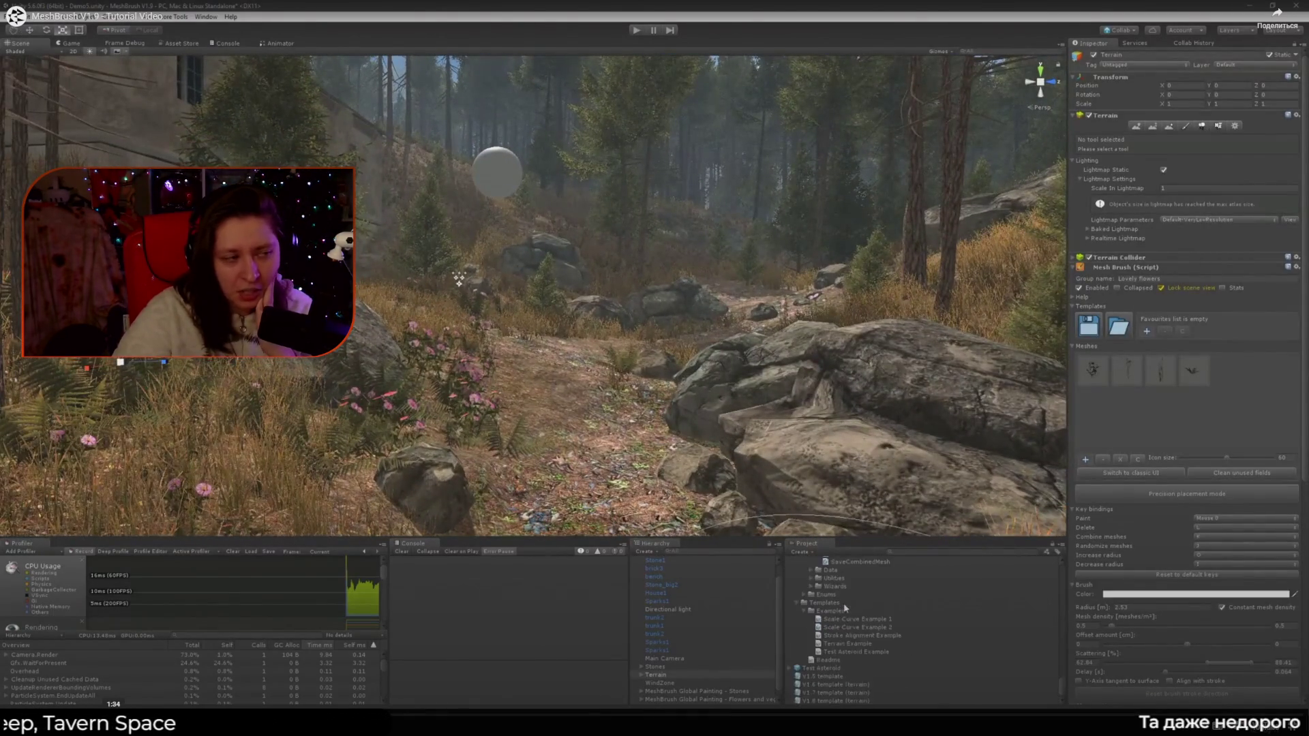
{"action": "double_click", "coordinate": [525, 336]}
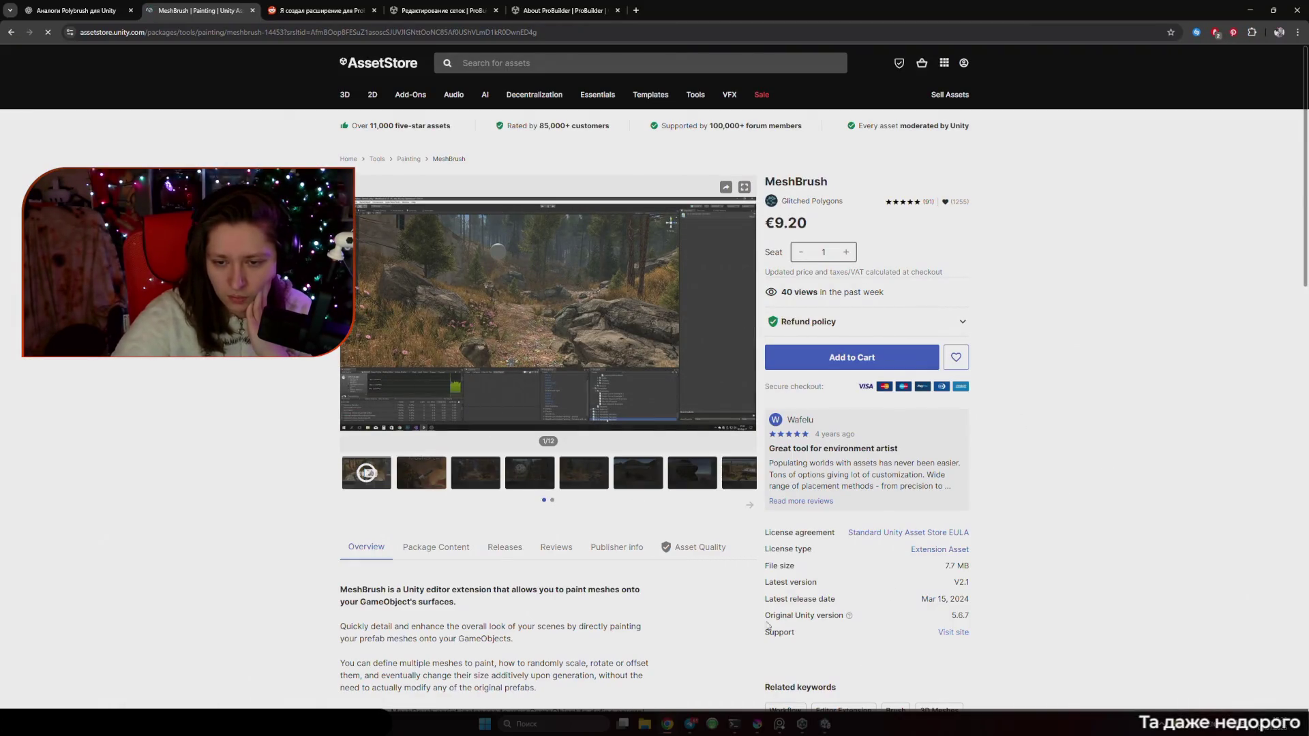
{"action": "scroll", "coordinate": [654, 620], "scroll_direction": "down", "scroll_amount": 1}
{"action": "mouse_move", "coordinate": [851, 566]}
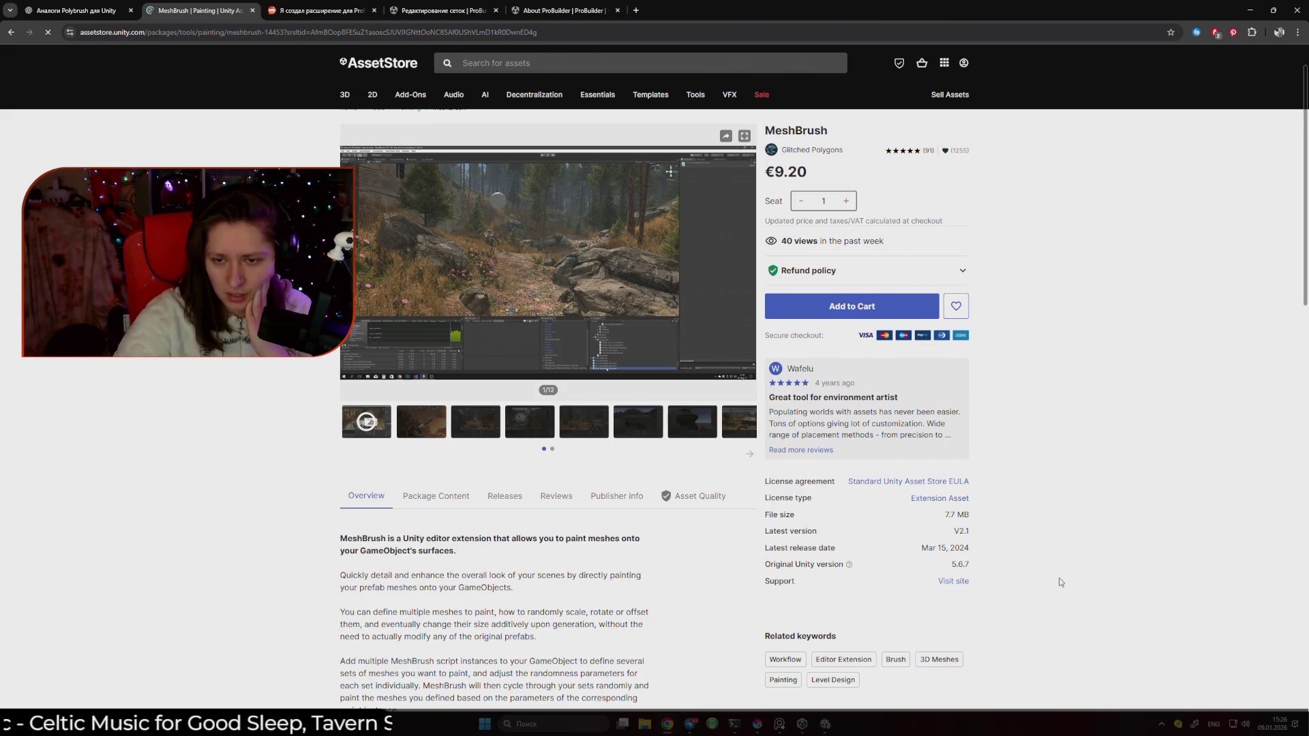
{"action": "scroll", "coordinate": [1008, 569], "scroll_direction": "down", "scroll_amount": 3}
{"action": "scroll", "coordinate": [809, 591], "scroll_direction": "down", "scroll_amount": 2}
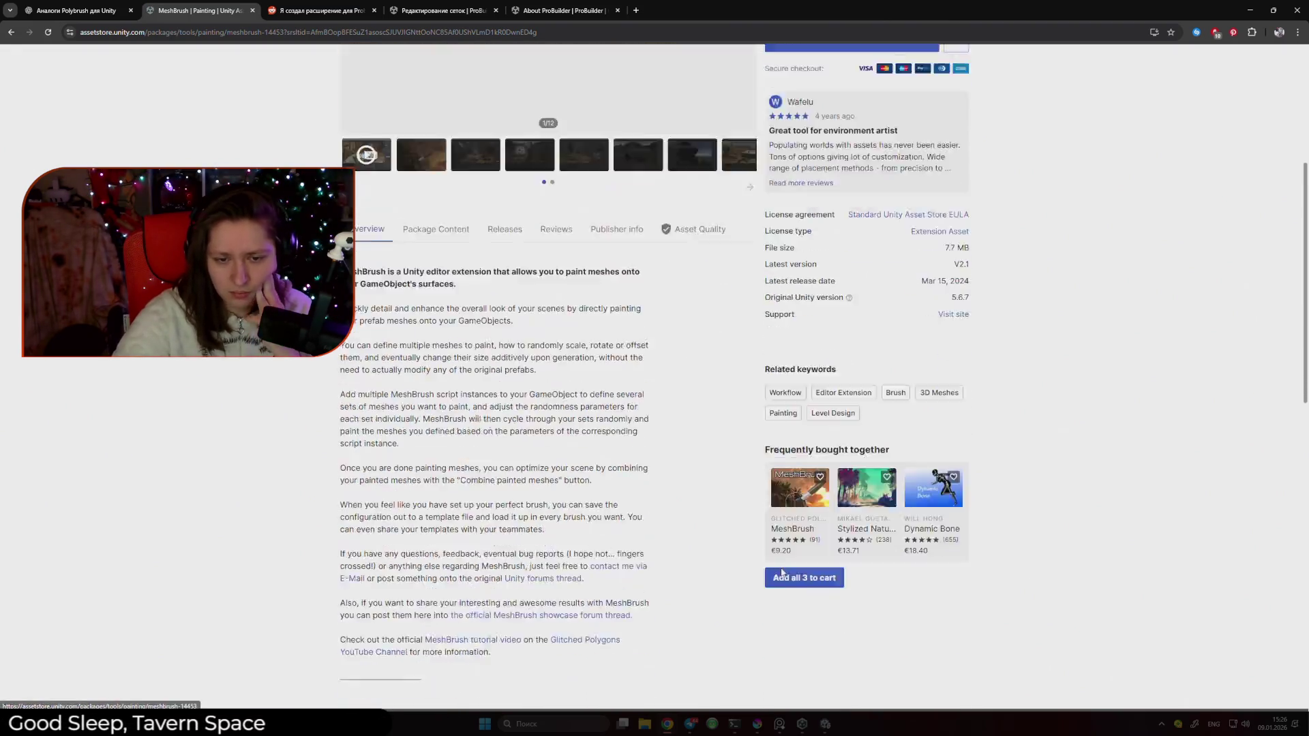
{"action": "scroll", "coordinate": [649, 547], "scroll_direction": "up", "scroll_amount": 2}
{"action": "scroll", "coordinate": [655, 550], "scroll_direction": "up", "scroll_amount": 3}
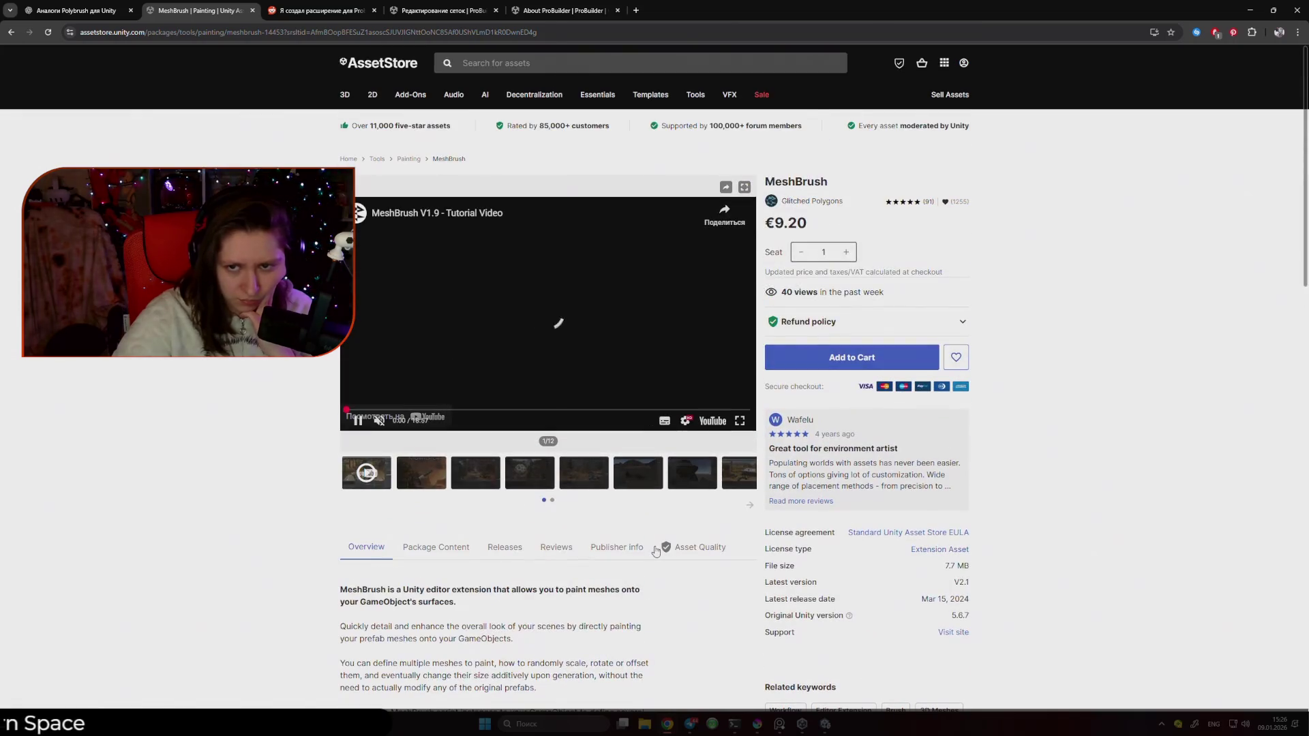